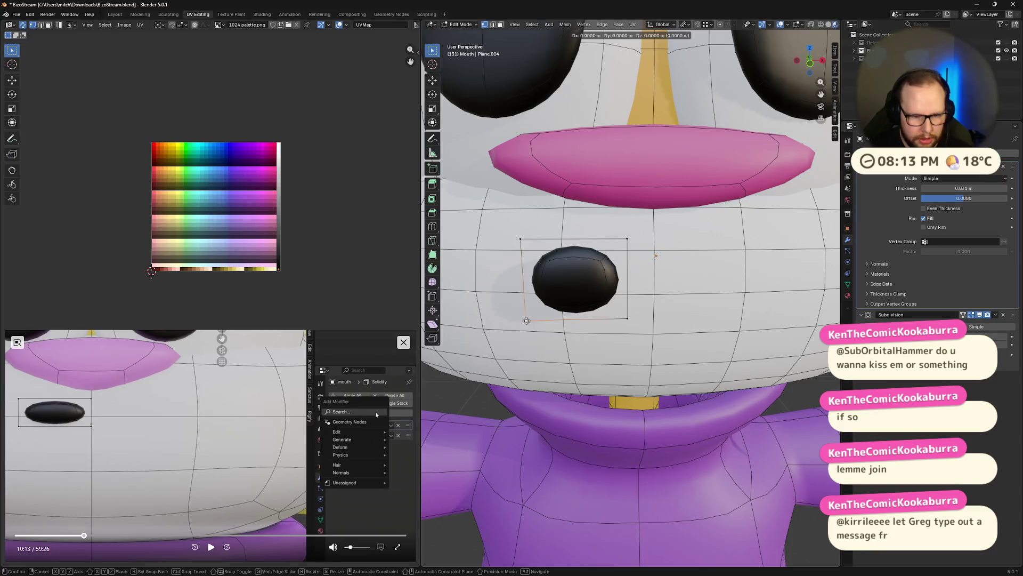
- Confirm the nose's small upward G Z move, then frame it in front orthographic view to check
key(z)
click(679, 332)
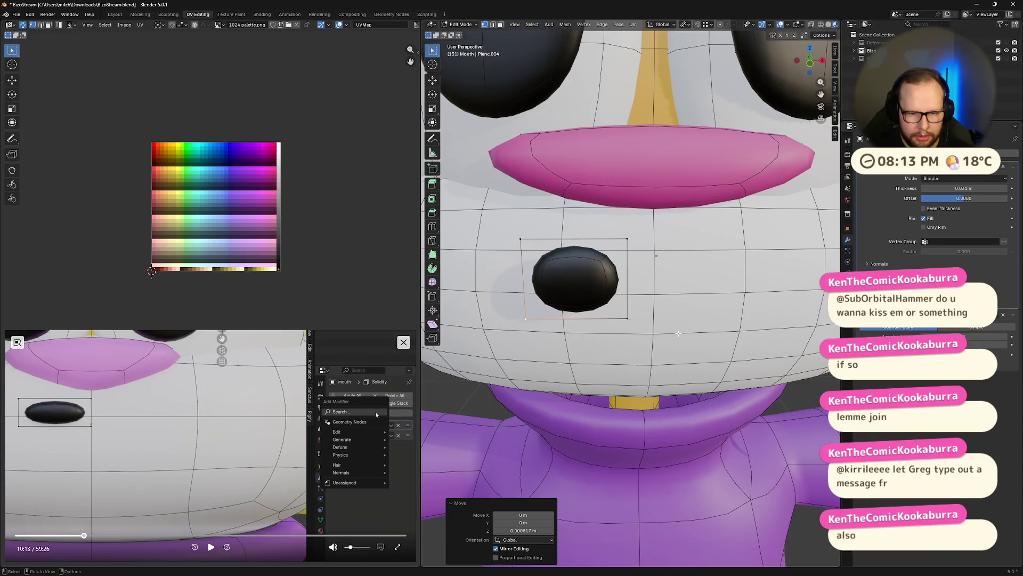
middle_drag(678, 332, 728, 364)
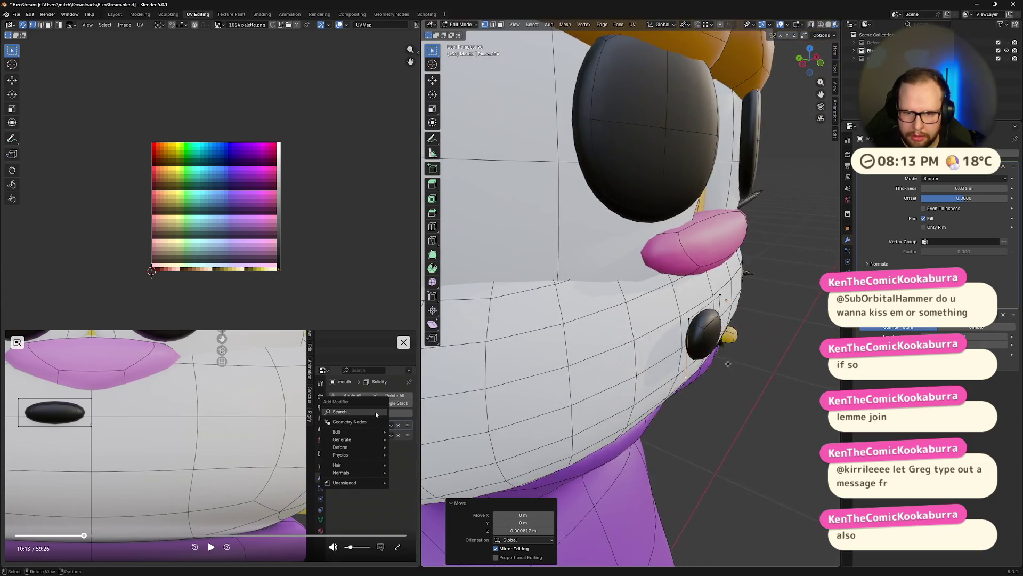
middle_drag(727, 364, 633, 318)
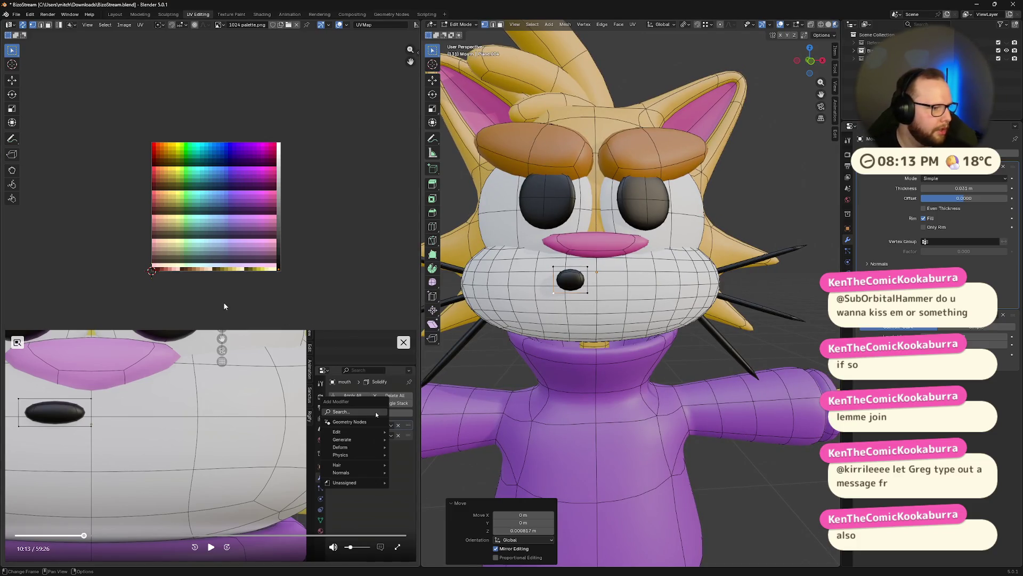
key(KP_Decimal)
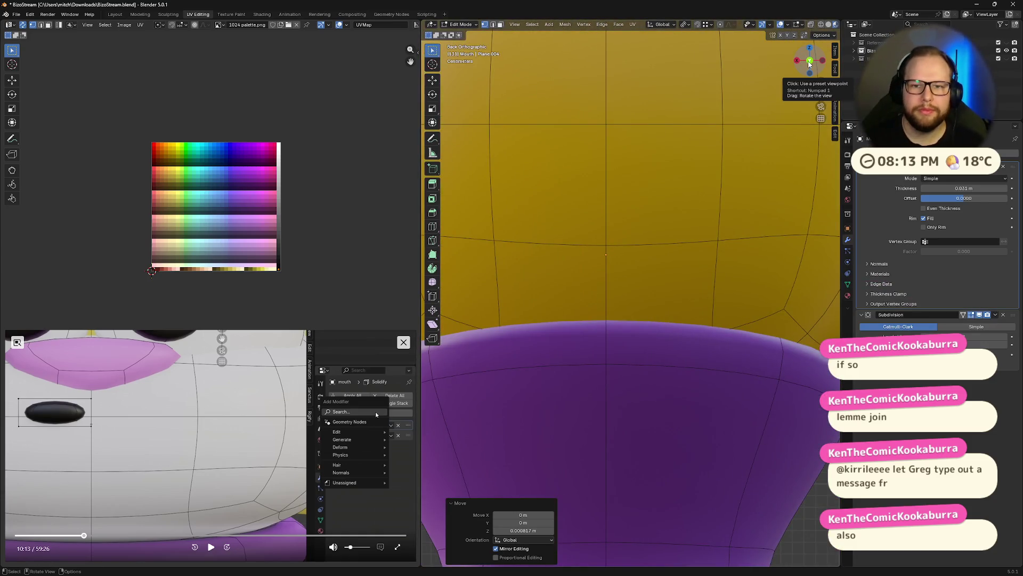
click(809, 63)
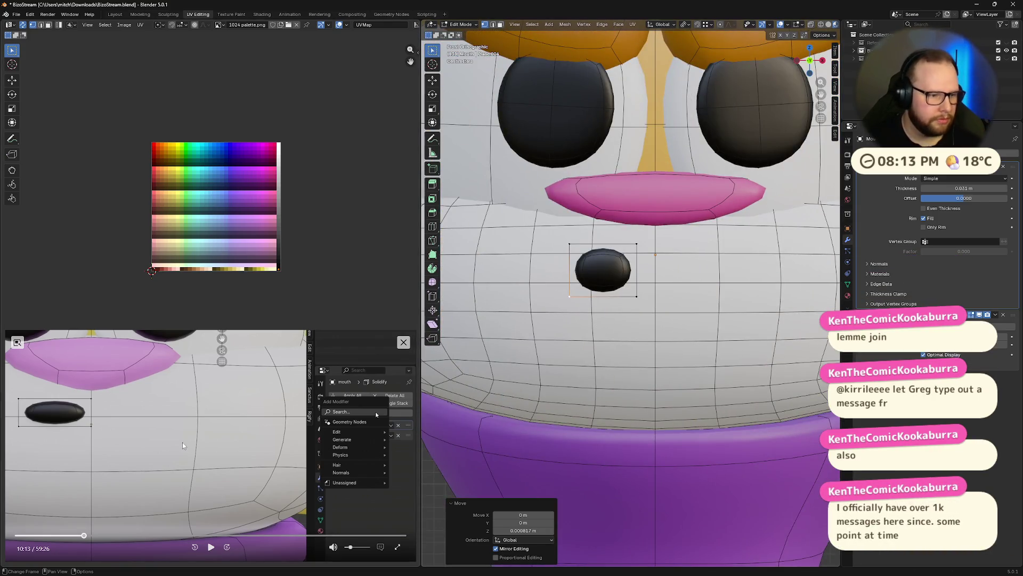
click(194, 546)
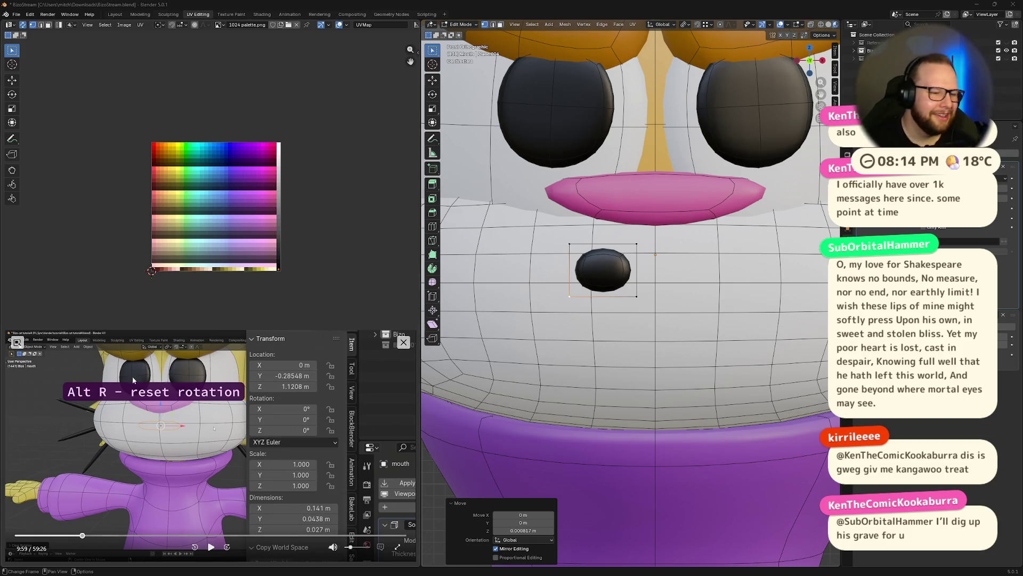
click(210, 547)
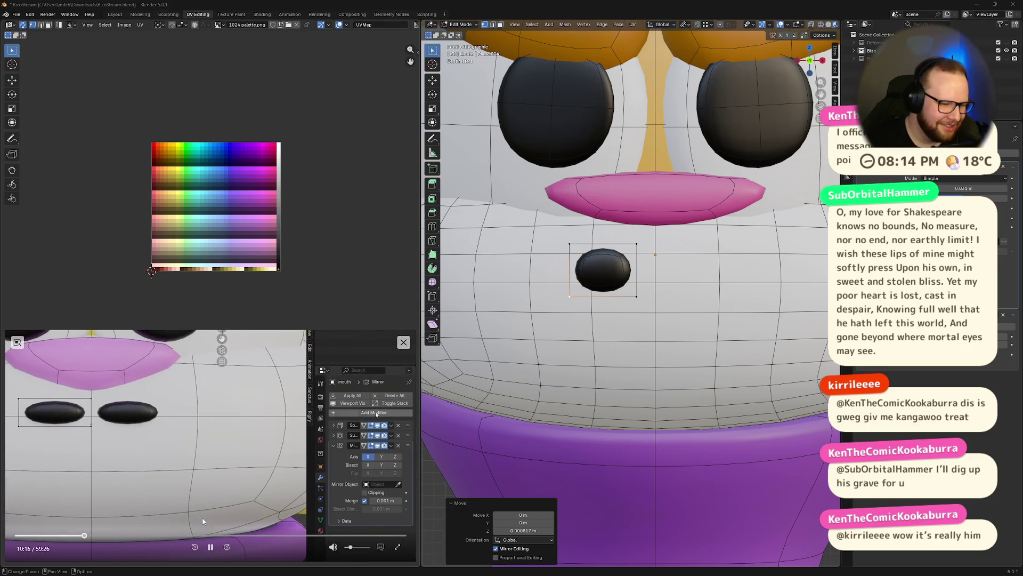
click(210, 546)
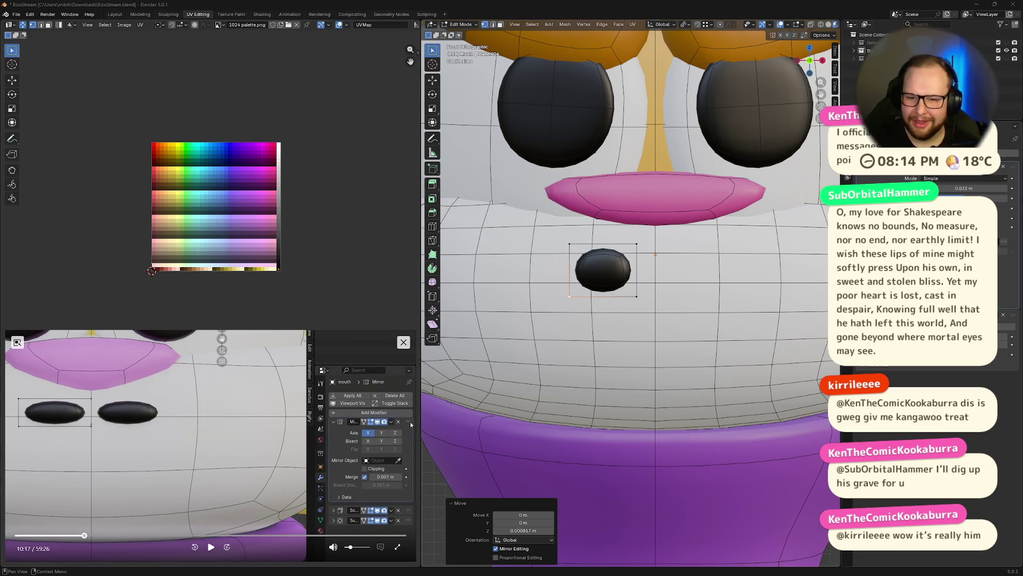
- Add a Mirror modifier to the nose object and move it to the top of the stack
key(Tab)
key(Tab)
key(Tab)
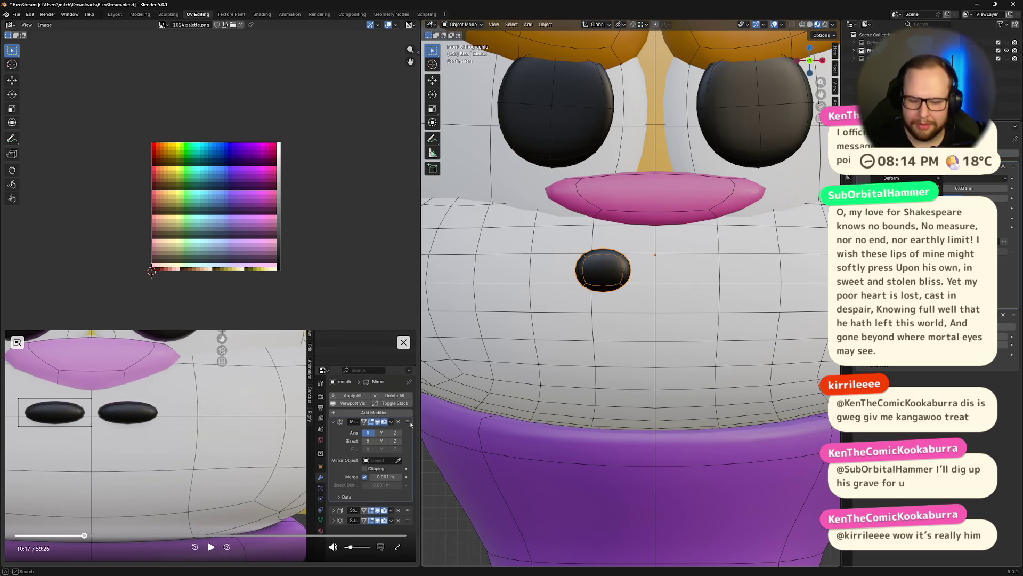
click(920, 143)
click(983, 208)
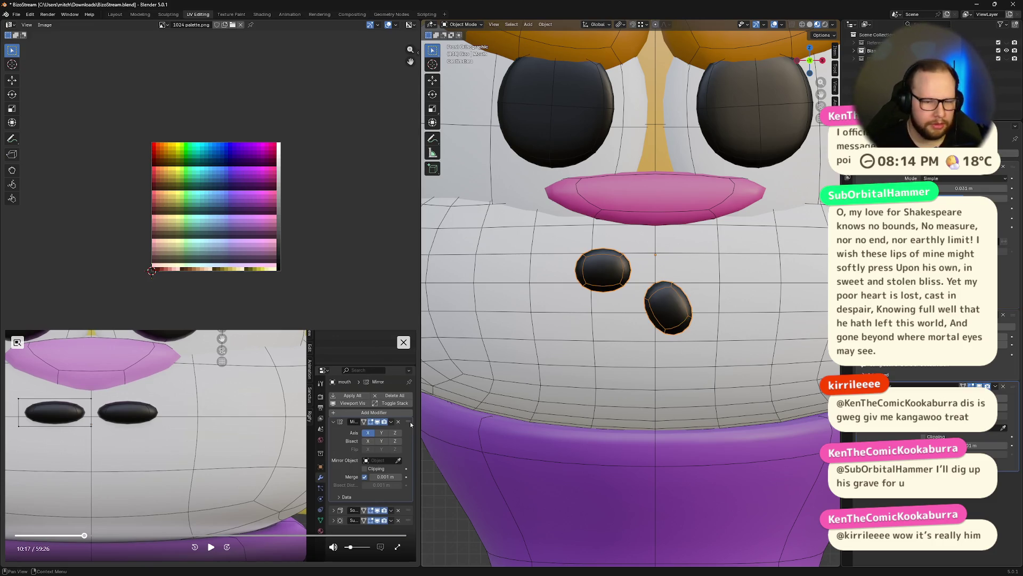
drag(1016, 389, 1014, 178)
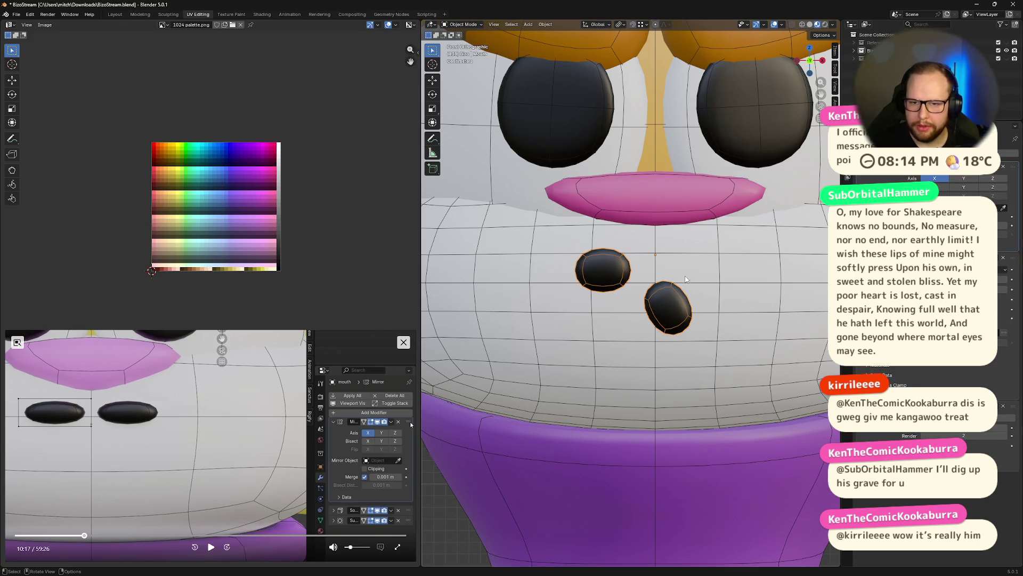
key(shift)
key(shift+a)
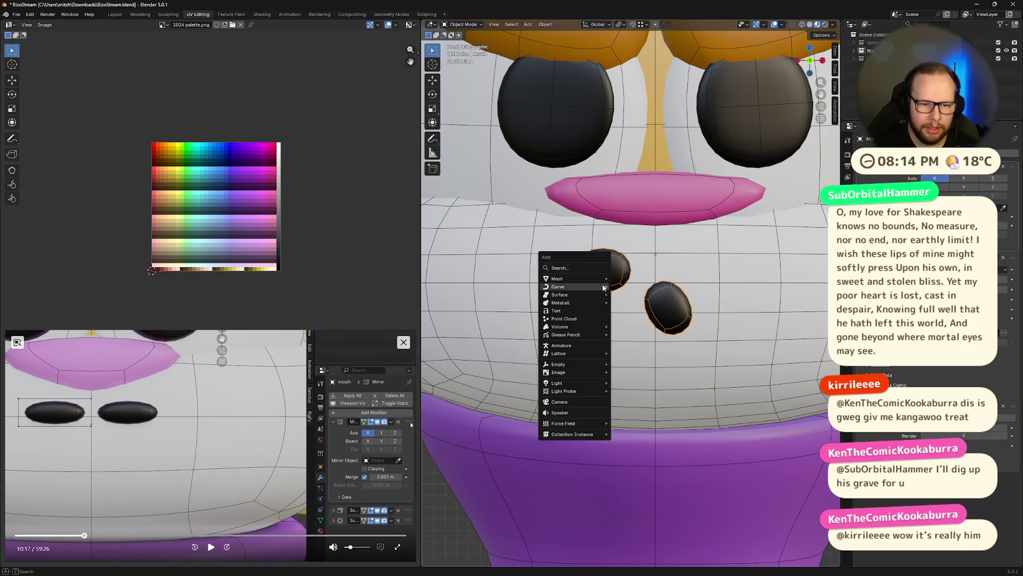
key(Escape)
- Apply the mirrored nostrils' rotation, scale and location with Ctrl+A
key(ctrl+a)
click(599, 293)
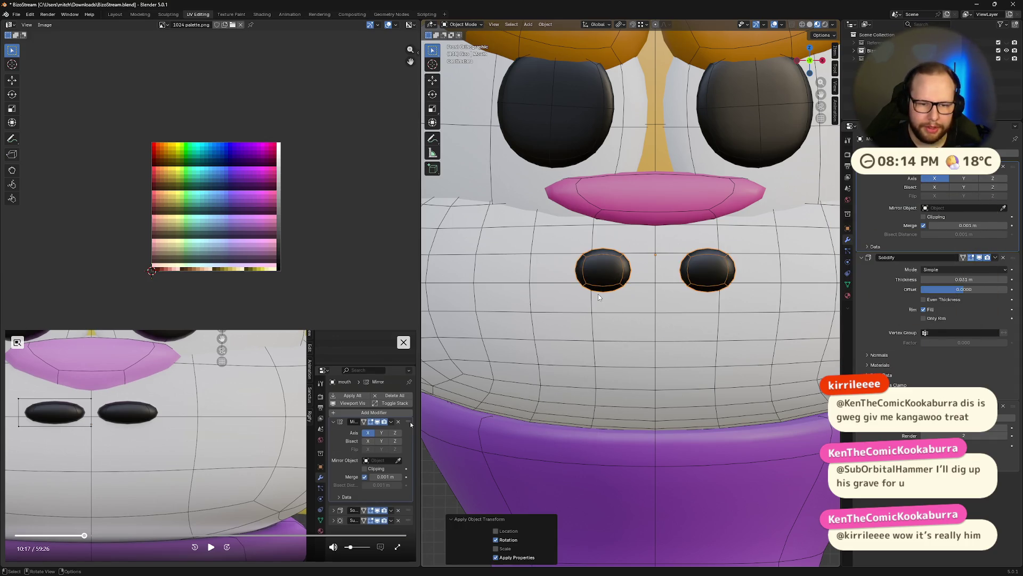
key(ctrl+a)
click(599, 292)
key(ctrl+a)
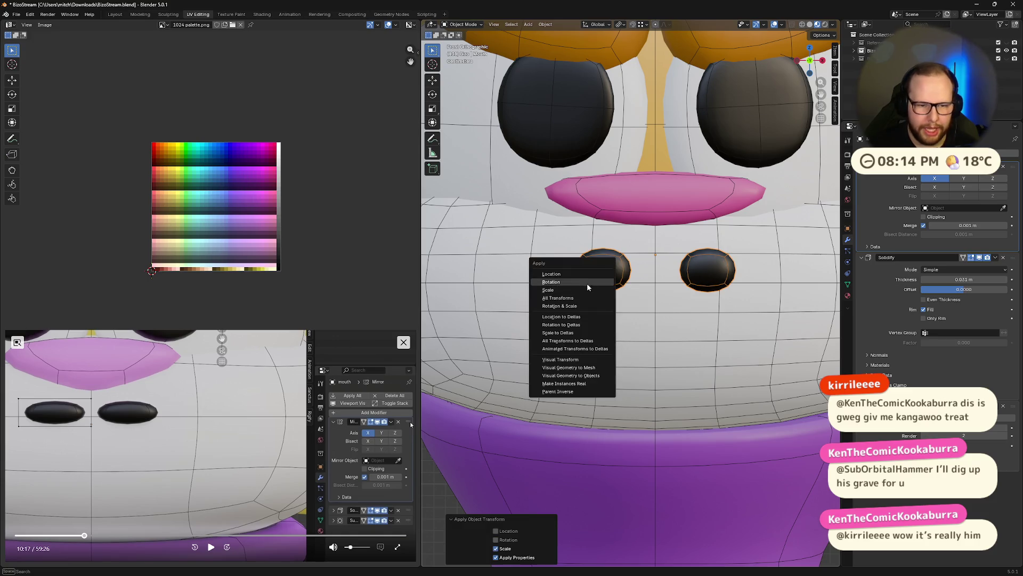
click(584, 275)
scroll(611, 285, down, 5)
middle_drag(610, 285, 673, 301)
scroll(673, 302, up, 6)
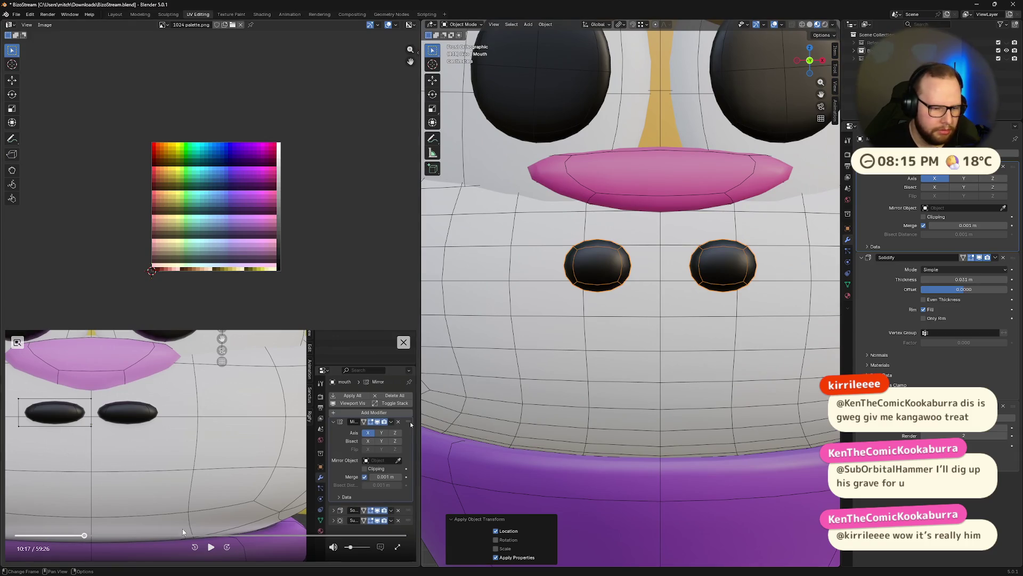
click(212, 549)
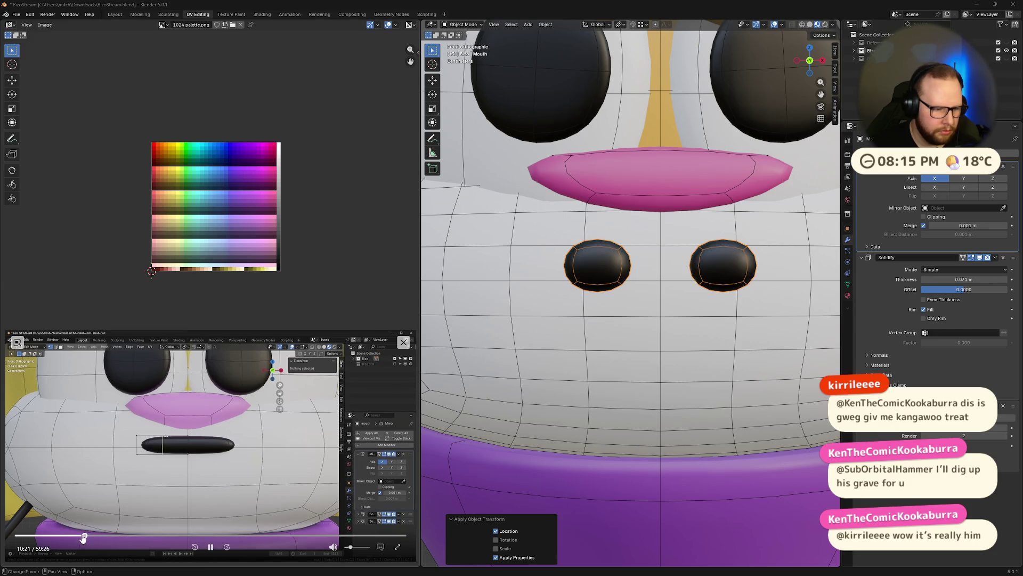
- Rewind the reference tutorial and enter Edit Mode on the nostril mesh
click(79, 535)
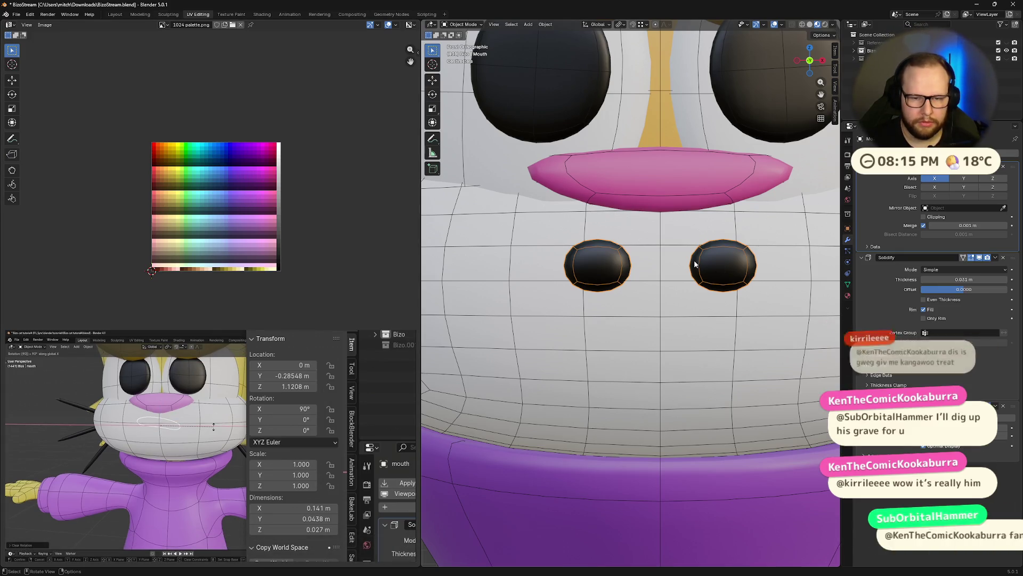
scroll(694, 263, down, 9)
scroll(694, 264, up, 9)
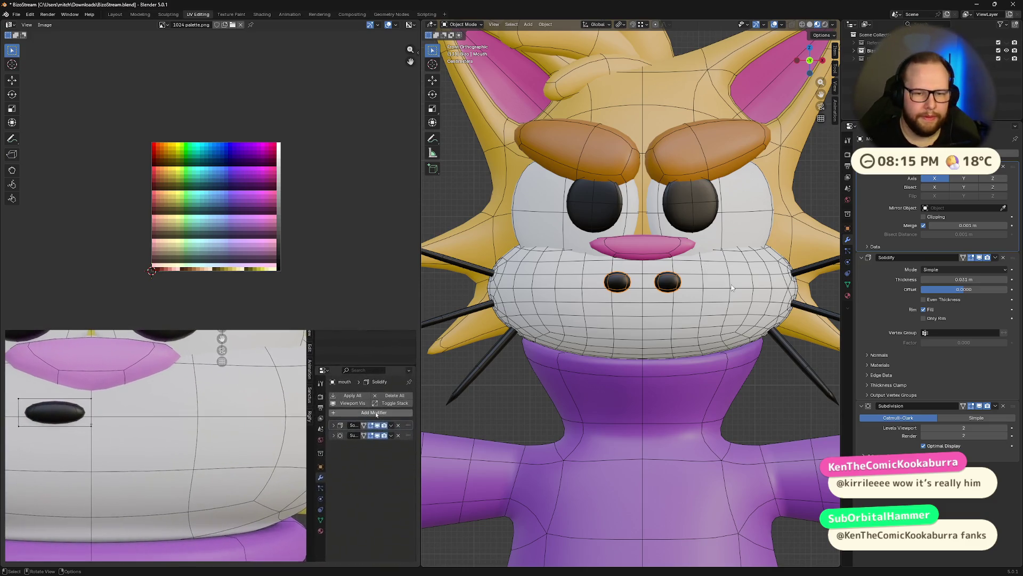
scroll(669, 271, up, 2)
key(Tab)
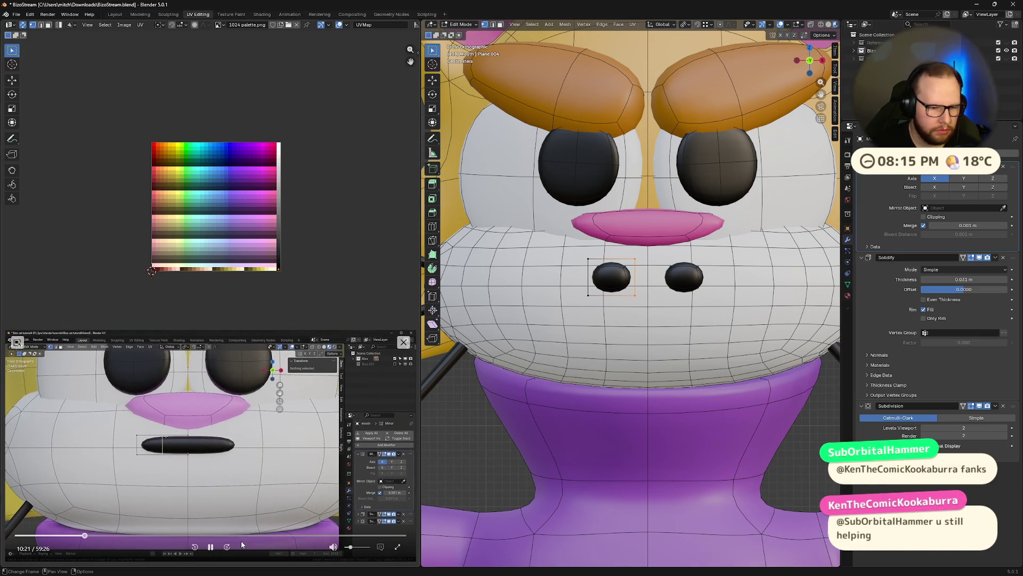
- Flatten the nostril shape vertically with an S Z scale, discarding a cancelled Alt+S push
click(211, 548)
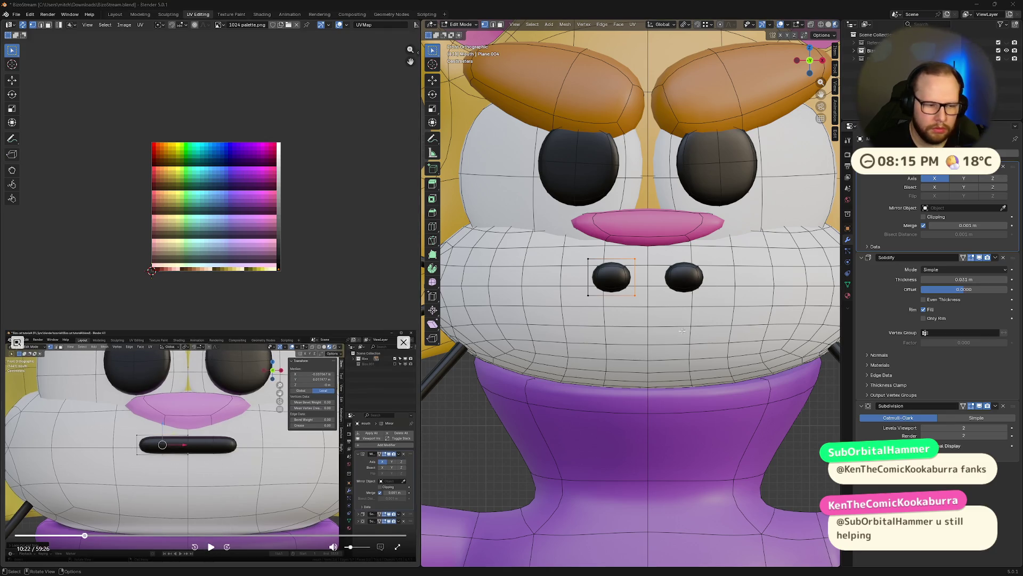
click(649, 266)
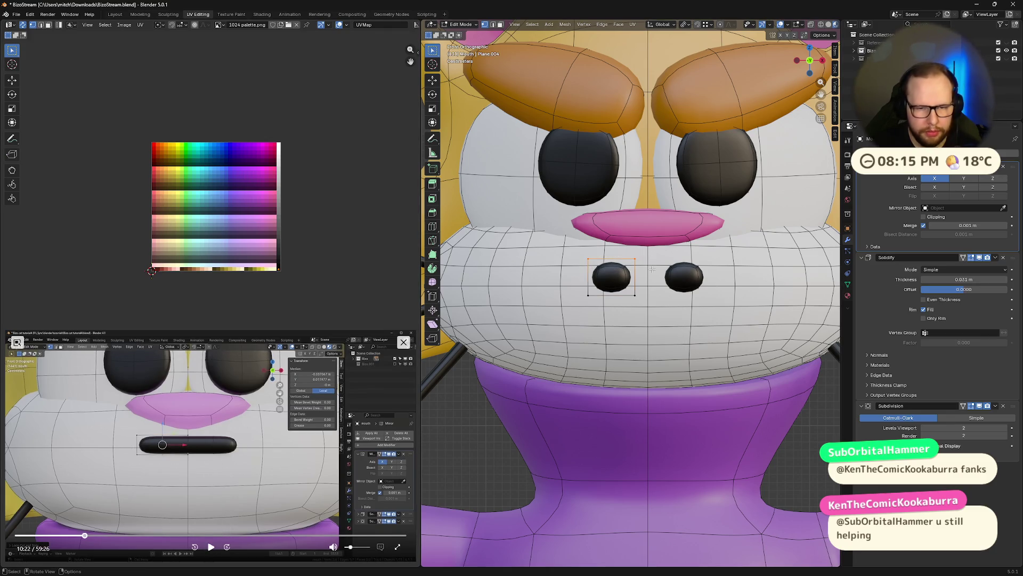
click(612, 286)
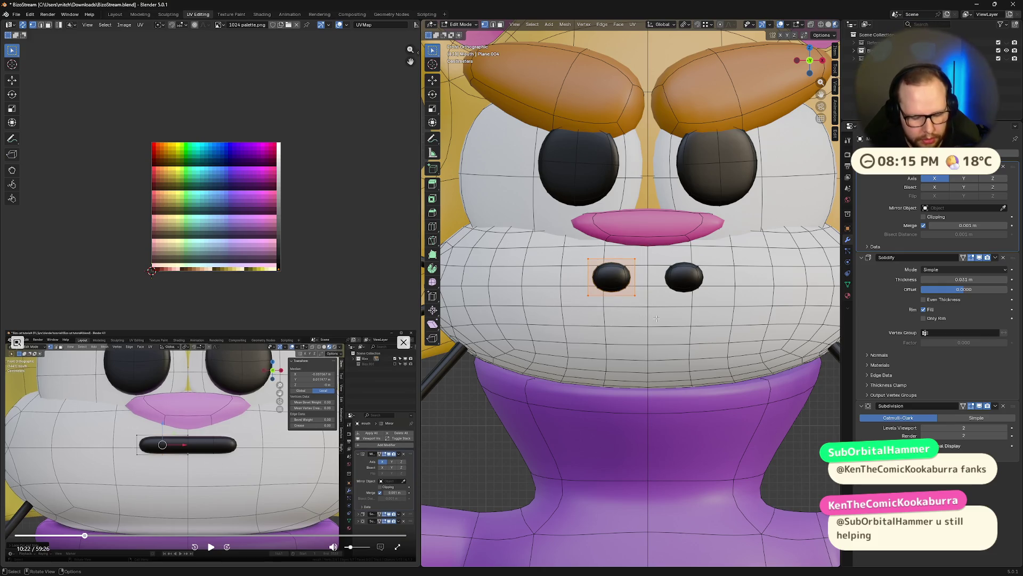
key(alt+s)
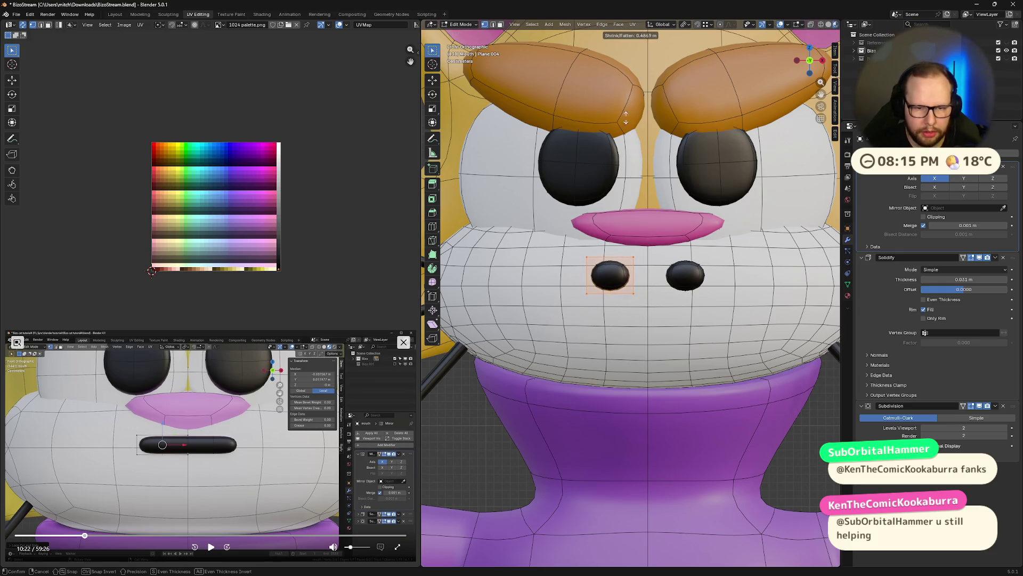
key(Escape)
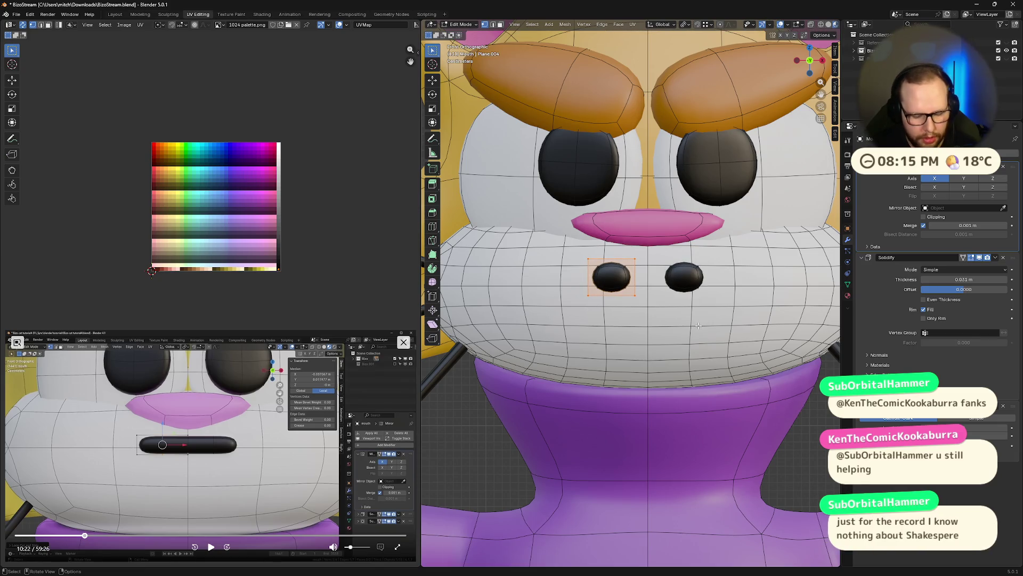
key(s)
key(z)
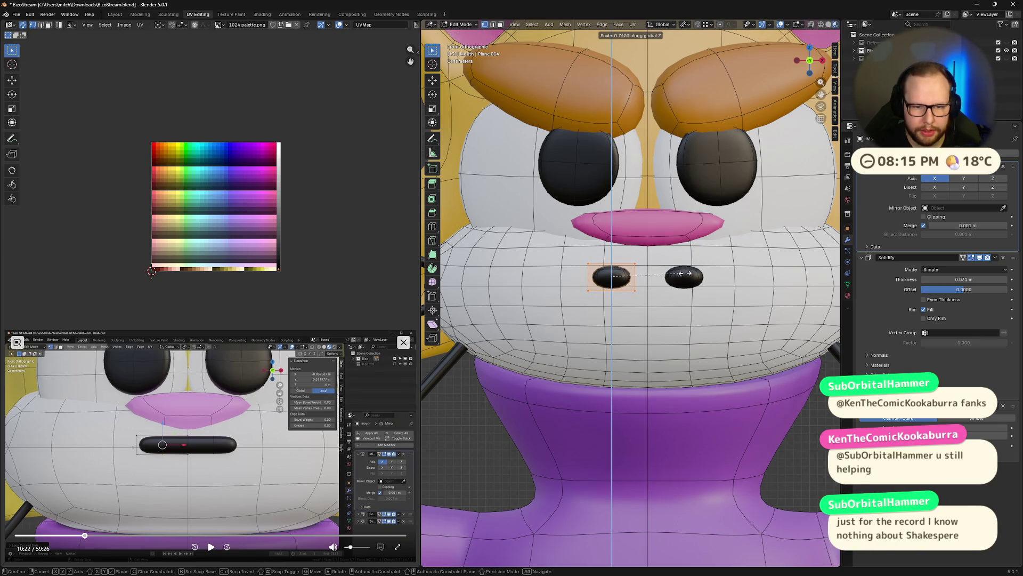
click(684, 275)
key(alt+a)
- Stretch the halves sideways with mirror clipping so they meet as one continuous mouth bar
key(g)
key(x)
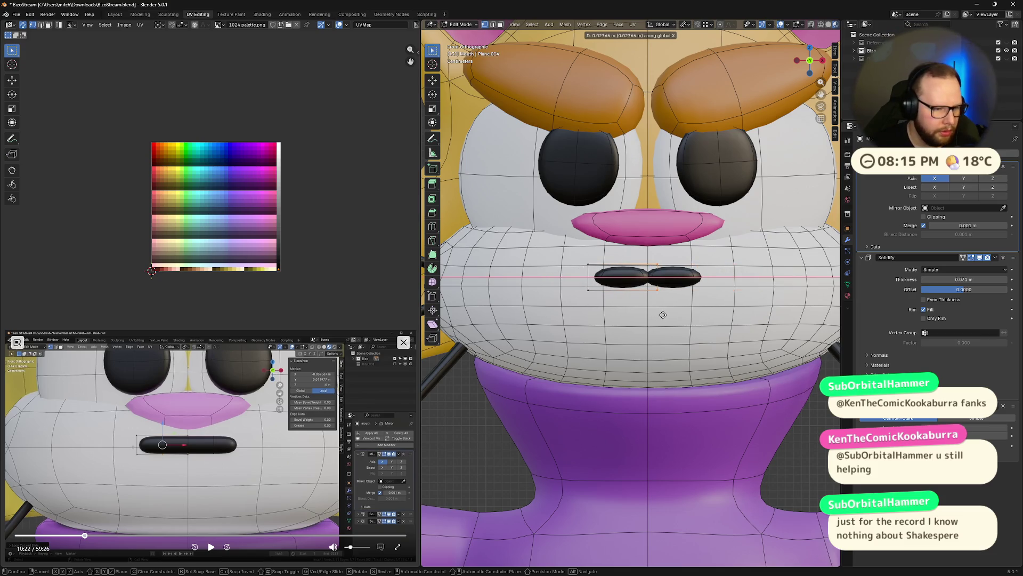
click(662, 315)
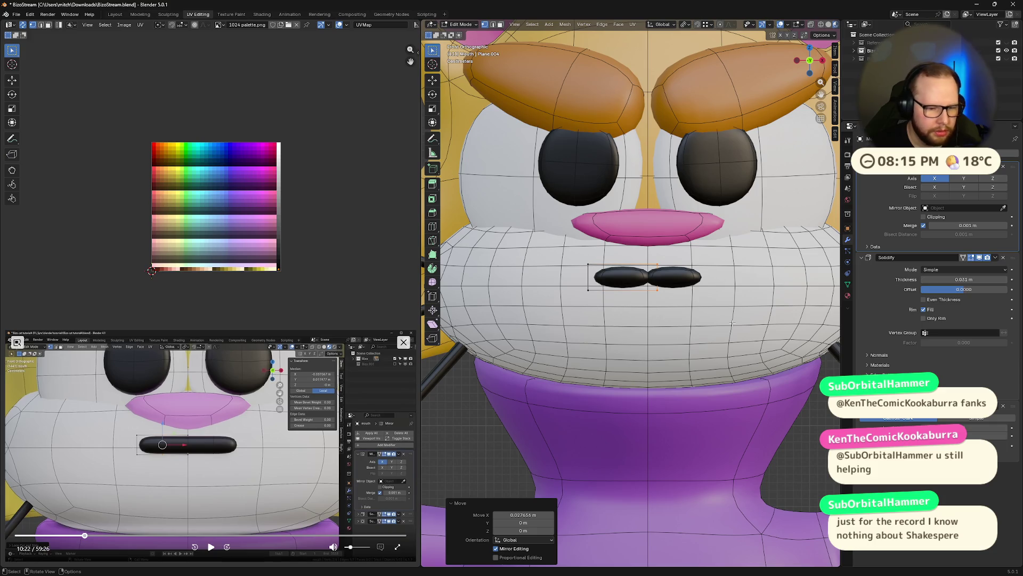
click(924, 217)
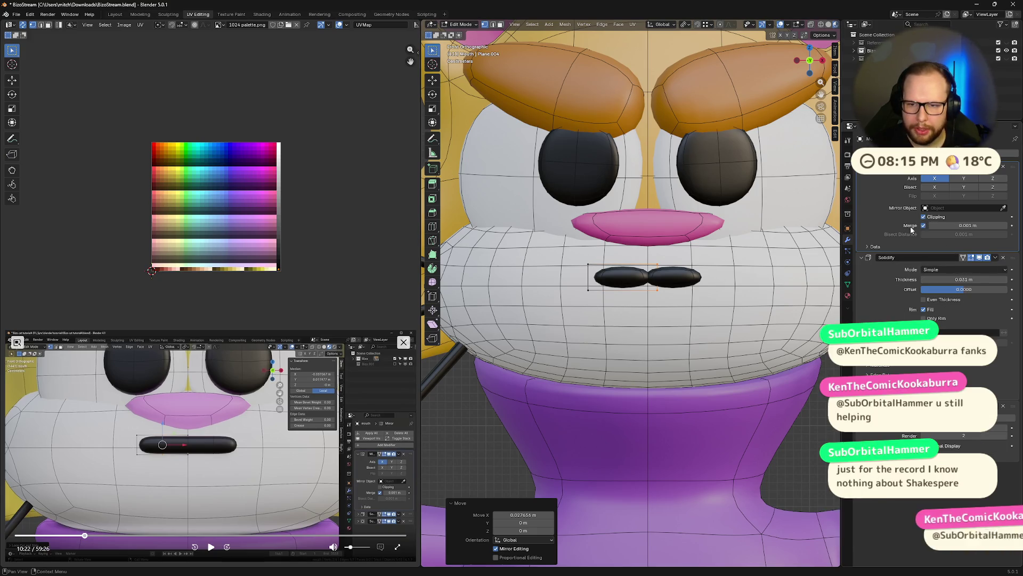
click(692, 260)
key(g)
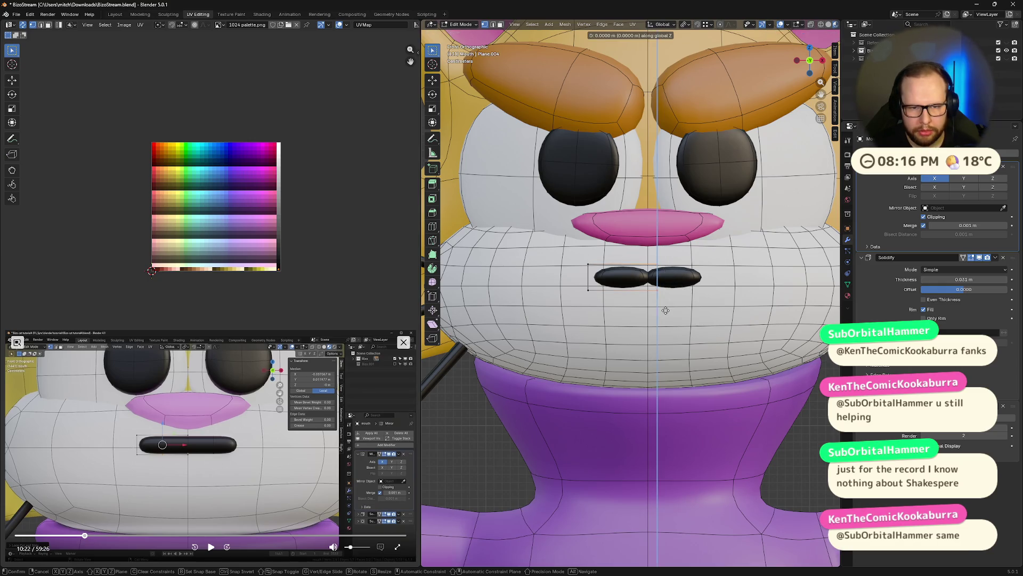
key(x)
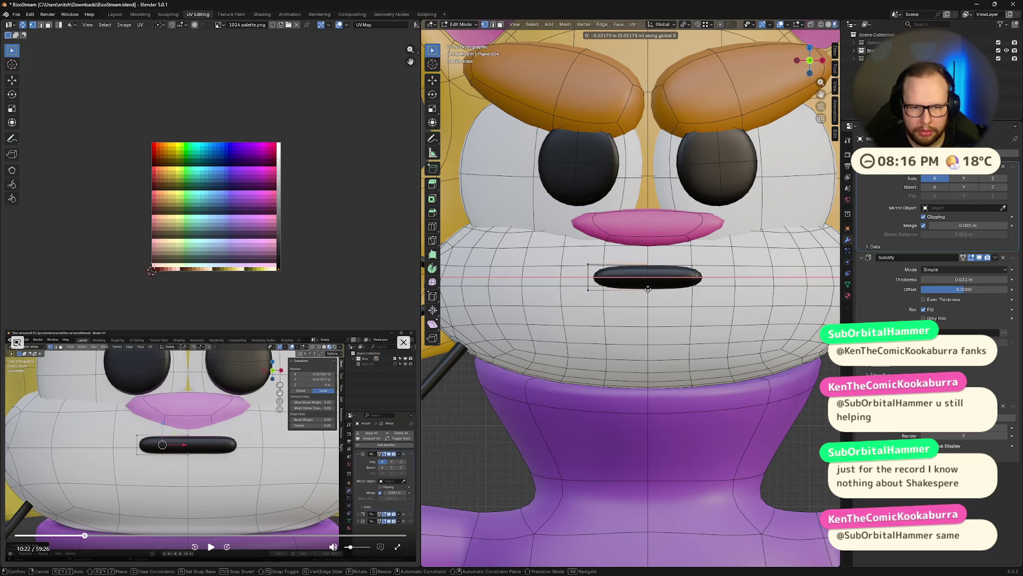
click(694, 323)
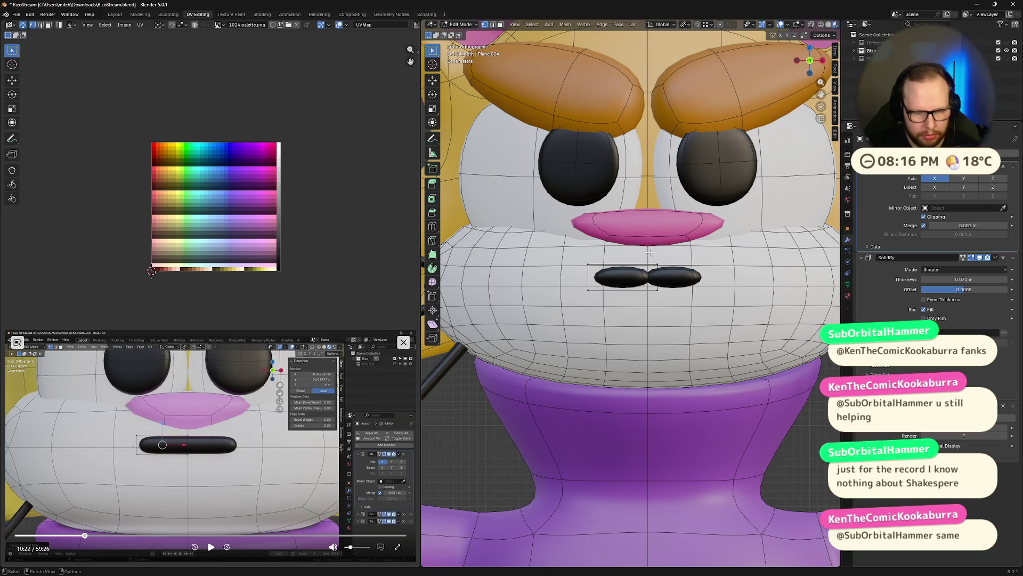
key(g)
key(x)
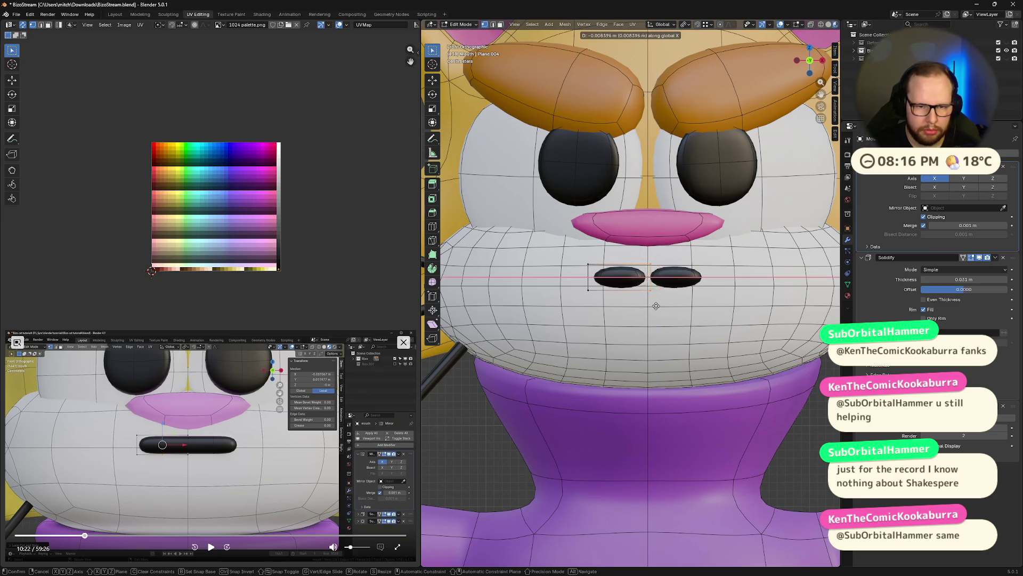
click(651, 306)
- Box-select all the mouth vertices and lower the mouth slightly with G Z
key(b)
drag(559, 251, 666, 272)
key(g)
key(z)
click(668, 279)
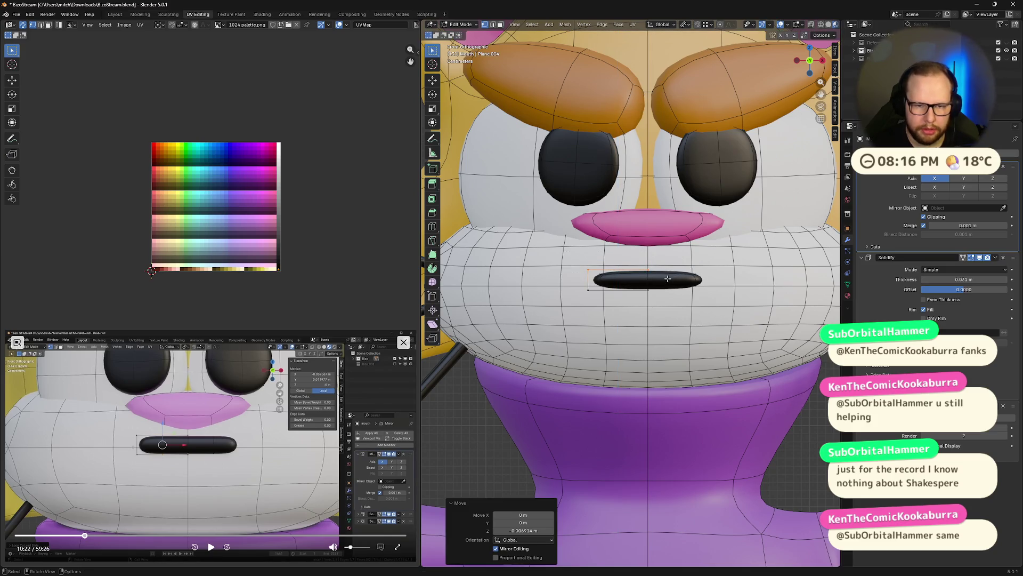
key(g)
key(z)
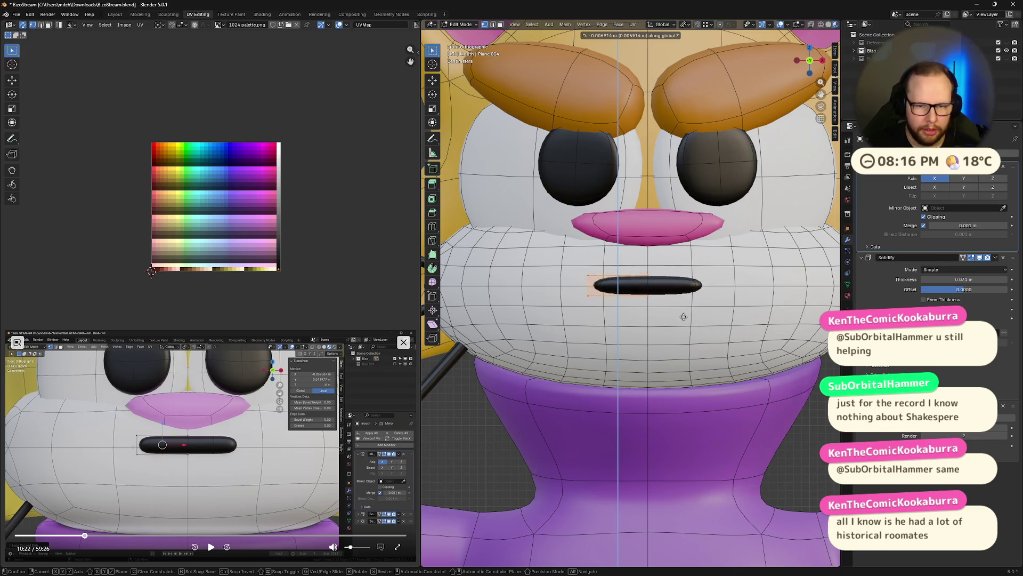
click(684, 318)
scroll(681, 288, down, 3)
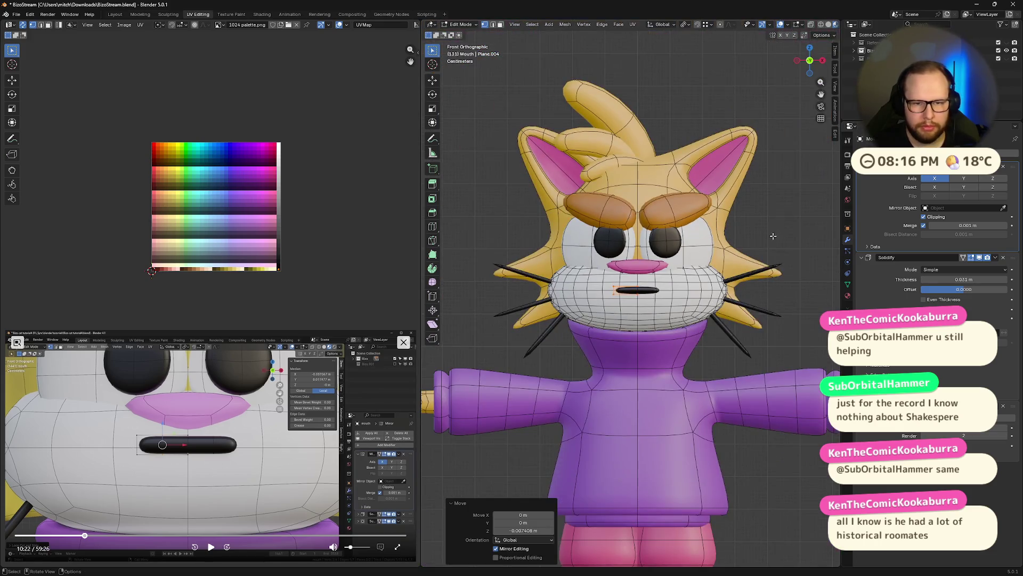
scroll(680, 272, up, 1)
scroll(679, 266, up, 1)
scroll(679, 265, up, 3)
scroll(704, 288, down, 1)
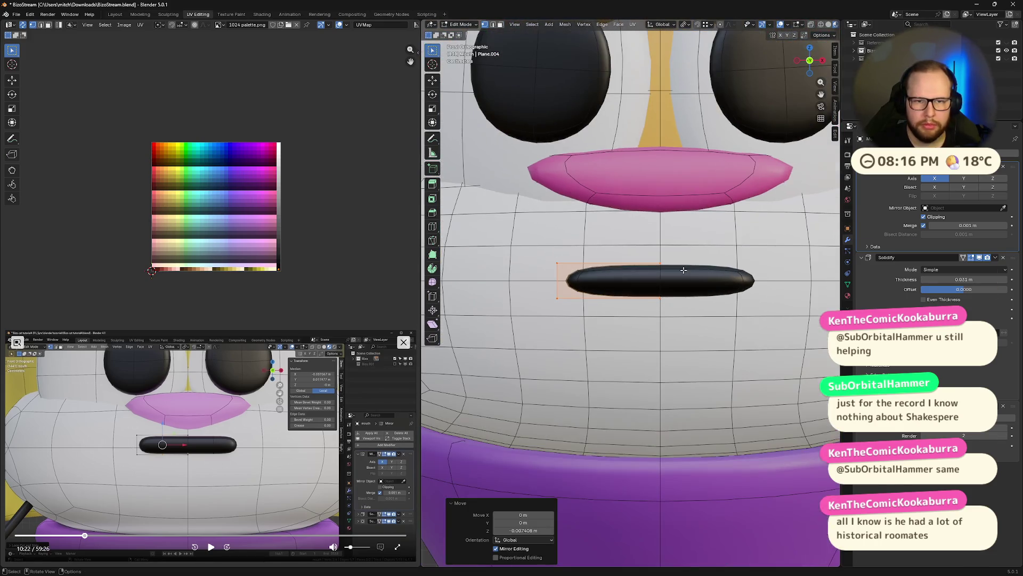
scroll(743, 313, up, 2)
scroll(750, 316, up, 1)
- Cut a centred edge loop across the mouth bar with Ctrl+R and check it from front view
key(Tab)
scroll(750, 316, down, 5)
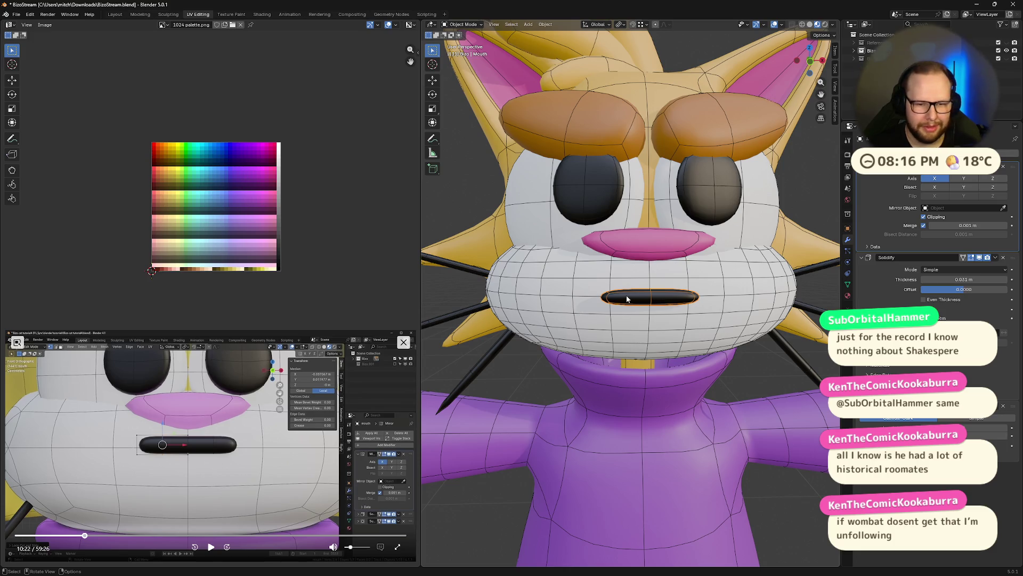
scroll(626, 298, up, 5)
key(Tab)
key(ctrl+r)
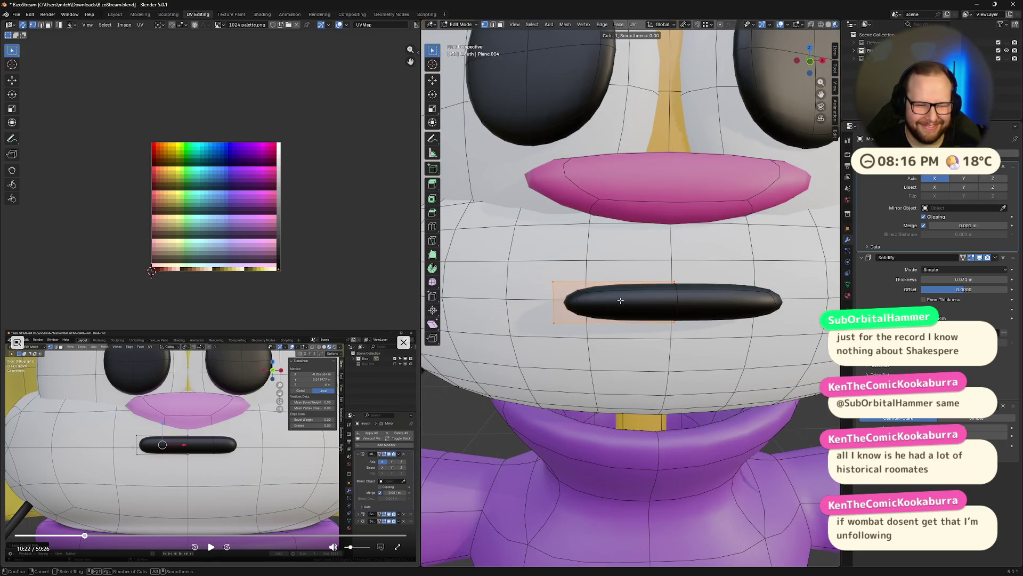
click(623, 282)
right_click(623, 282)
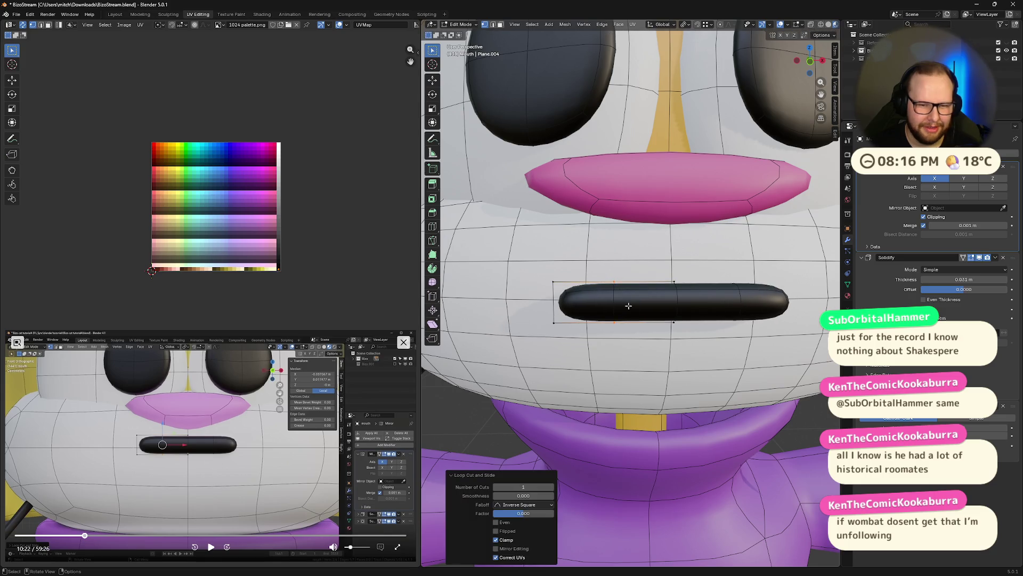
scroll(720, 326, down, 5)
middle_drag(720, 326, 812, 61)
key(Tab)
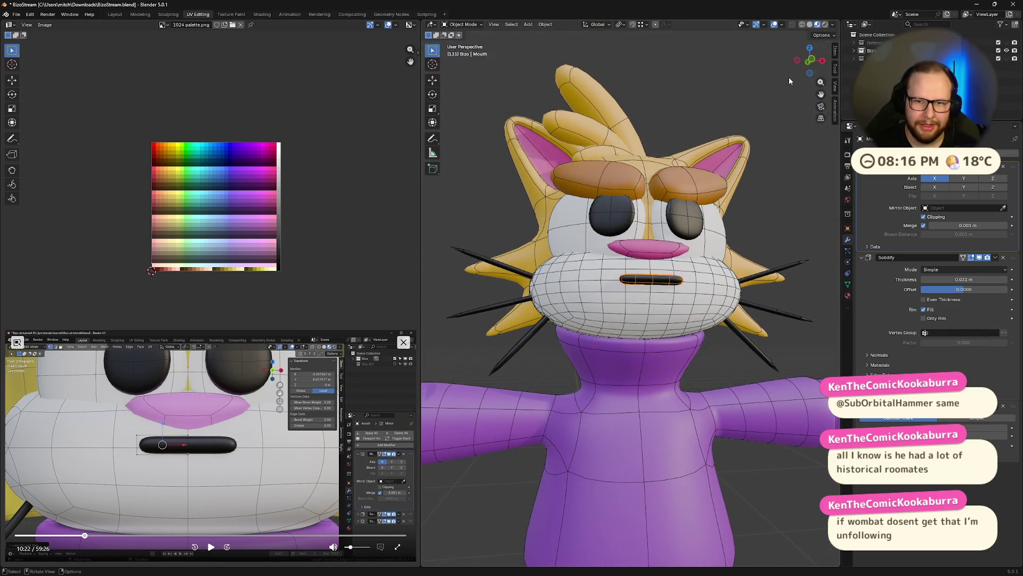
scroll(742, 299, up, 4)
scroll(742, 299, up, 1)
scroll(741, 299, up, 1)
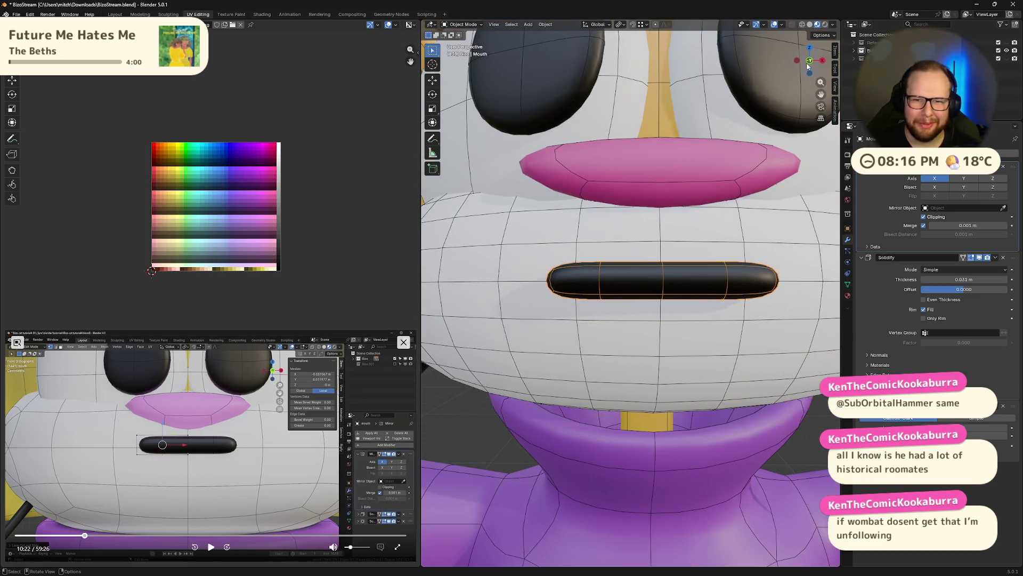
click(808, 66)
click(210, 546)
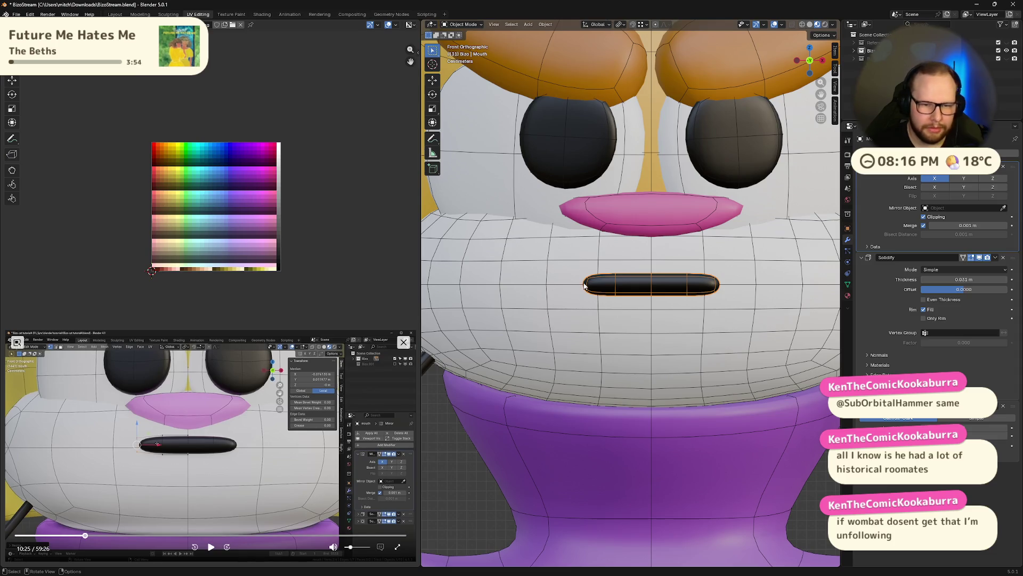
- Scale the mouth mesh down smaller, then start a vertical move of the mouth object
key(Tab)
key(s)
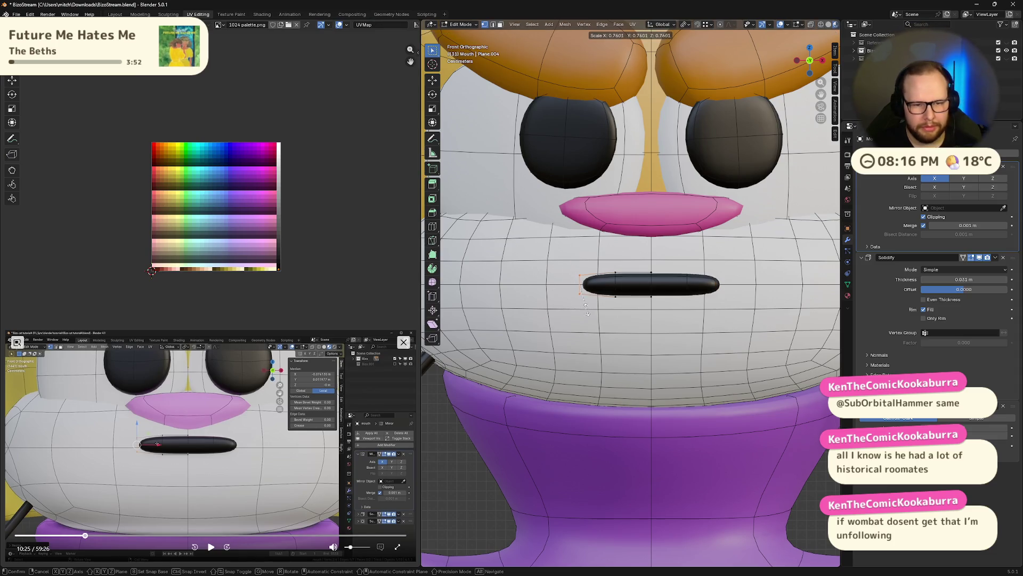
click(589, 306)
key(Tab)
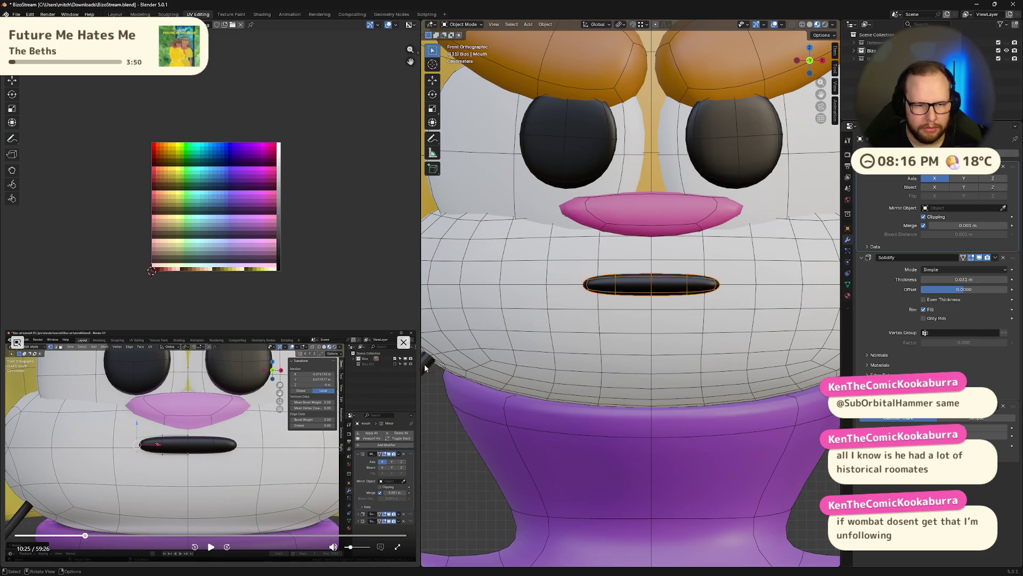
click(210, 547)
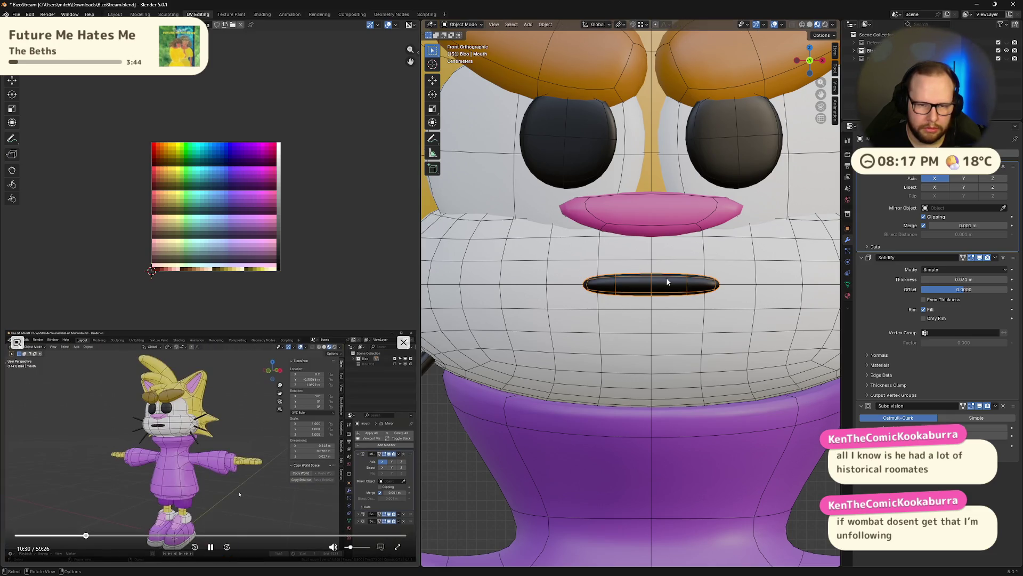
key(g)
key(z)
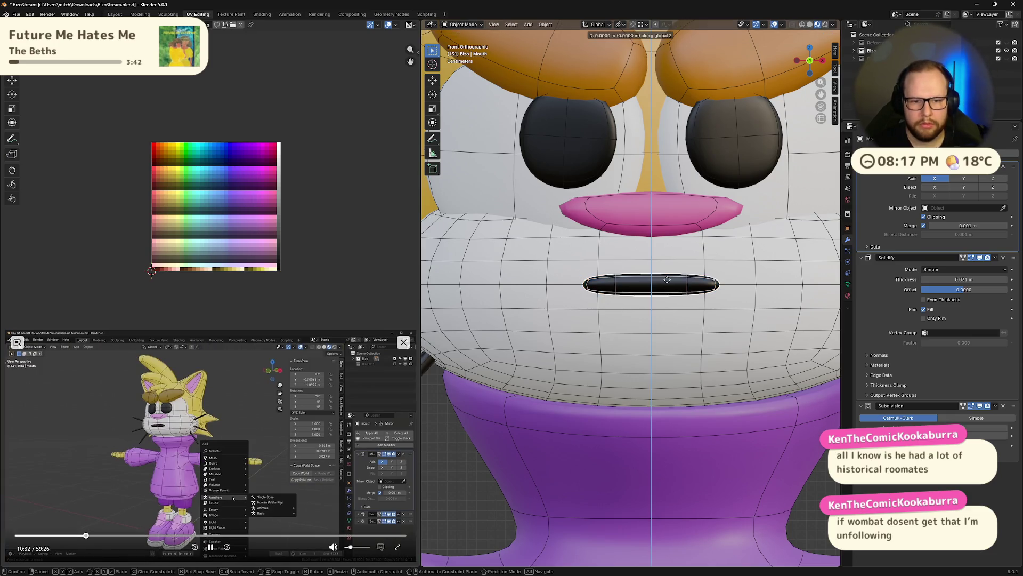
- Lower the mouth object and push it back in depth with G Y so it sits against the face
click(667, 306)
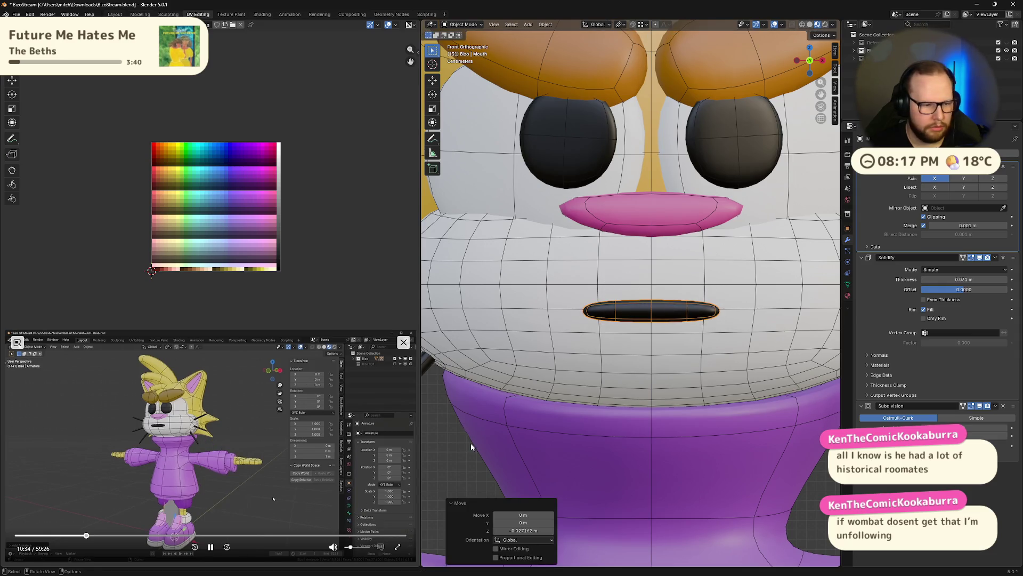
scroll(655, 327, down, 5)
scroll(655, 326, down, 3)
middle_drag(654, 327, 735, 342)
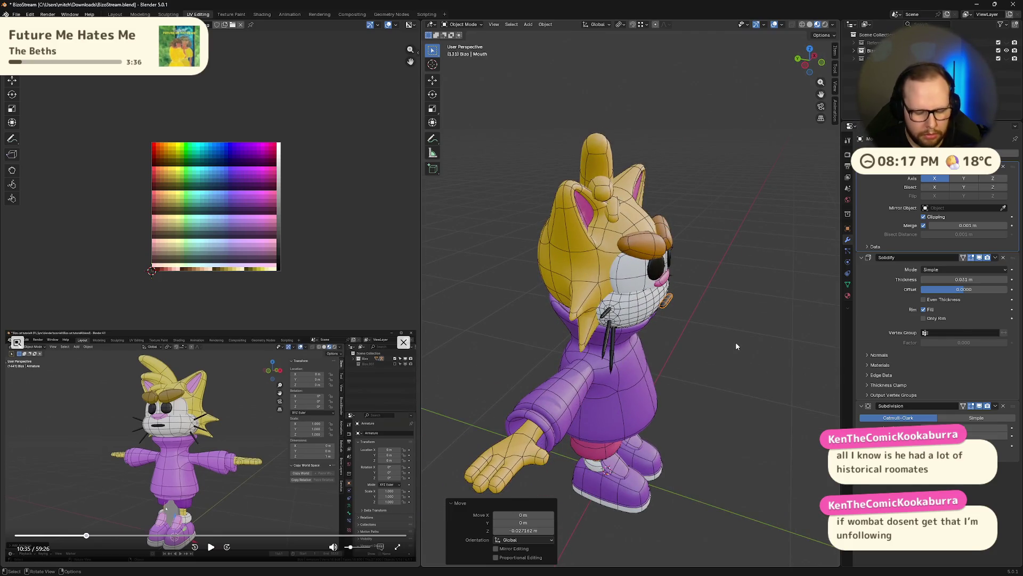
key(g)
key(y)
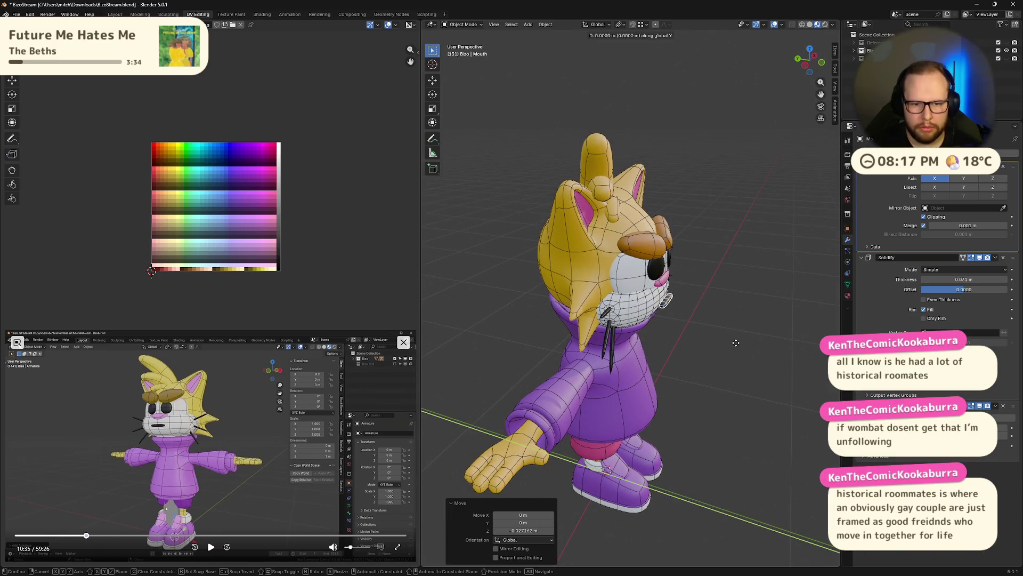
click(654, 301)
scroll(654, 304, up, 4)
mouse_move(717, 341)
middle_down()
mouse_move(654, 308)
mouse_move(733, 335)
middle_up()
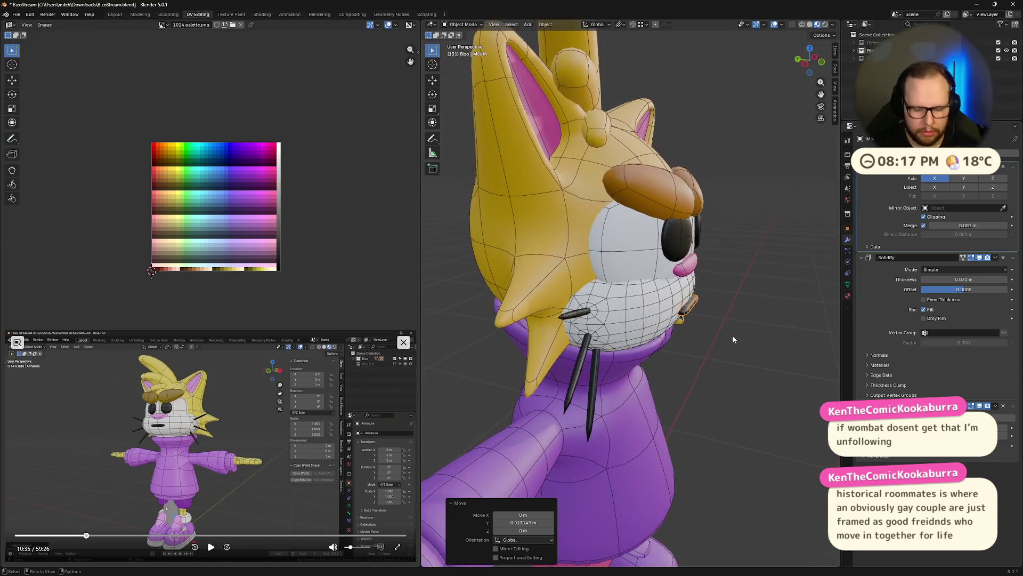
- Fine-tune the mouth's height with small G Z moves, orbiting to check, then enter Edit Mode
key(g)
key(z)
click(733, 338)
mouse_move(734, 338)
middle_down()
mouse_move(668, 330)
mouse_move(680, 326)
mouse_move(700, 346)
middle_up()
key(g)
key(z)
click(686, 327)
key(Tab)
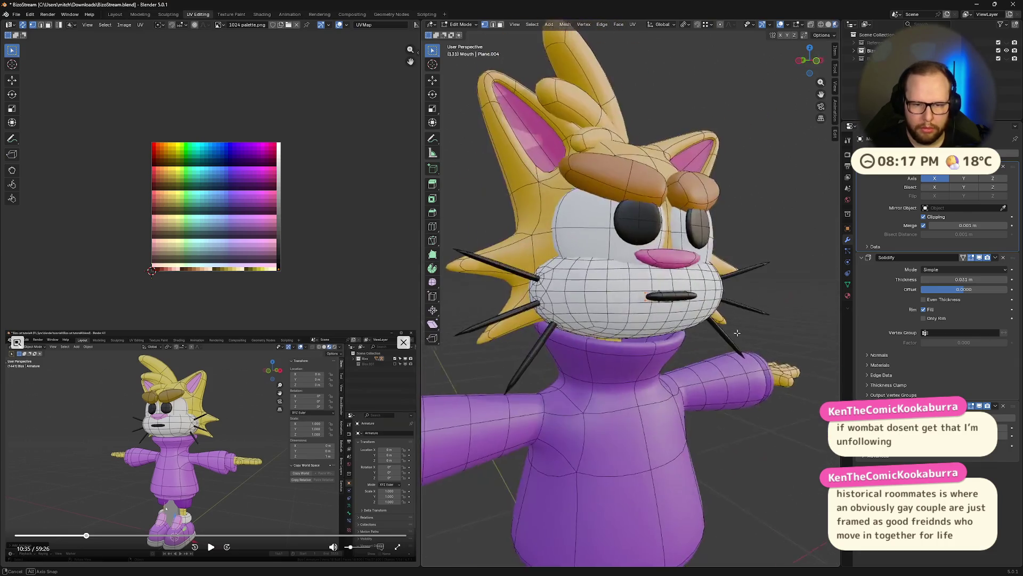
click(210, 546)
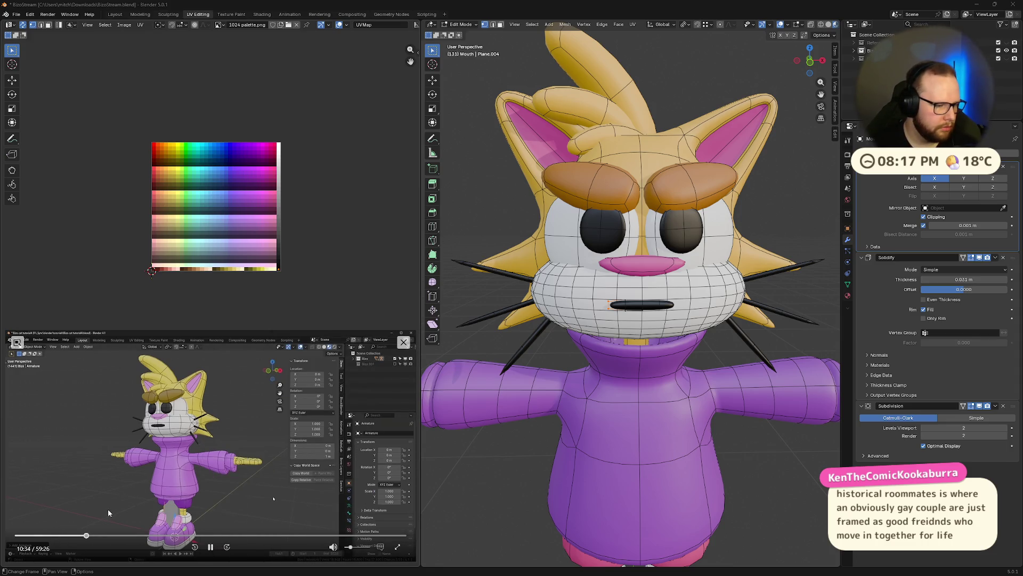
click(211, 546)
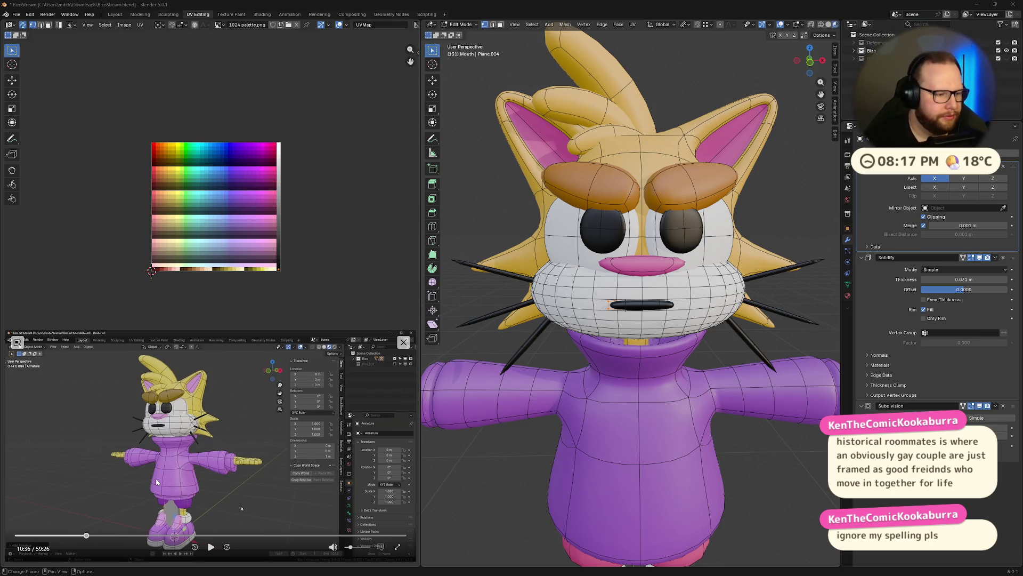
click(210, 548)
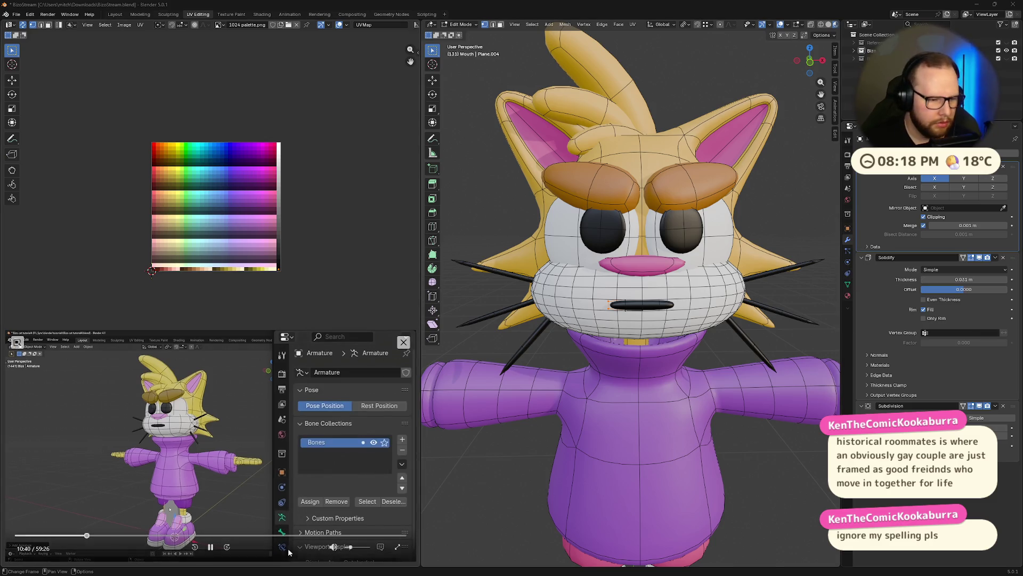
click(209, 549)
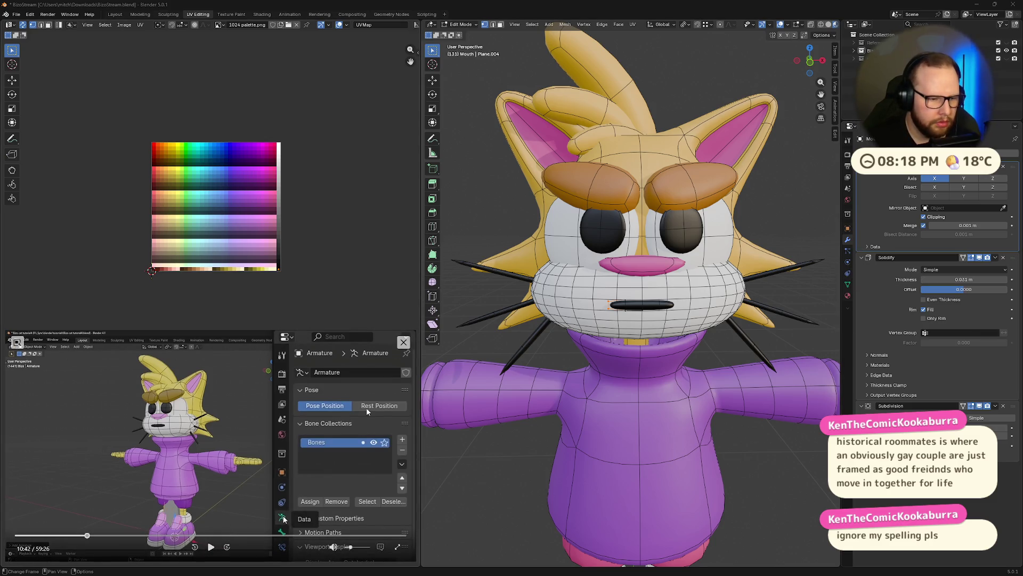
key(Left)
key(Left)
key(Left)
key(space)
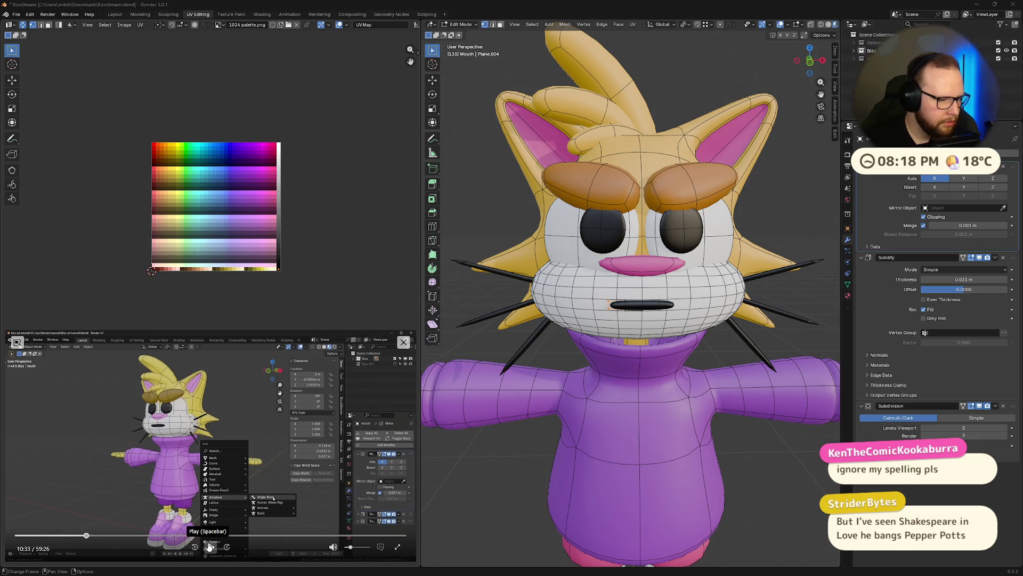
scroll(534, 308, down, 2)
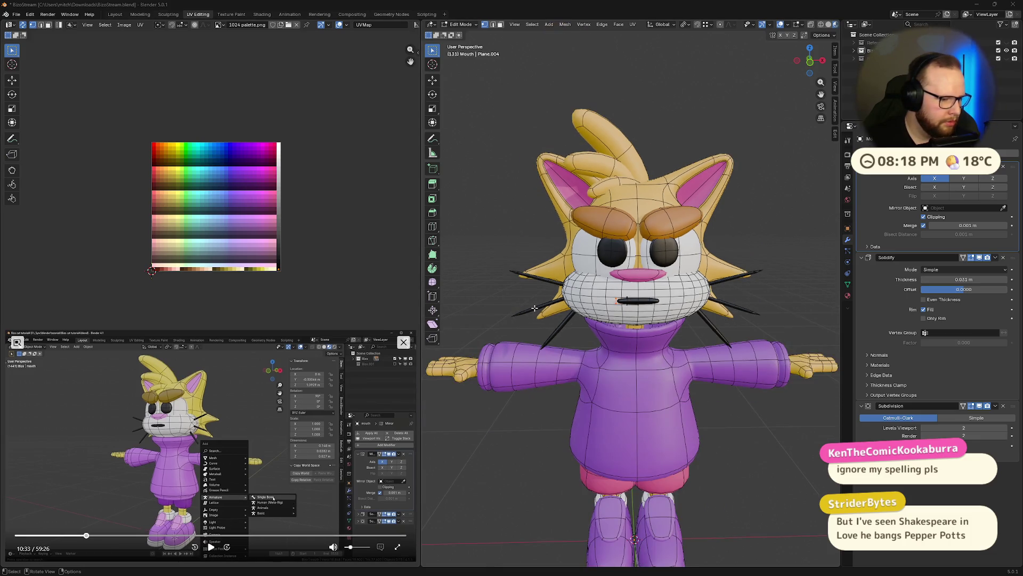
scroll(535, 308, up, 1)
scroll(535, 308, up, 1)
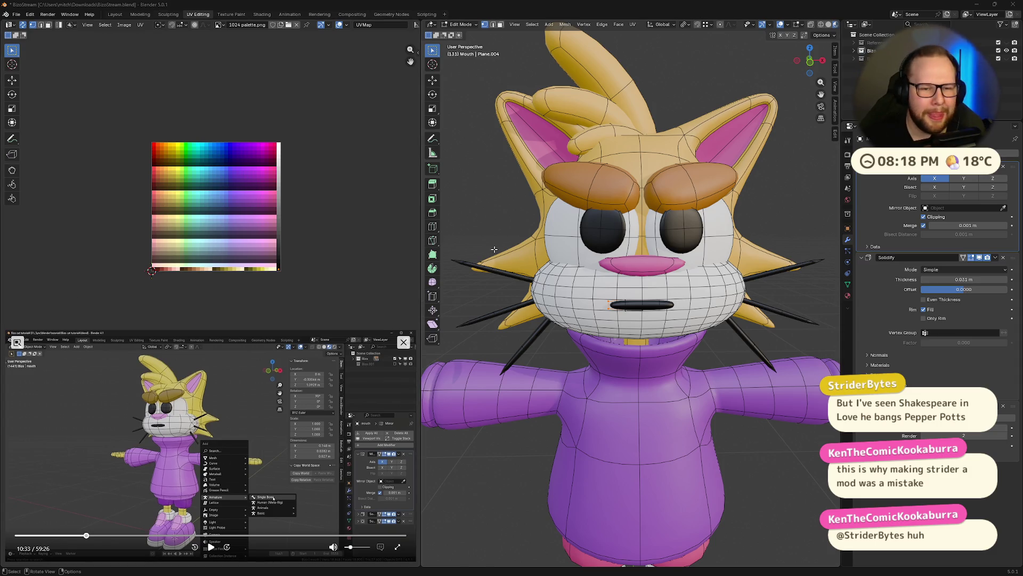
- Review the tutorial, orbit toward the face and return the mouth to Object Mode
click(212, 547)
click(212, 549)
scroll(752, 455, down, 5)
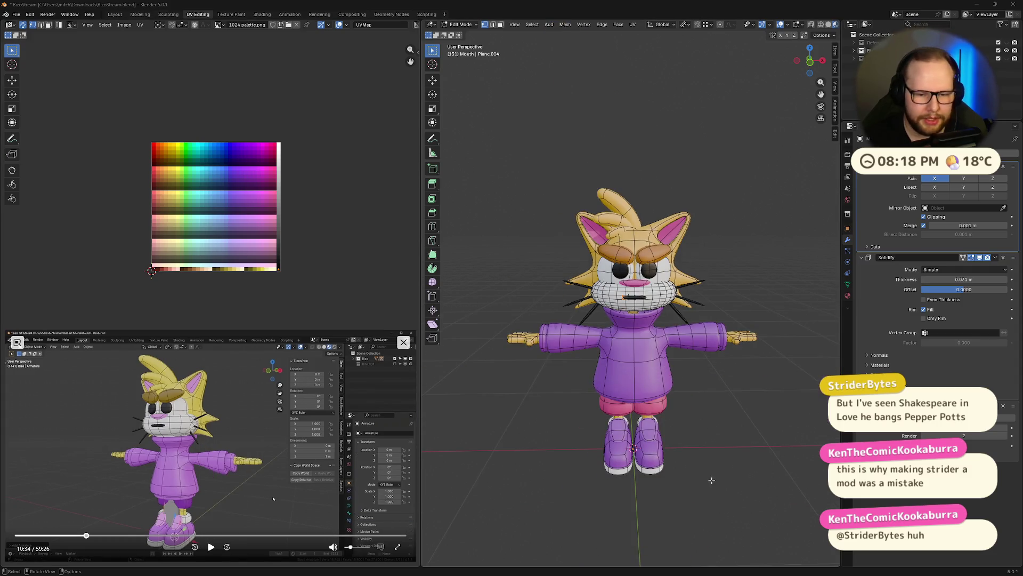
right_click(752, 456)
key(Escape)
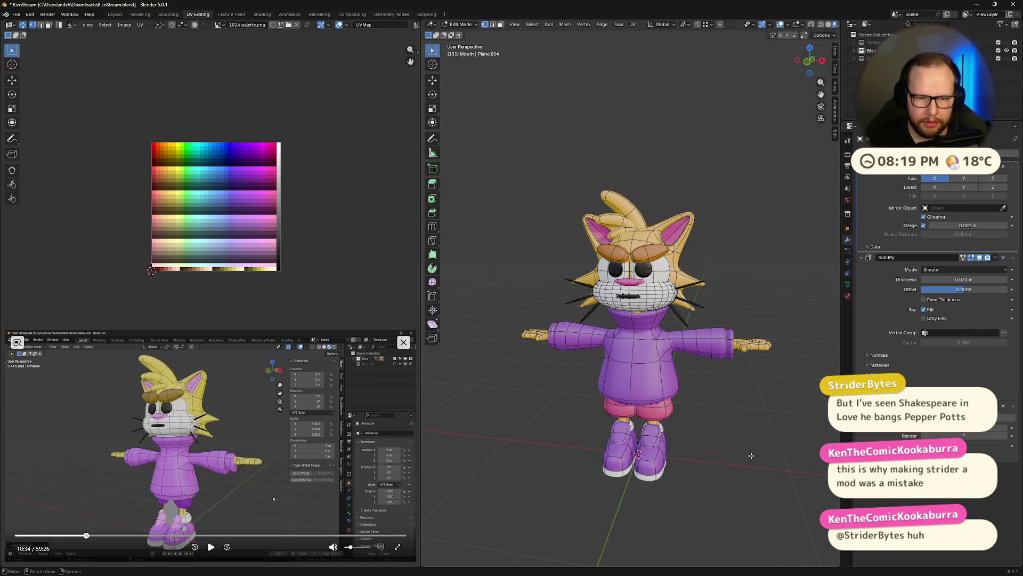
middle_drag(744, 453, 687, 392)
scroll(680, 380, up, 5)
key(Tab)
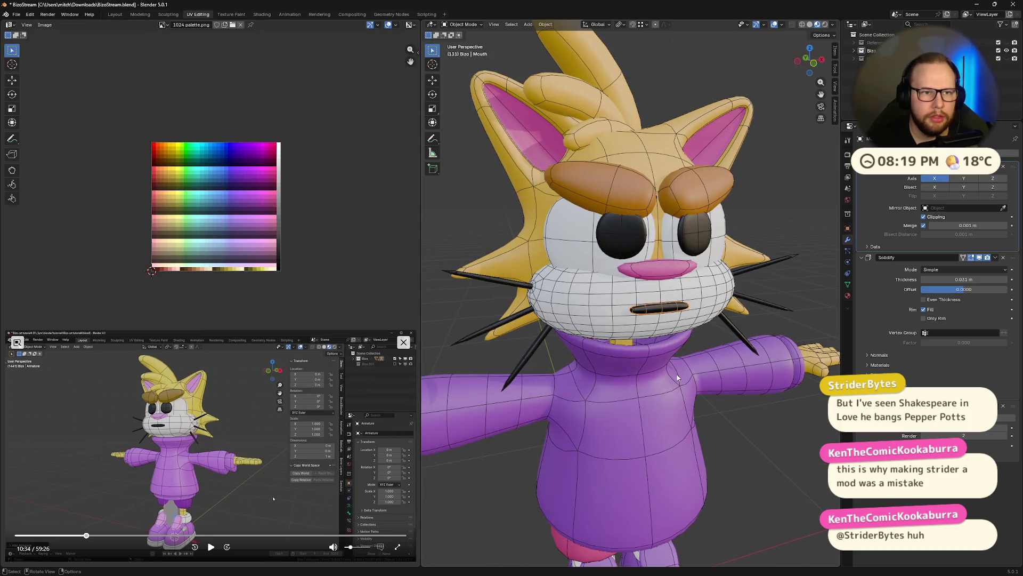
scroll(690, 413, down, 5)
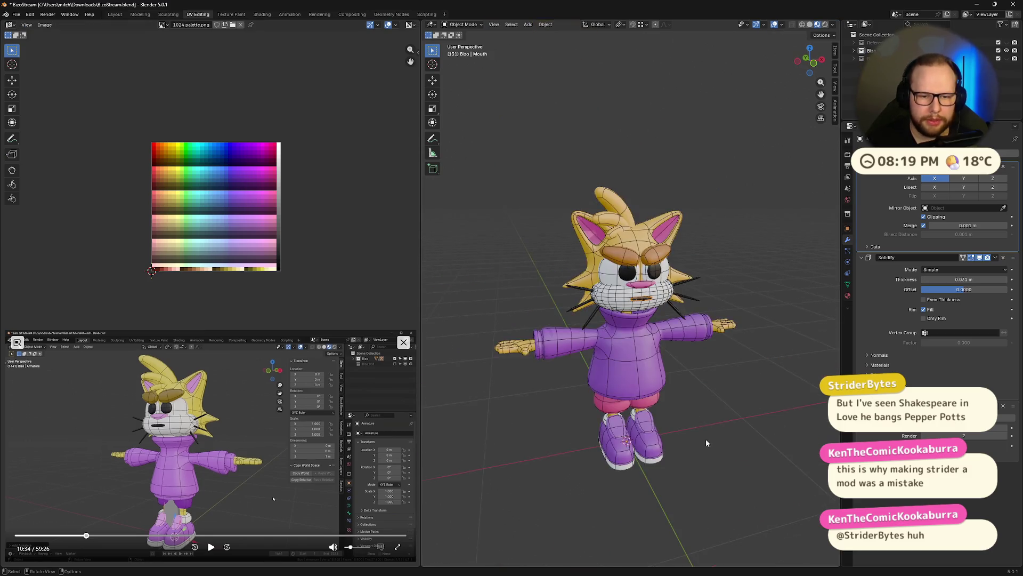
- Bring up the Shift+A Add menu over the viewport for a new object
right_click(741, 417)
key(Escape)
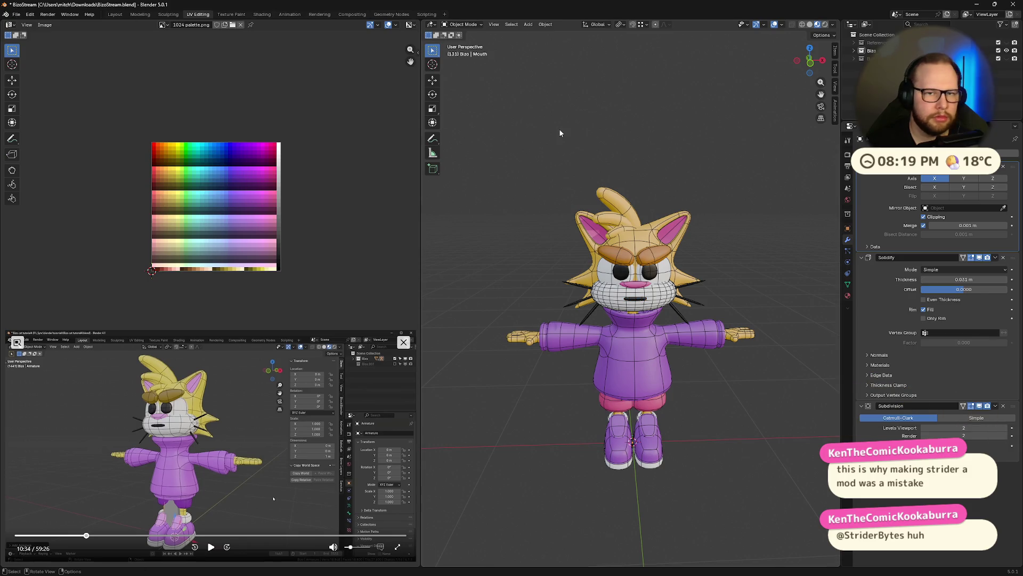
middle_drag(743, 408, 718, 403)
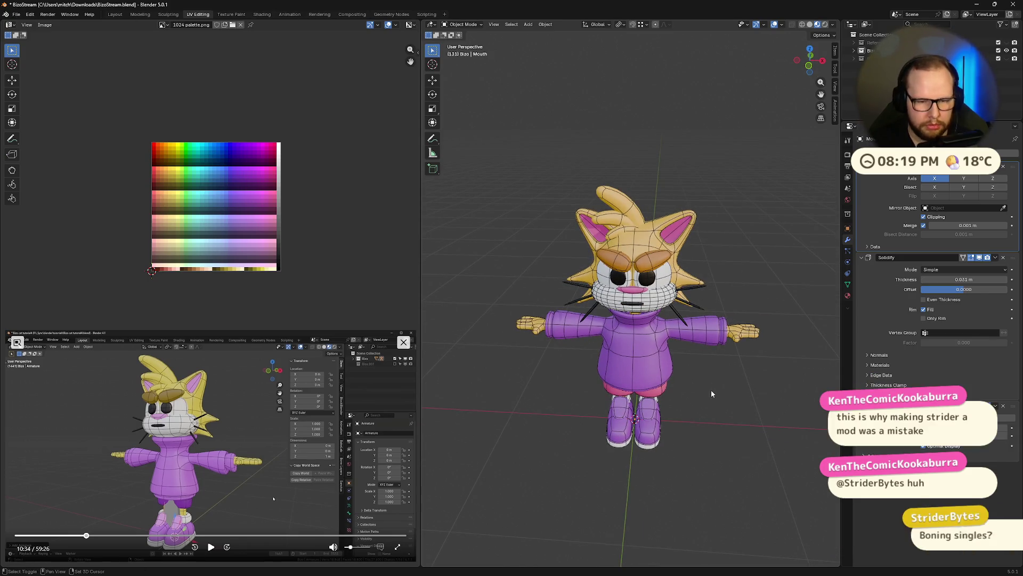
key(shift+a)
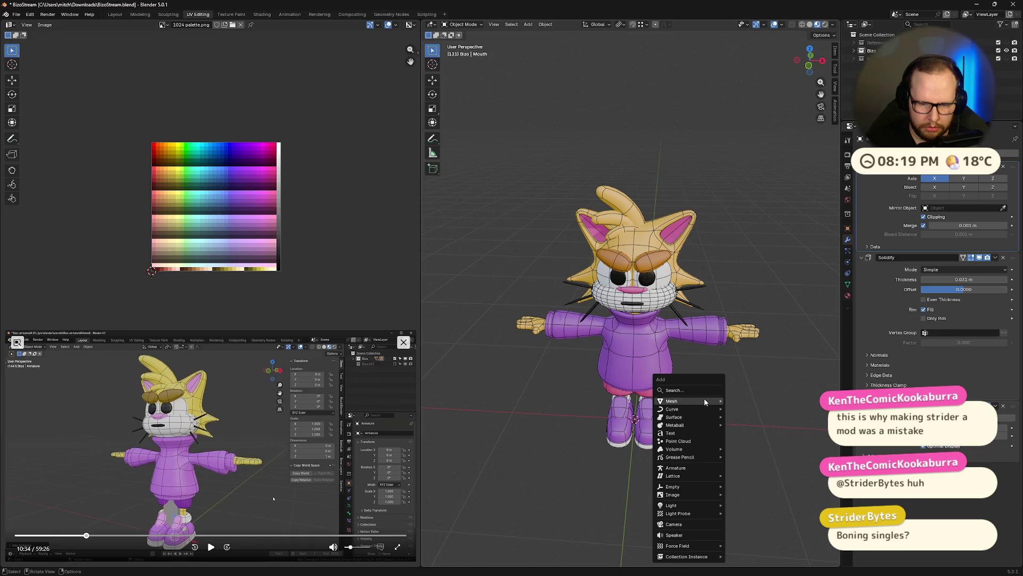
- Add an Armature at the origin and show its Object Data Properties
click(701, 466)
mouse_move(701, 469)
middle_down()
mouse_move(684, 452)
mouse_move(683, 431)
middle_up()
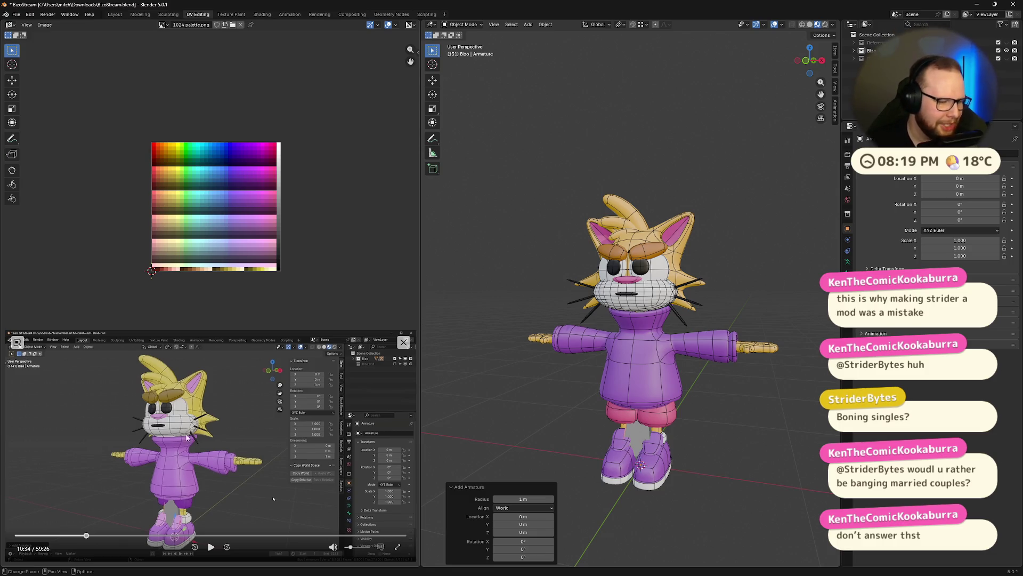
click(210, 548)
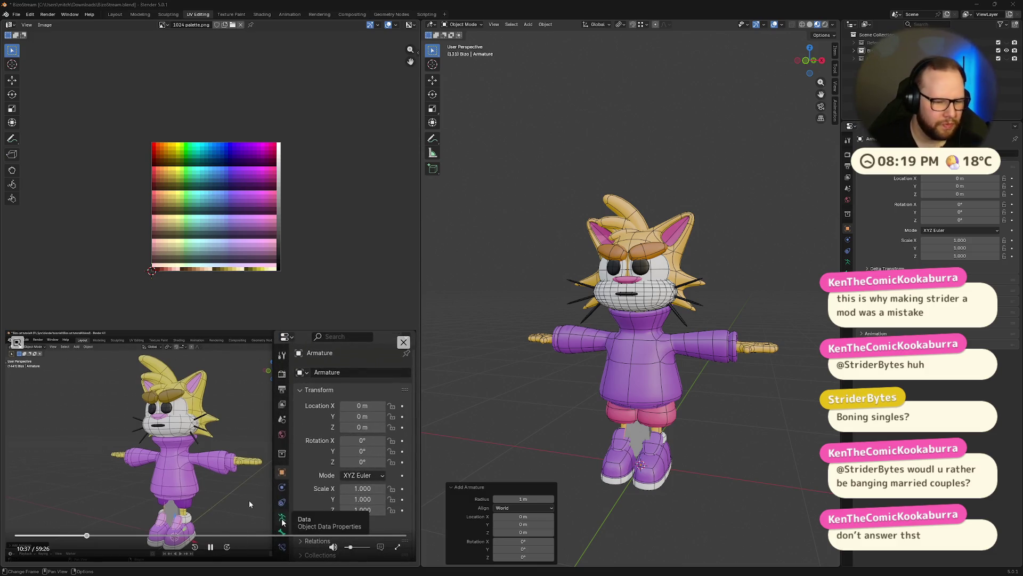
click(848, 273)
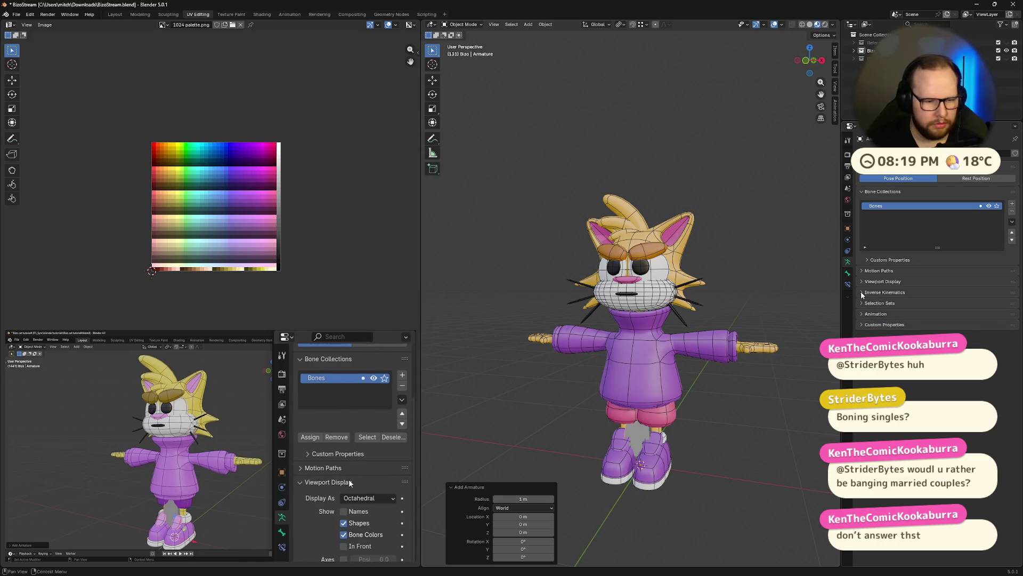
- Enable Names, In Front and Axes in the armature's Viewport Display, then snap to front ortho view
click(870, 281)
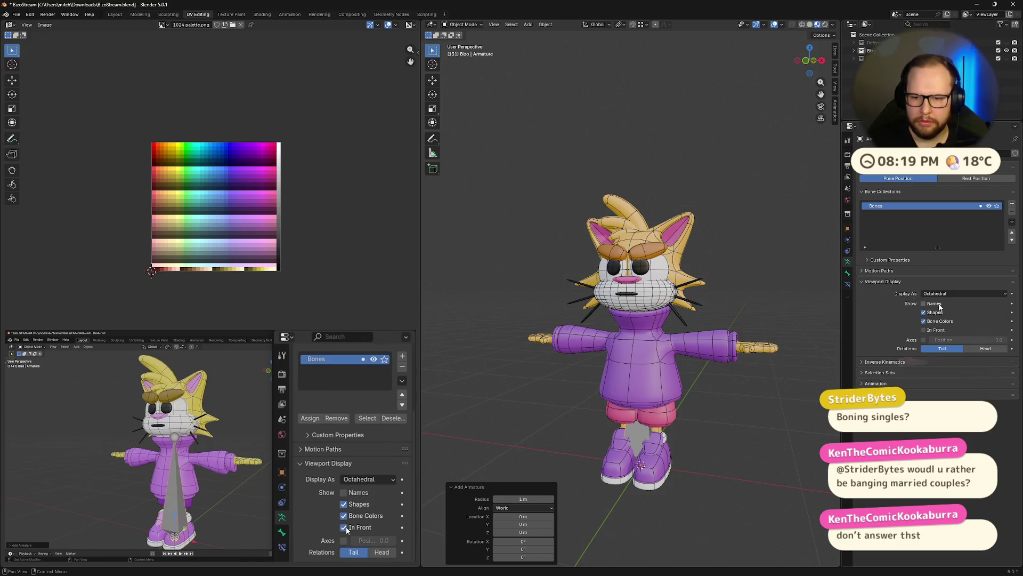
click(925, 330)
click(924, 303)
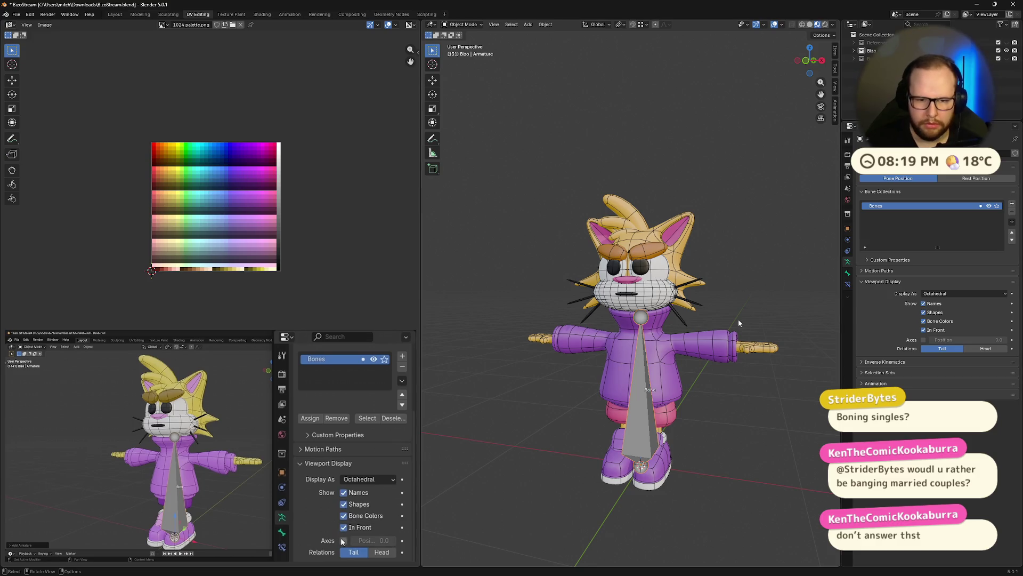
click(924, 339)
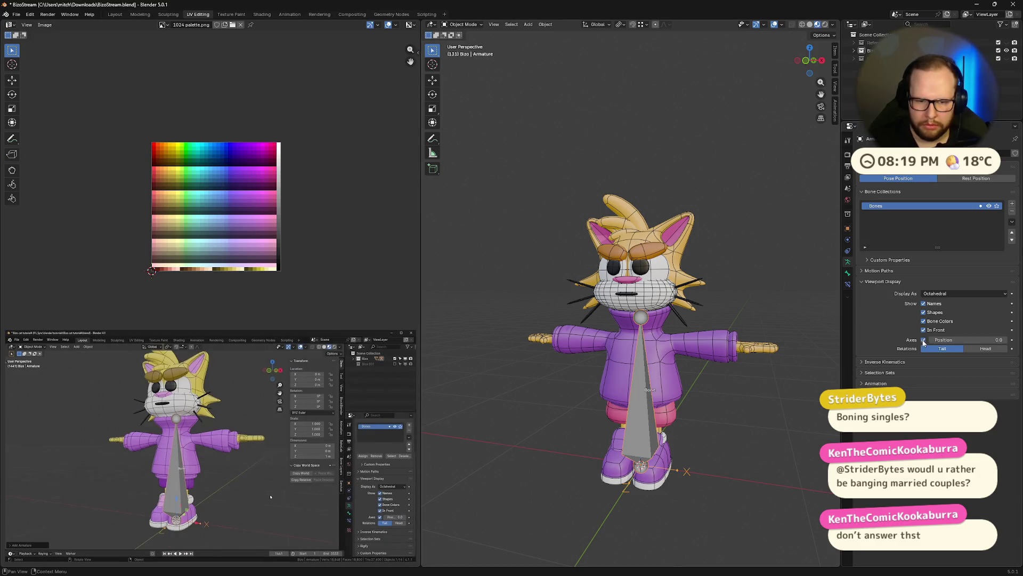
middle_drag(661, 442, 711, 452)
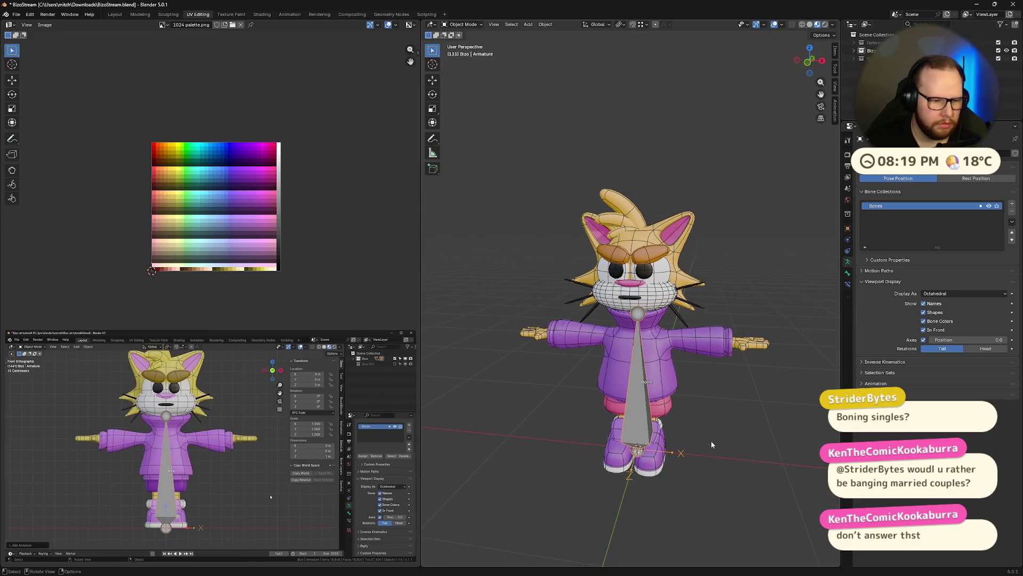
click(809, 68)
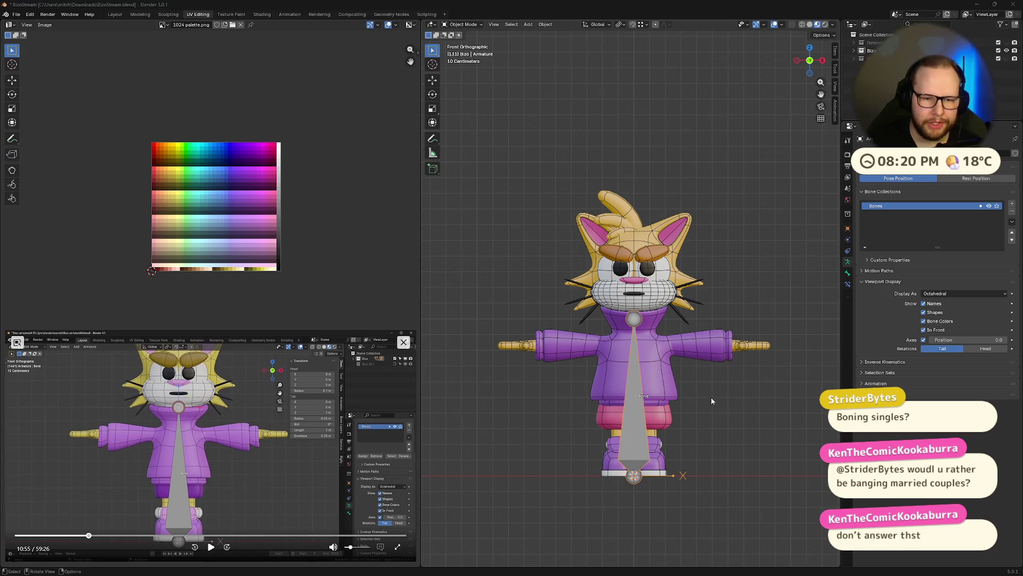
- Enter Edit Mode on the armature and select the bone's lower joint
shift+middle_drag(584, 492, 587, 433)
key(Tab)
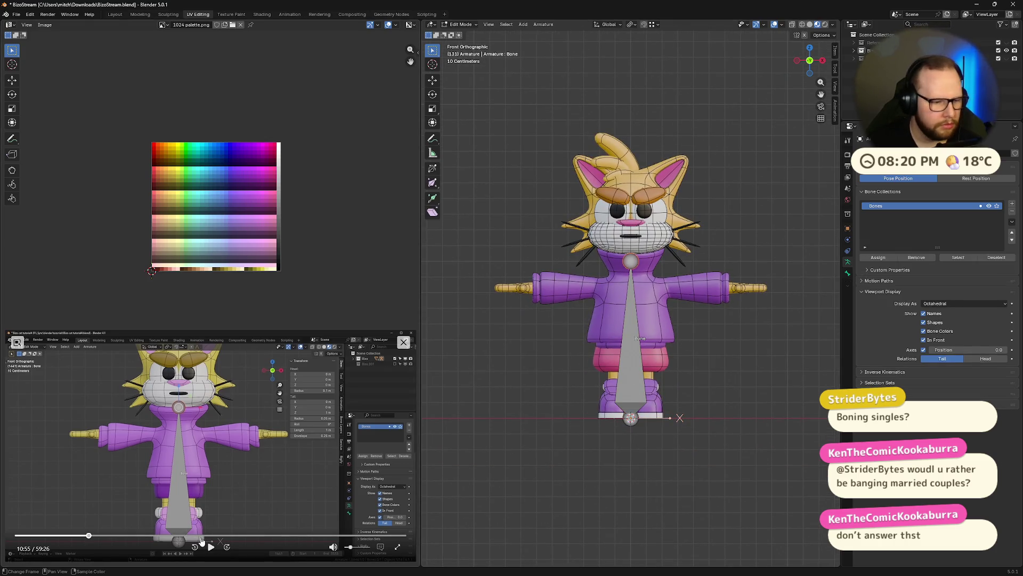
click(207, 549)
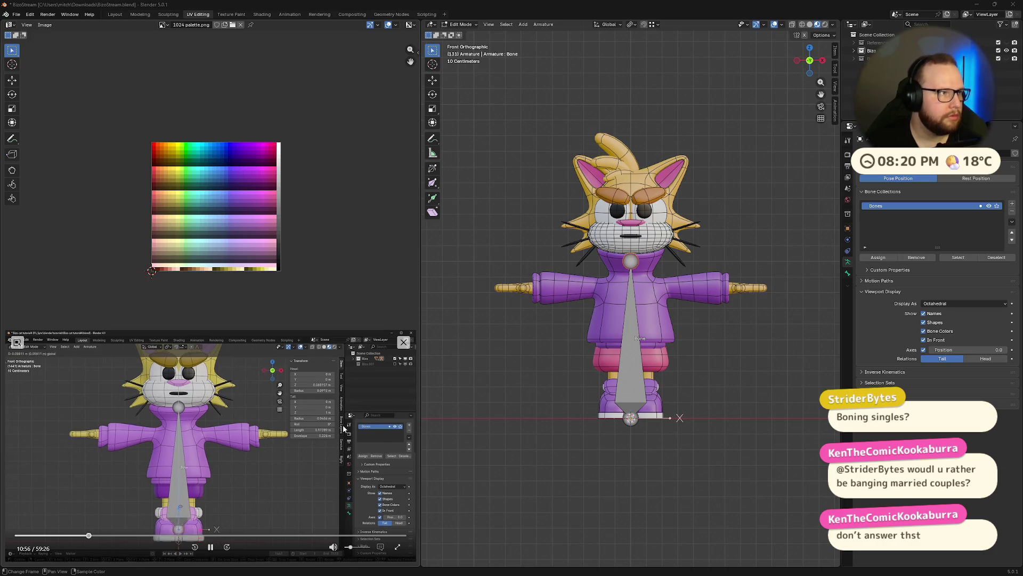
click(210, 549)
click(631, 419)
- Raise the bone with G Z so it runs from the cat's hips up to the neck, checking the tutorial
key(g)
key(z)
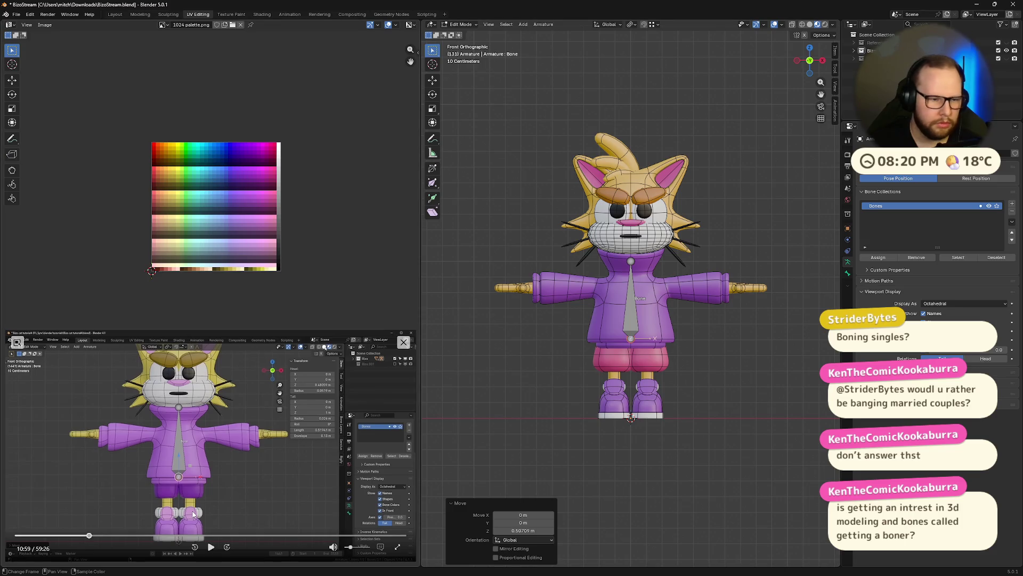
key(g)
key(z)
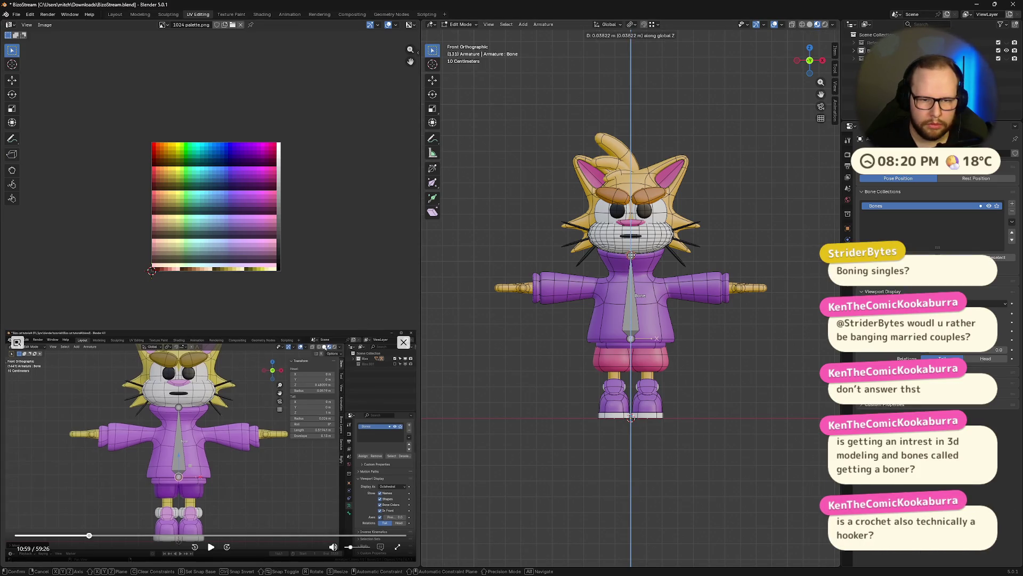
key(Return)
click(214, 550)
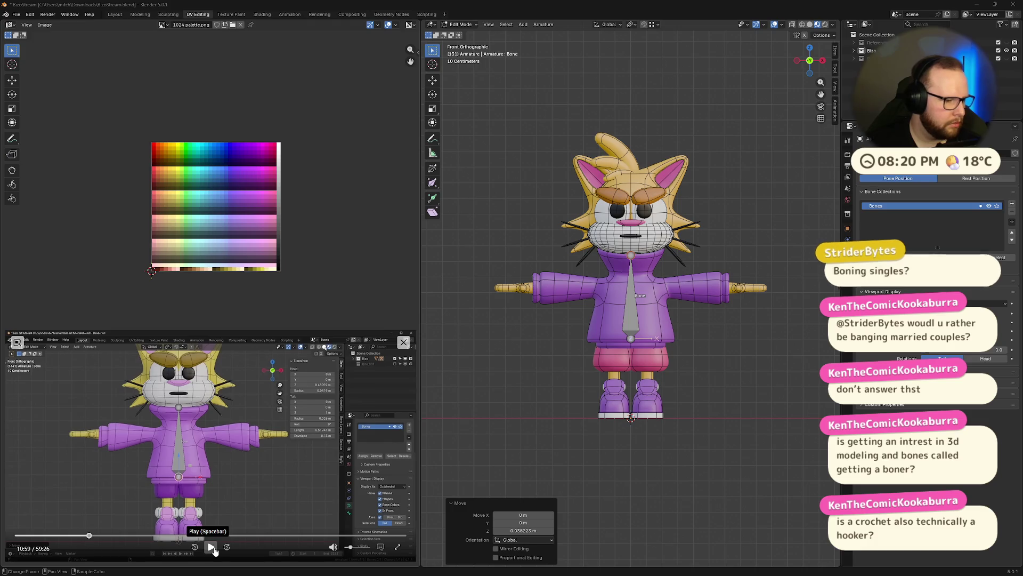
click(212, 548)
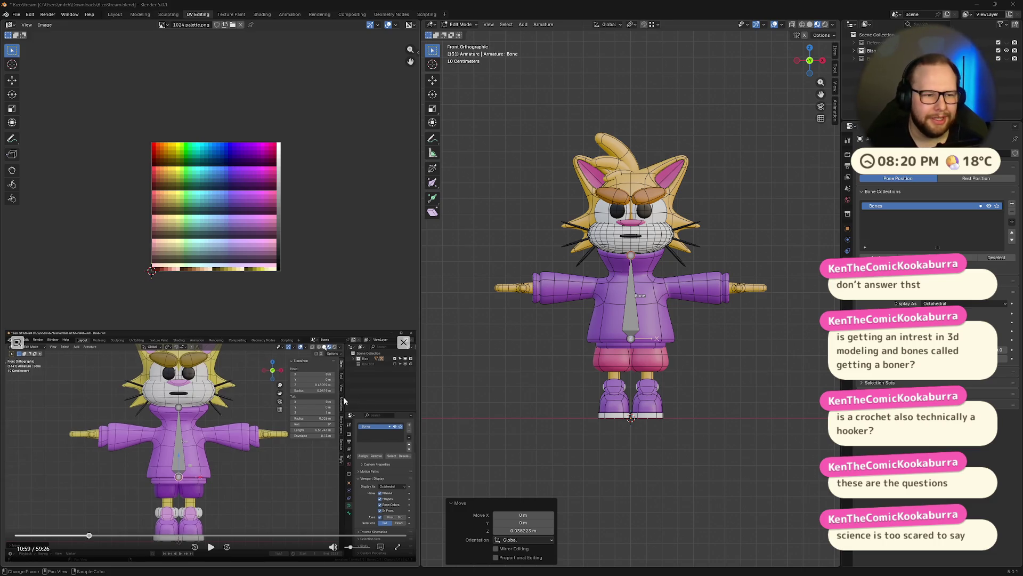
scroll(673, 308, up, 3)
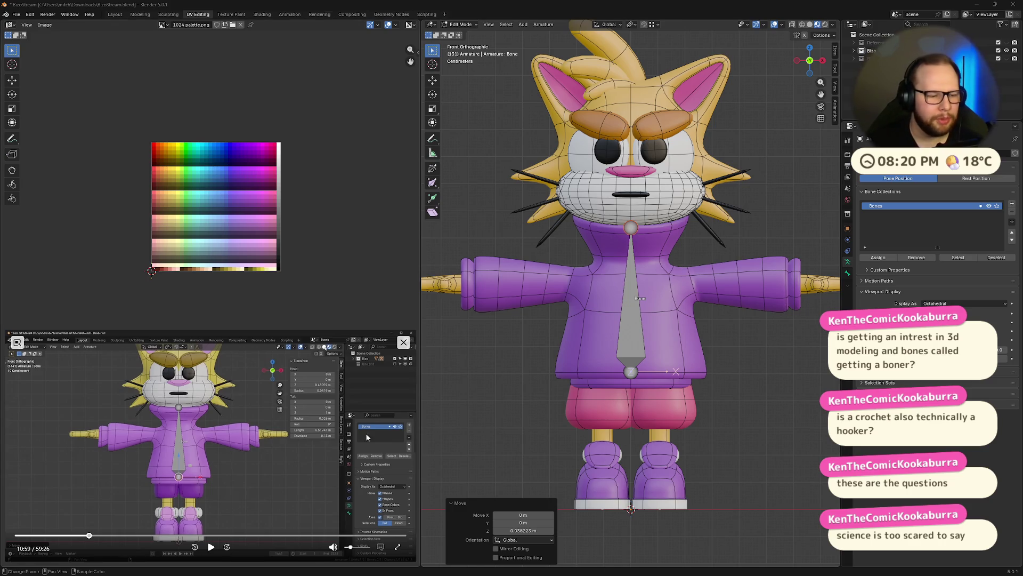
click(211, 546)
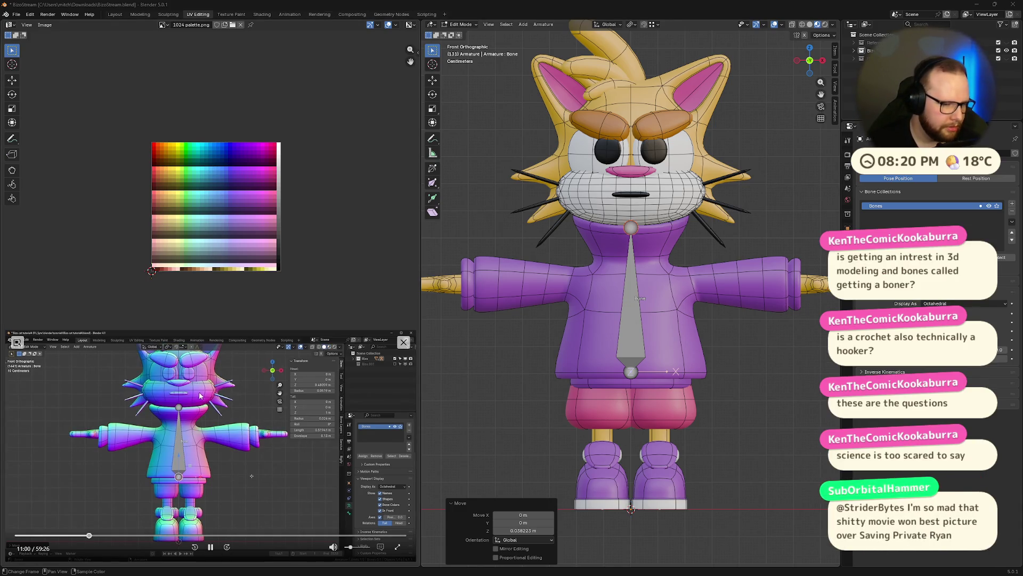
click(210, 548)
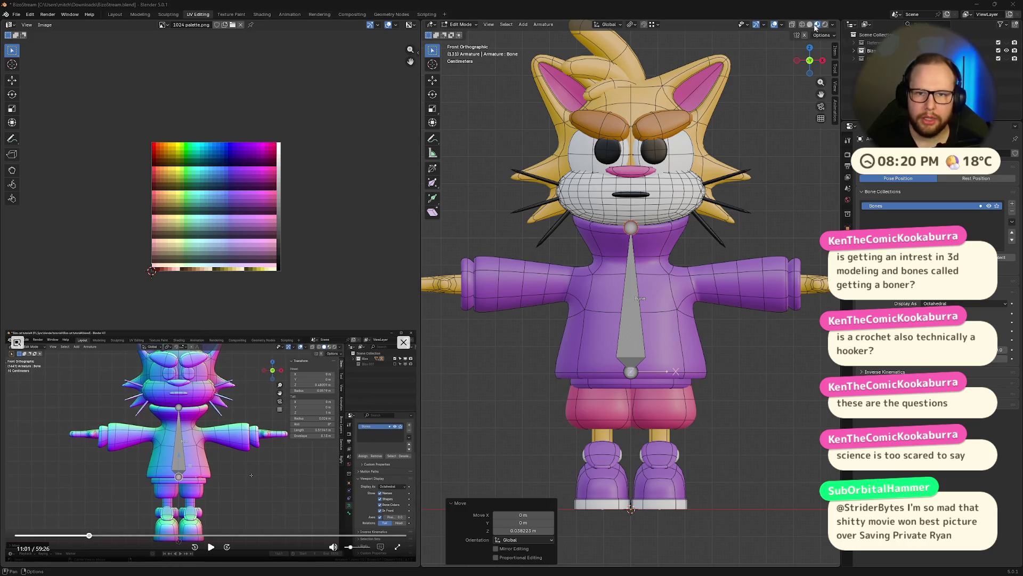
- Give solid shading MatCap lighting with the rainbow normal matcap
click(810, 24)
click(836, 23)
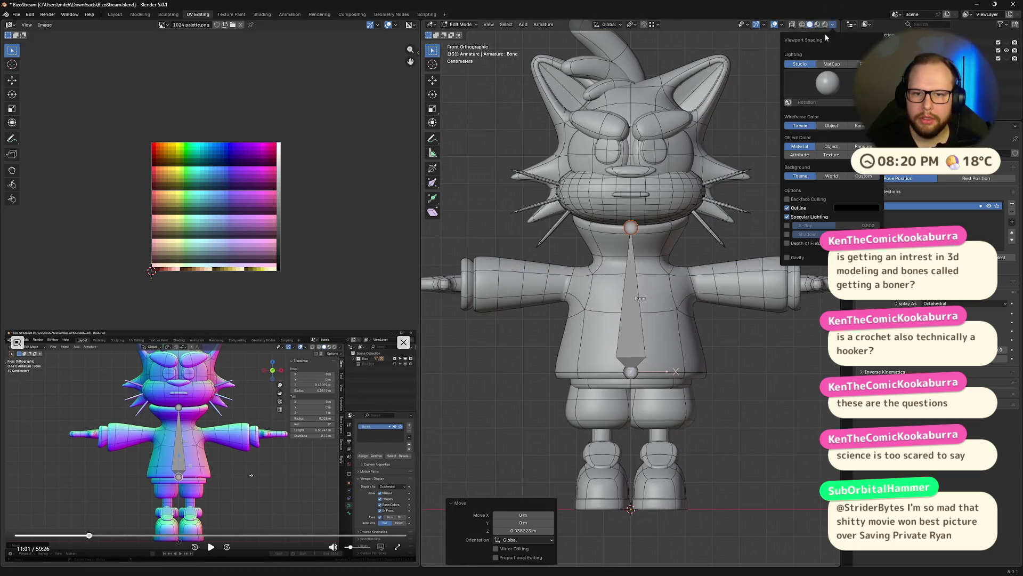
click(832, 63)
click(824, 85)
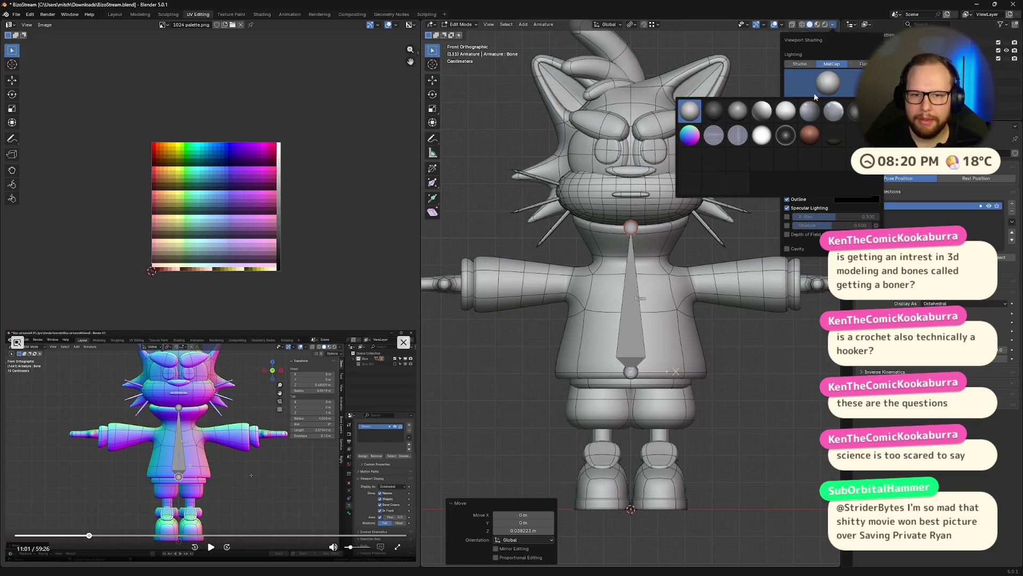
click(691, 152)
- Show the cat in wireframe shading so the bone stands out
click(212, 547)
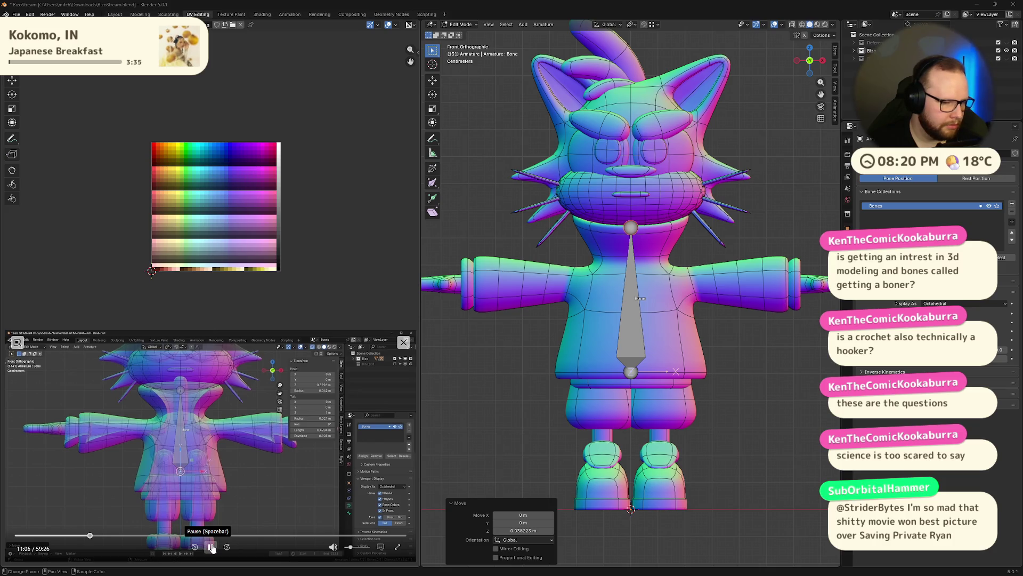
click(211, 548)
key(z)
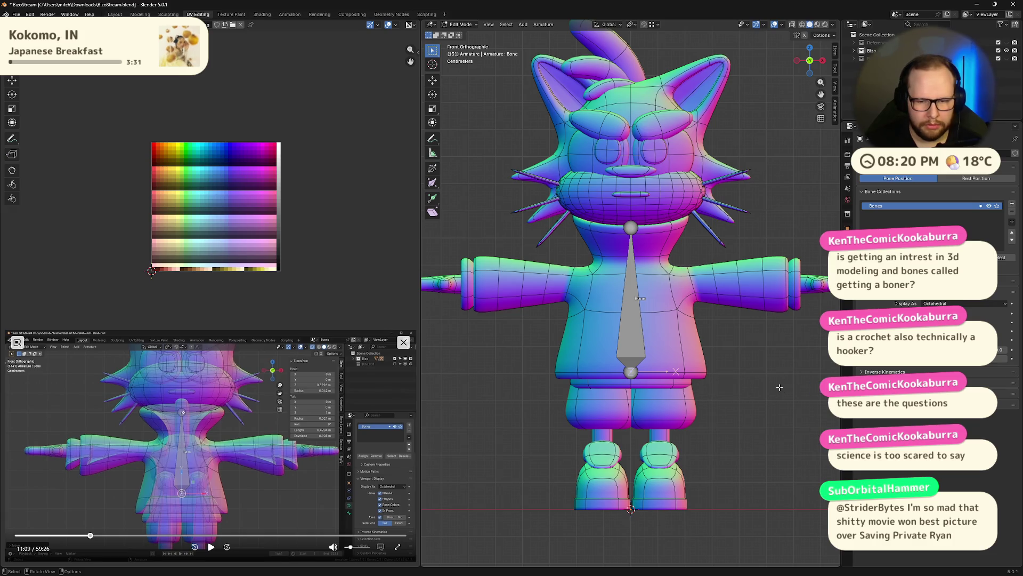
click(702, 390)
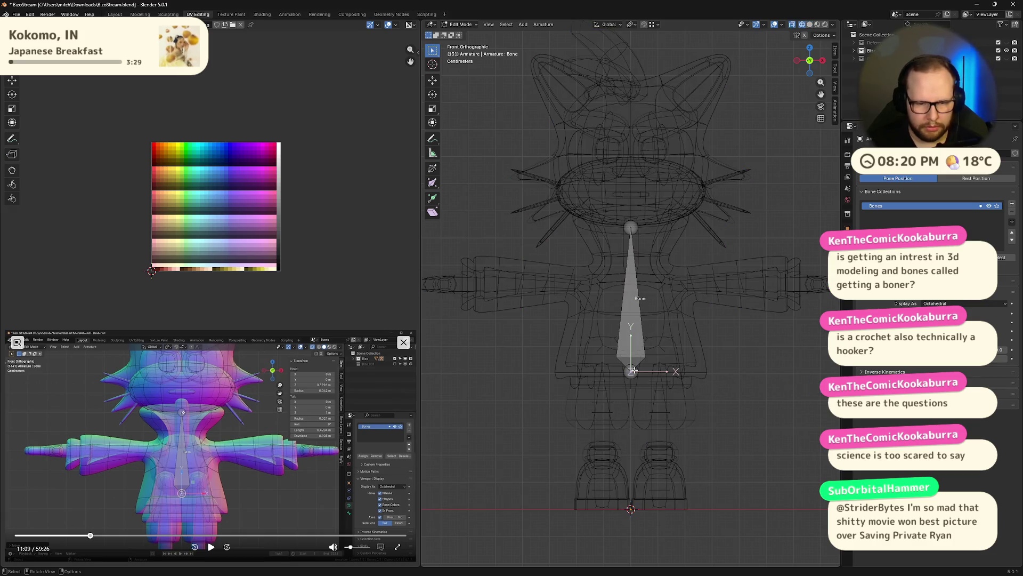
- Nudge the bone end vertically, then return to solid shading with see-through X-ray
key(g)
key(z)
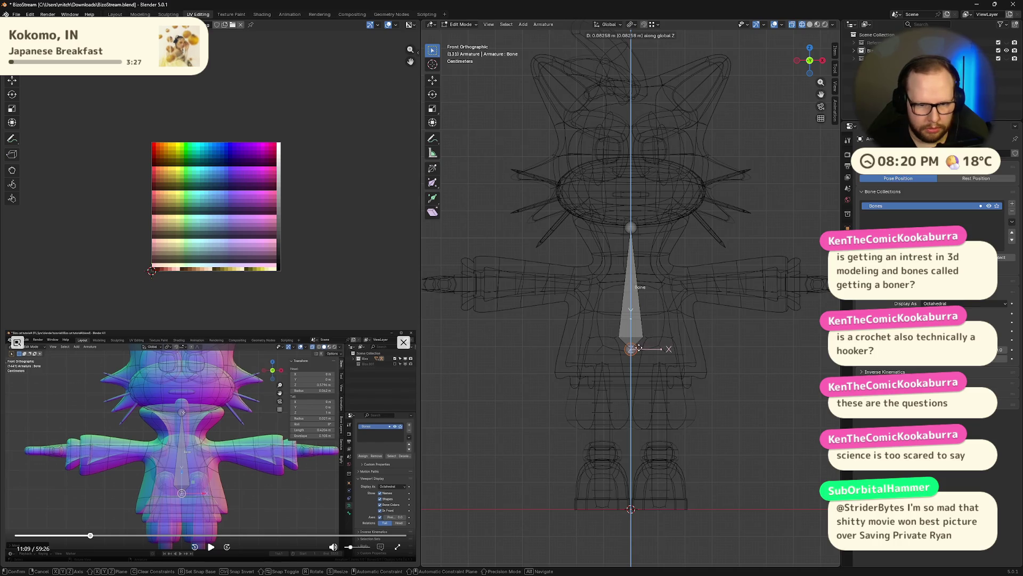
click(769, 387)
key(z)
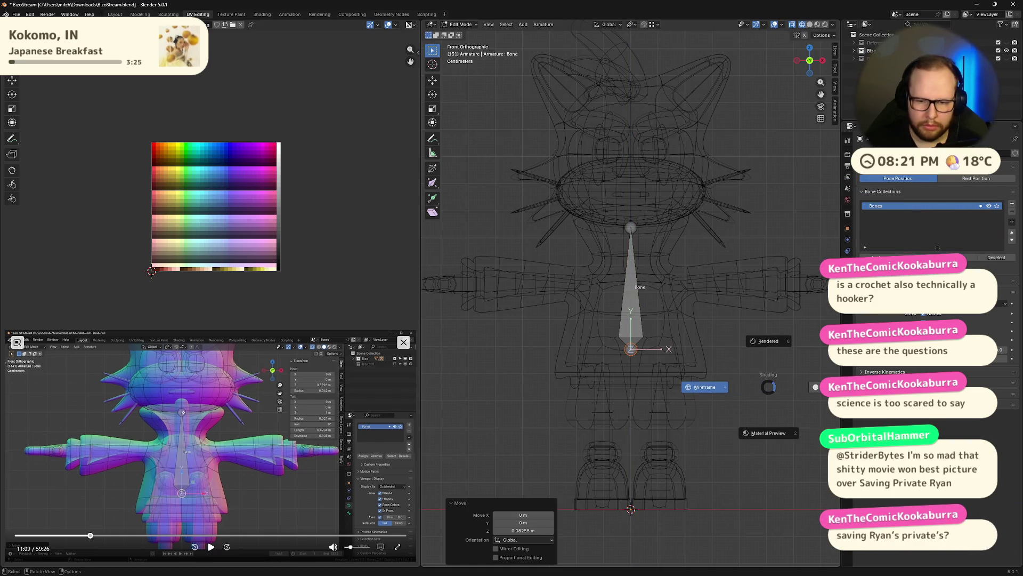
click(814, 387)
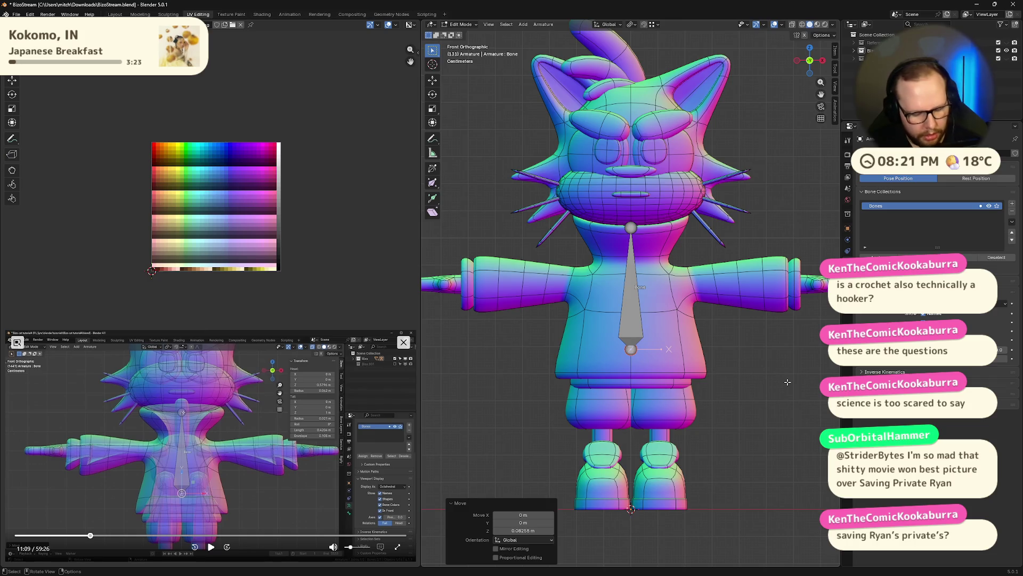
key(alt+z)
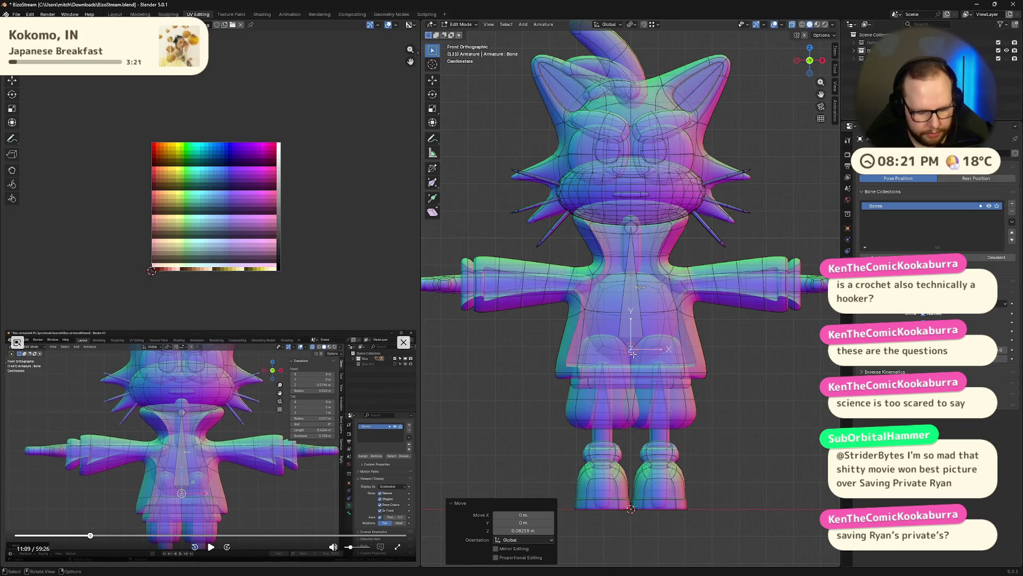
- Lower the bone further along the vertical axis so it sits in the cat's body
key(g)
key(z)
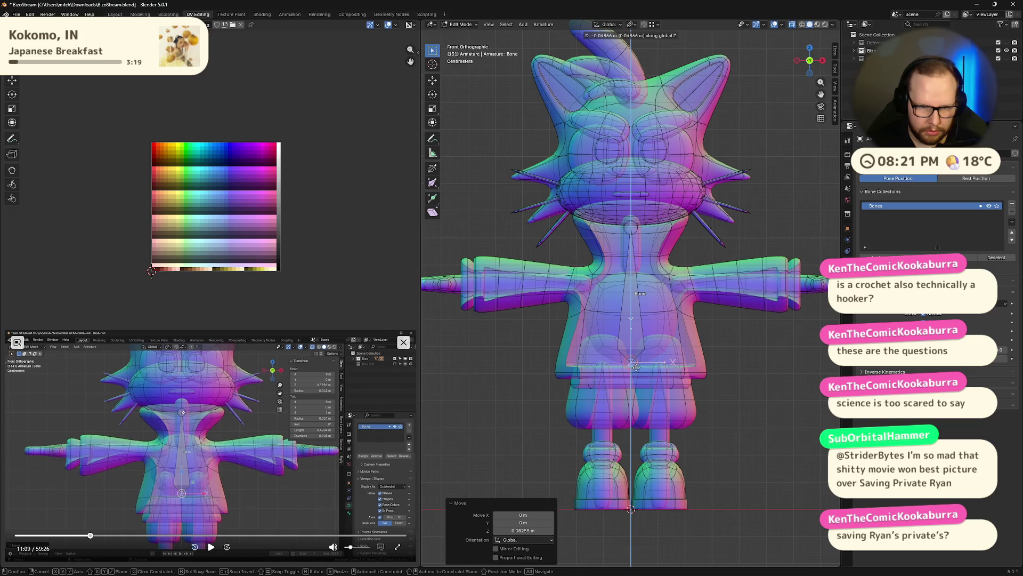
click(639, 367)
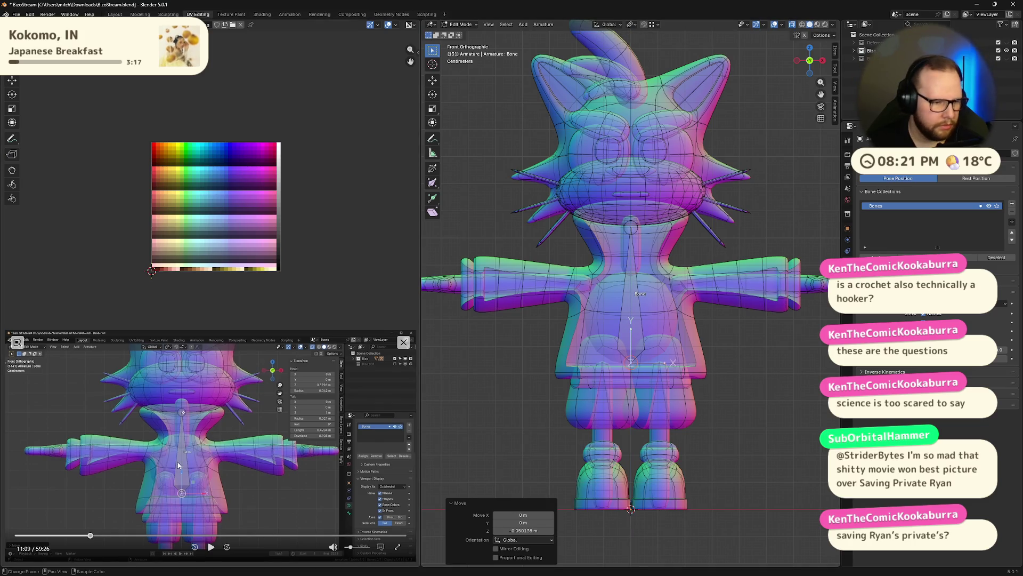
click(211, 546)
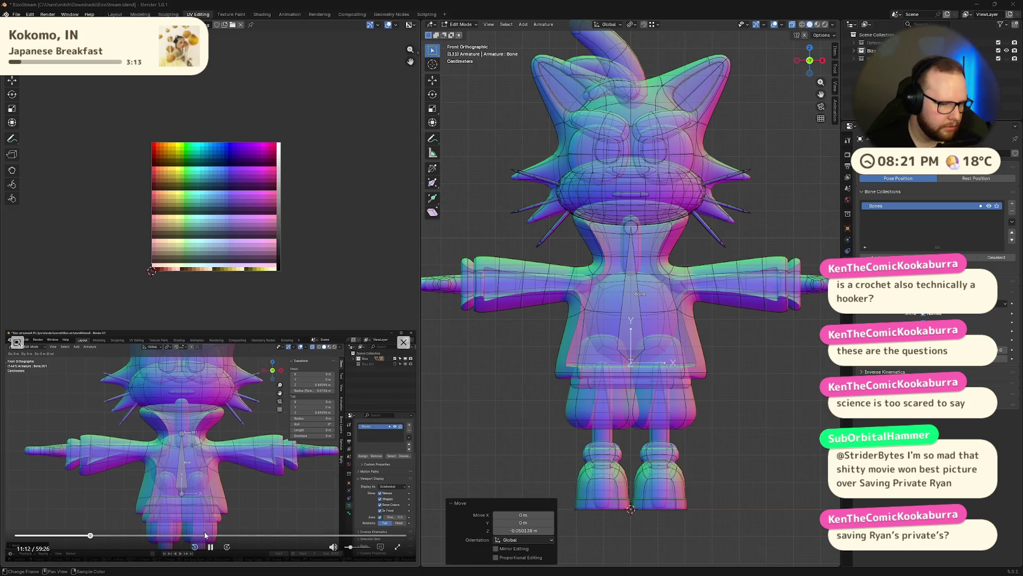
click(211, 546)
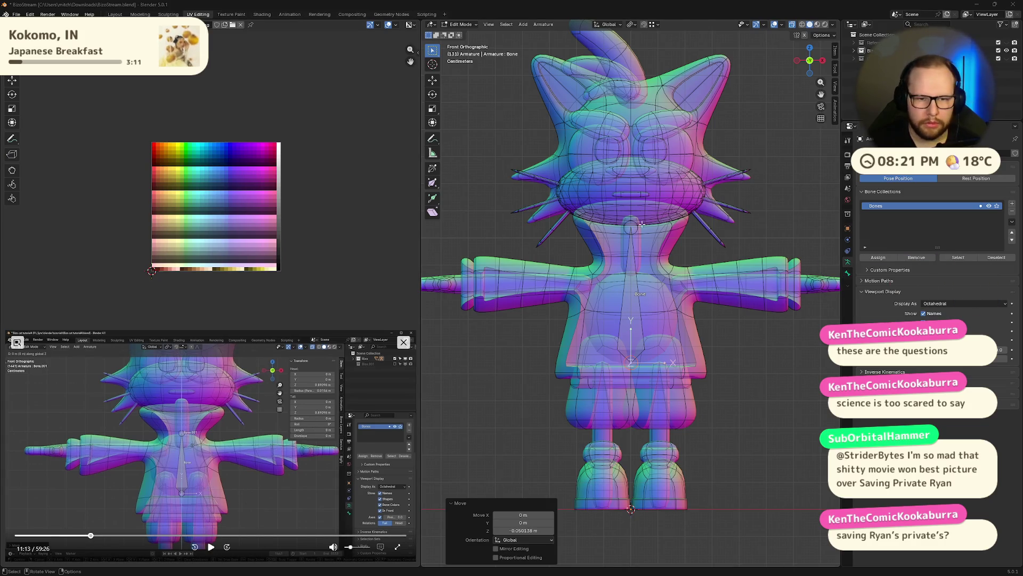
key(g)
key(z)
click(634, 272)
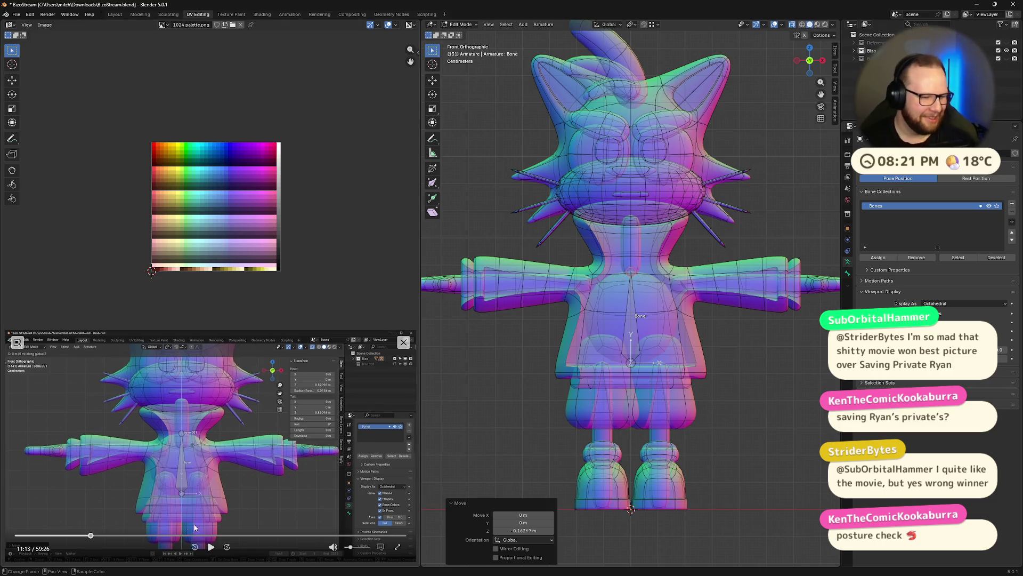
- Extrude a second bone straight up from the first bone's tip into the chest, then select the lower bone
click(209, 549)
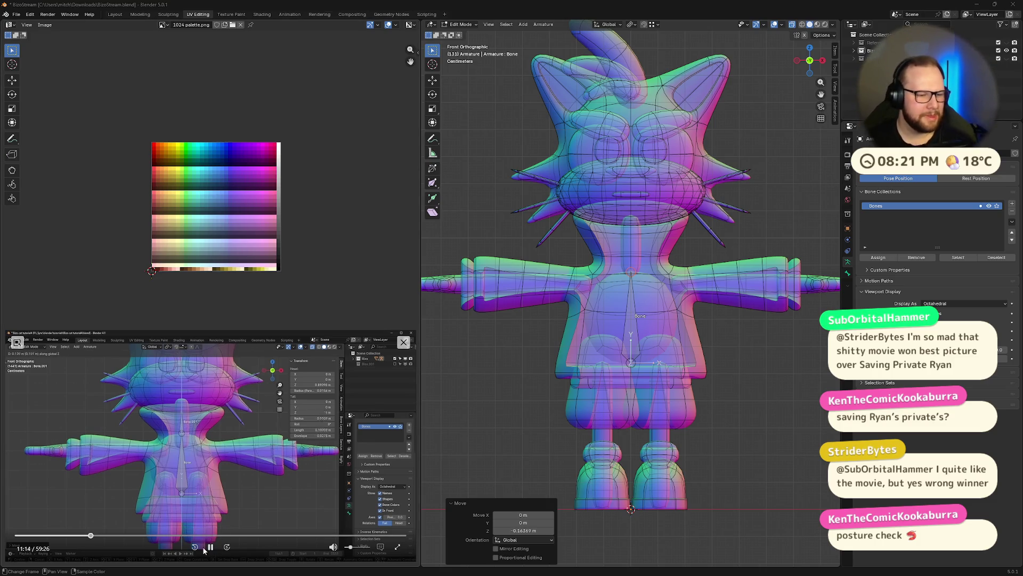
click(631, 273)
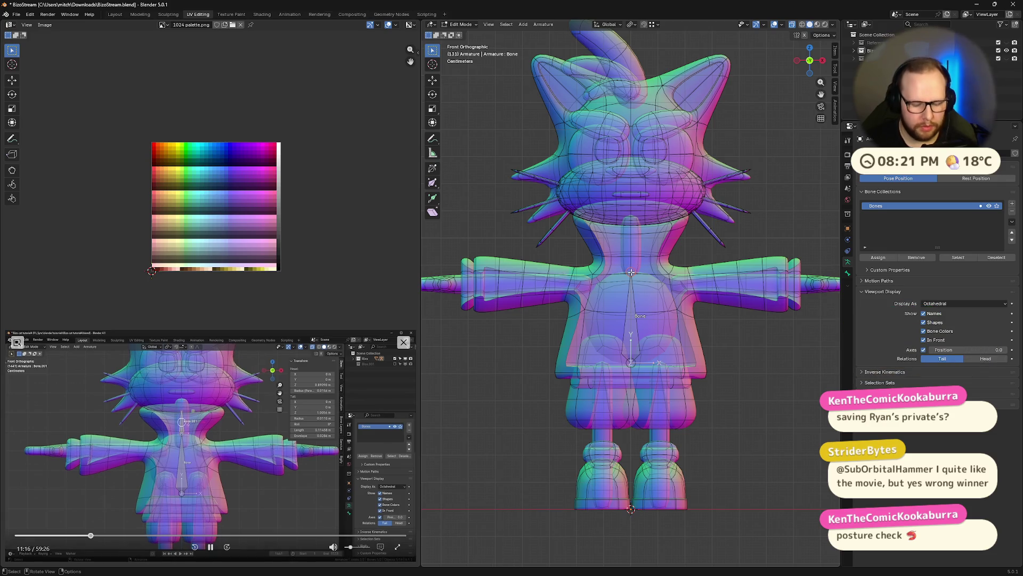
key(e)
key(z)
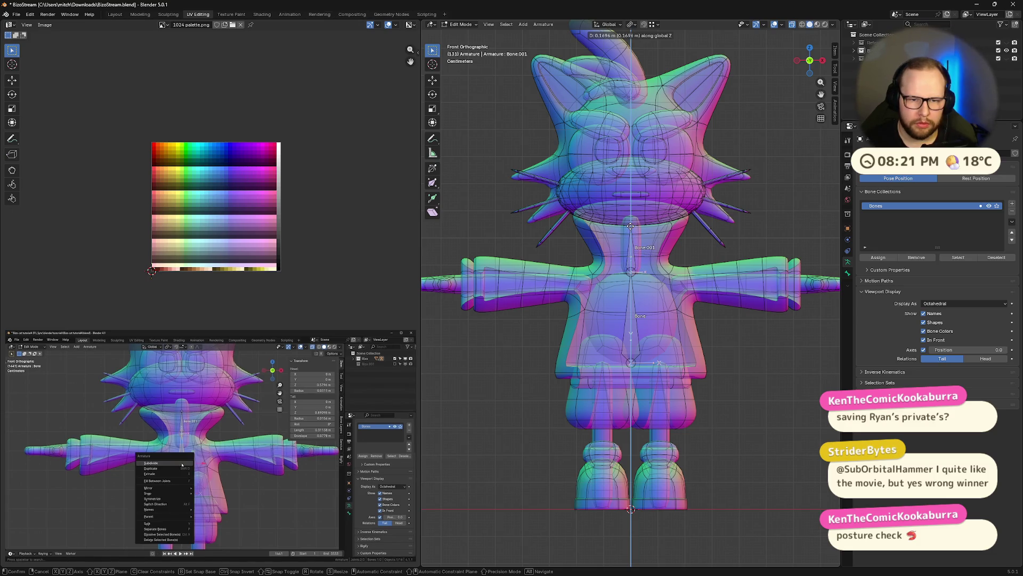
click(631, 274)
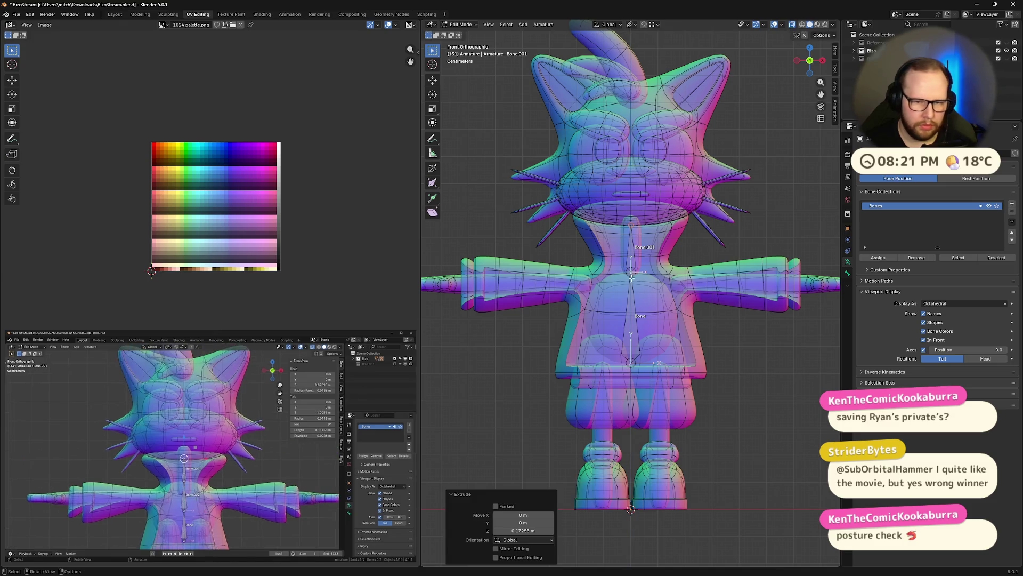
click(631, 324)
click(210, 546)
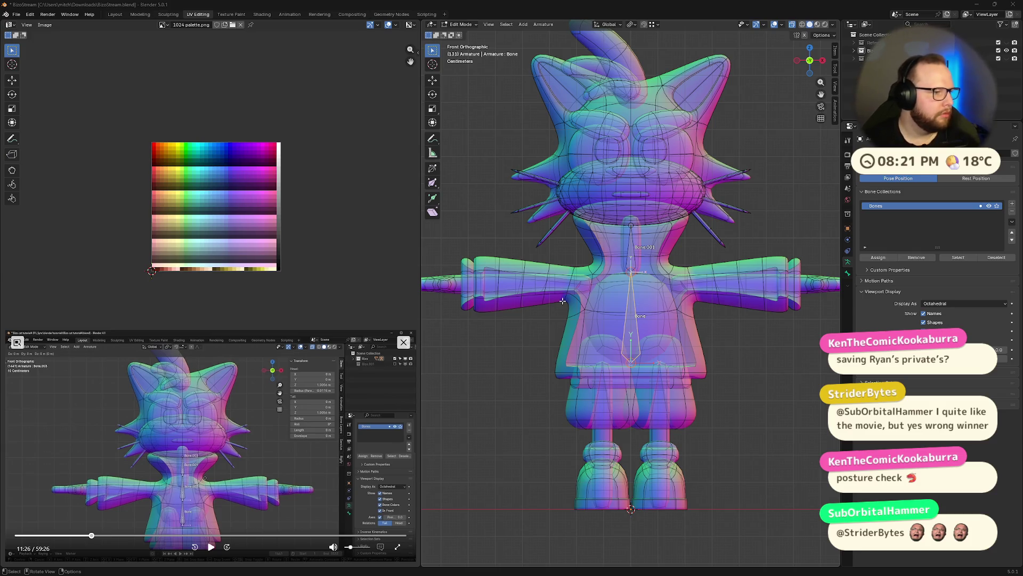
- Subdivide the lower bone into two bones
right_click(636, 315)
click(629, 317)
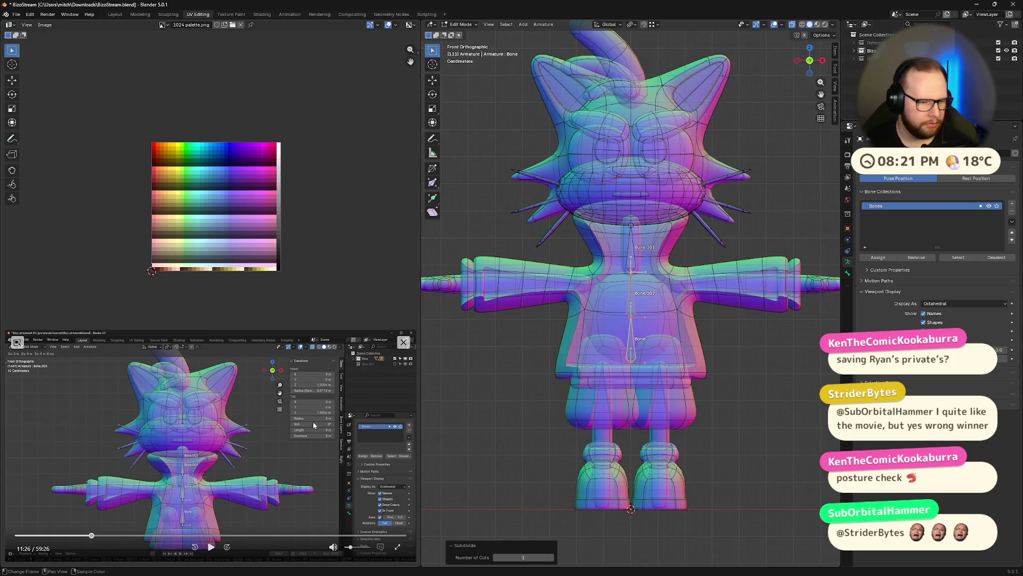
click(217, 548)
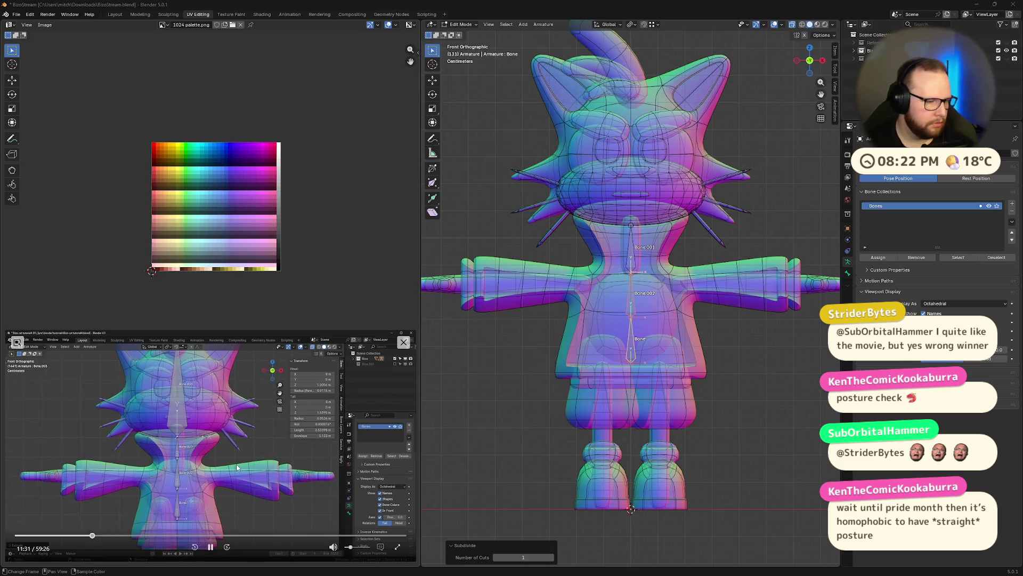
click(210, 547)
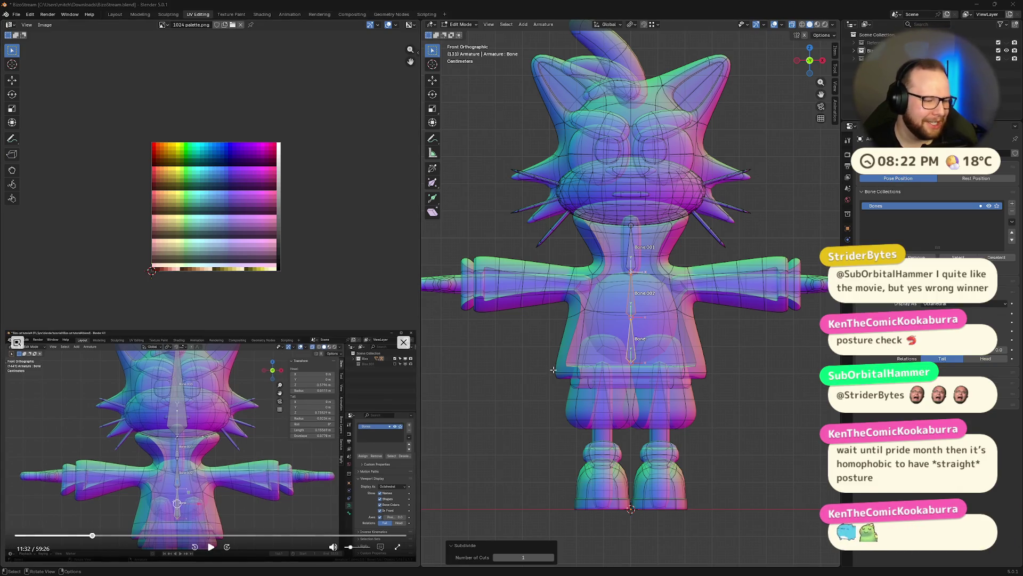
- Extrude a new bone straight up from Bone.001's tip into the cat's head
click(633, 225)
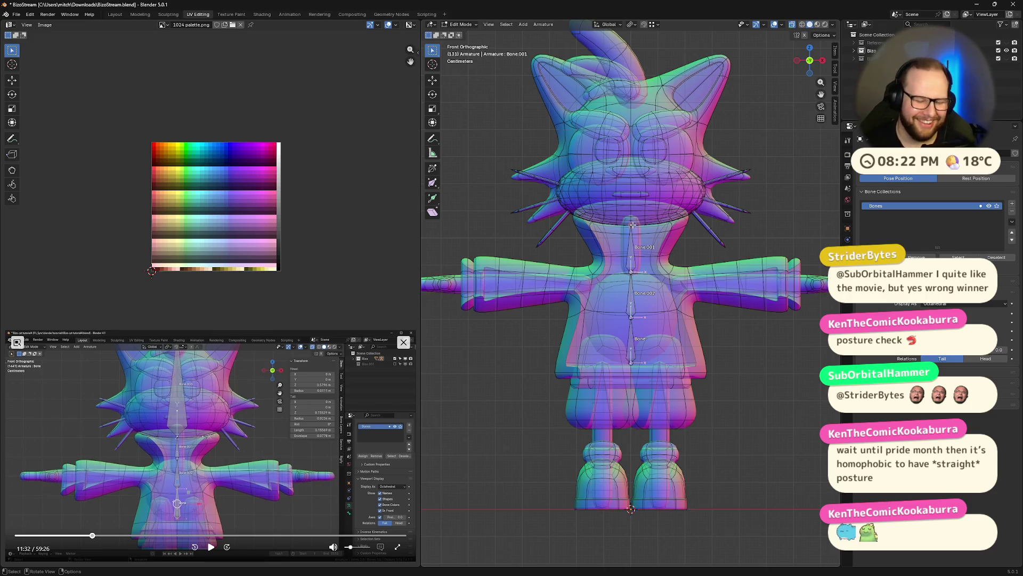
key(e)
key(z)
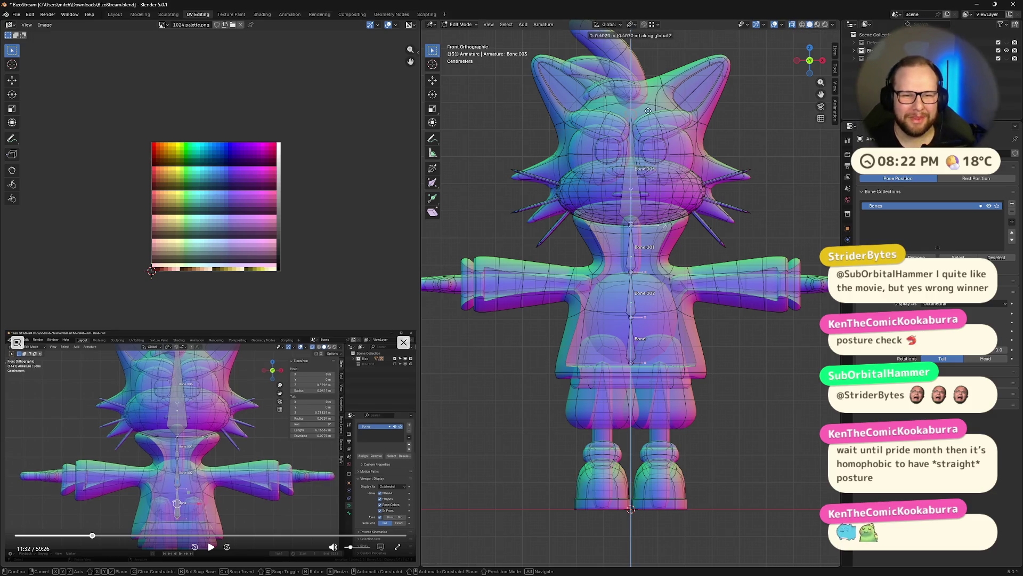
click(657, 82)
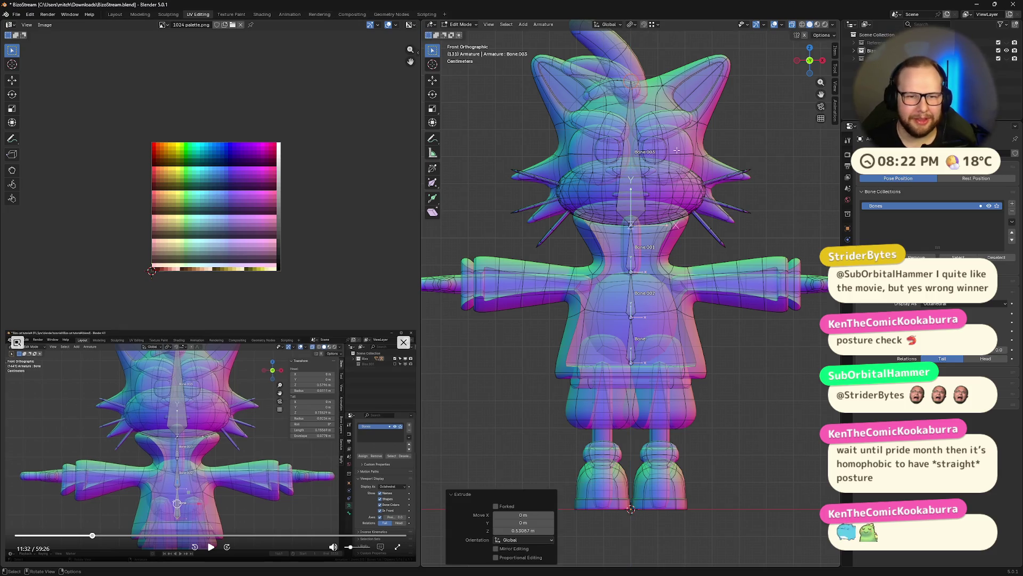
click(210, 546)
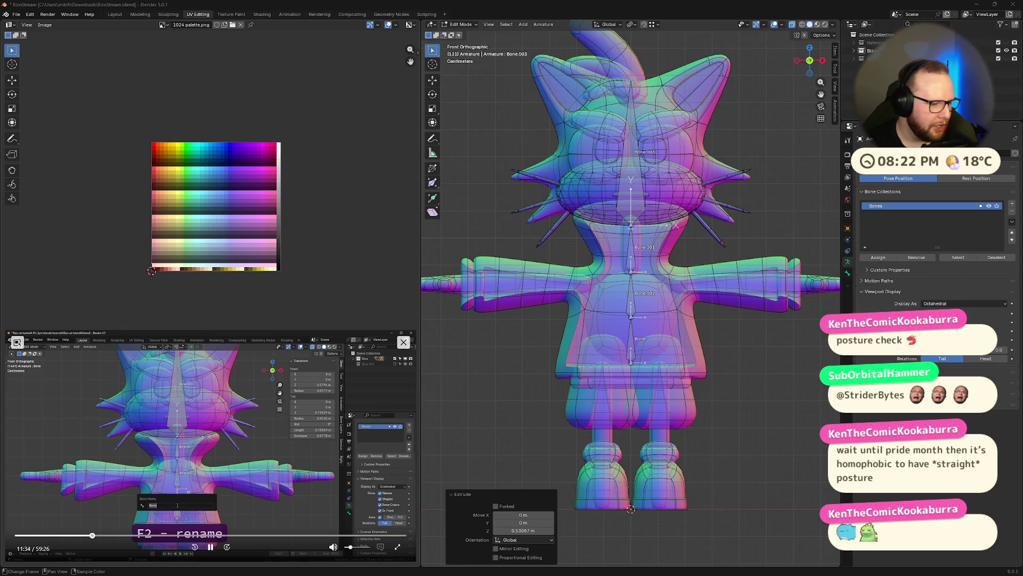
click(210, 547)
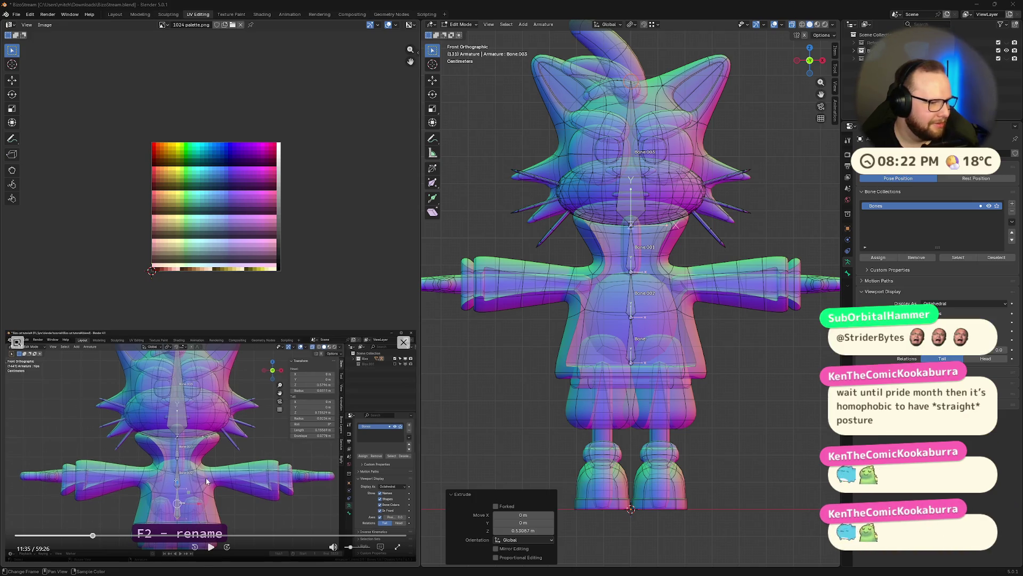
click(245, 501)
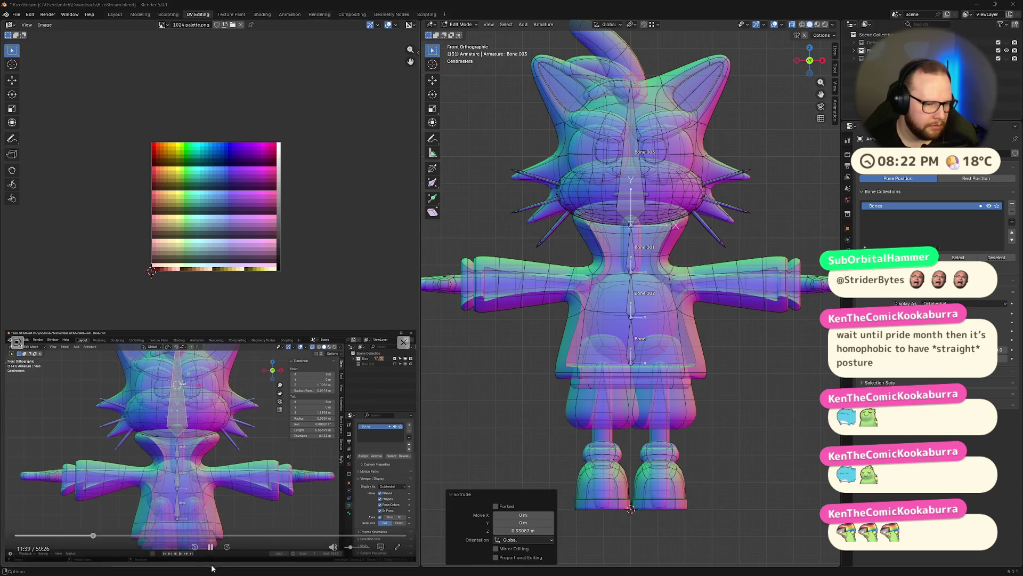
click(210, 547)
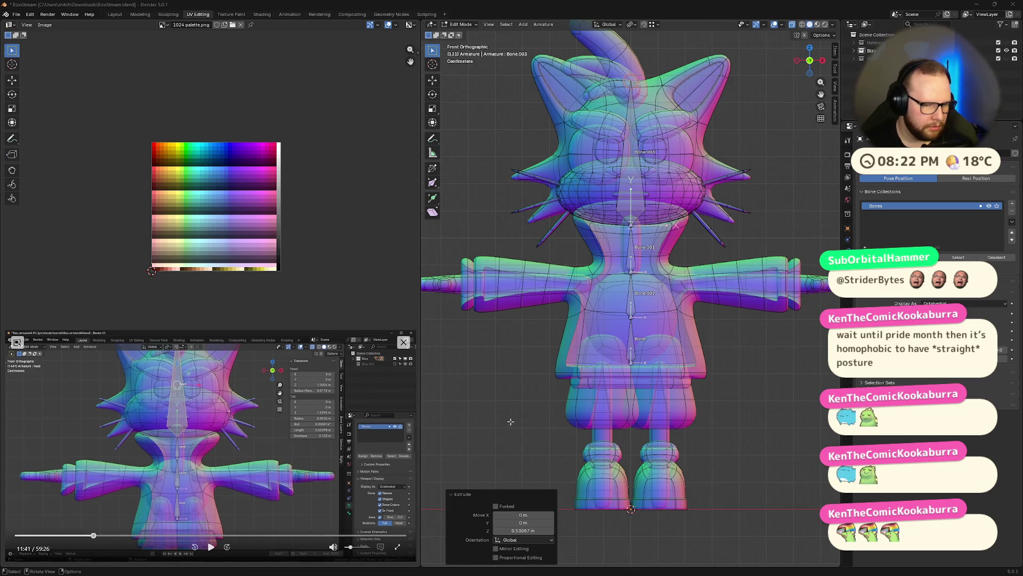
- Rename the bottom two chain bones to hips and spine
click(633, 345)
key(F2)
text(hips)
key(Return)
click(630, 306)
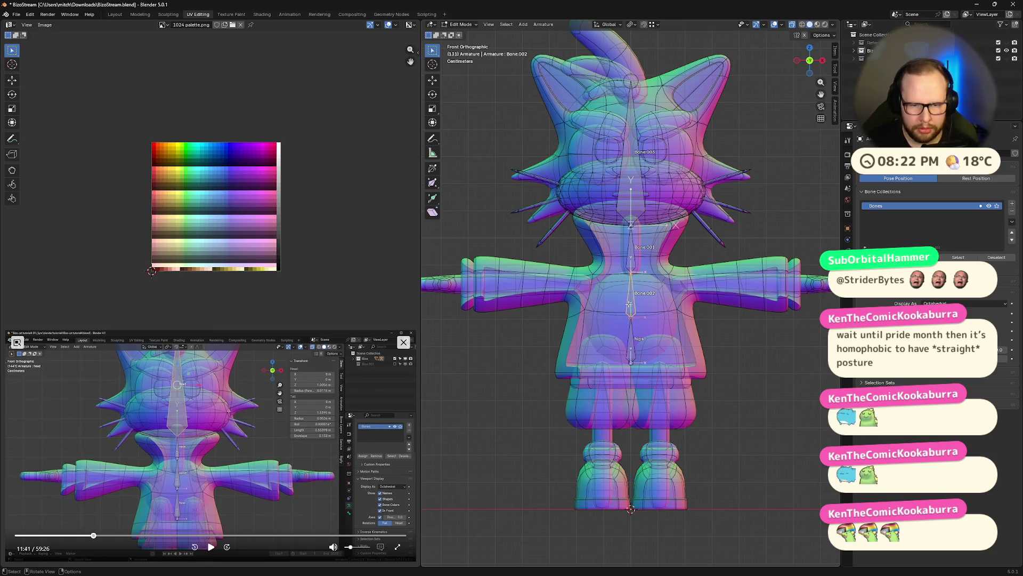
key(F2)
text(spine)
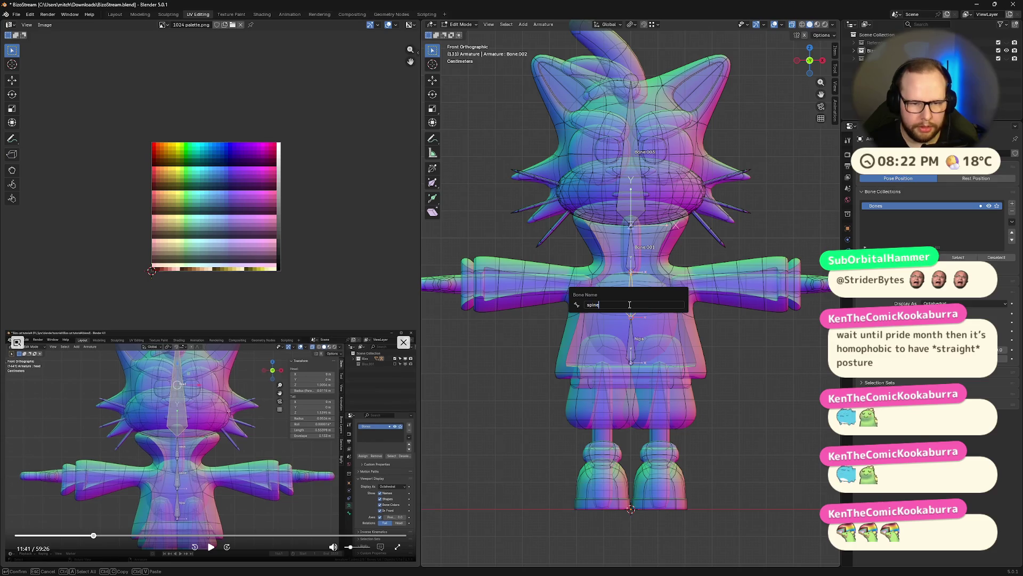
key(Return)
- Rename the upper two chain bones to neck and head
click(635, 262)
key(F2)
text(neck)
key(Return)
click(631, 179)
key(F2)
text(head)
key(Return)
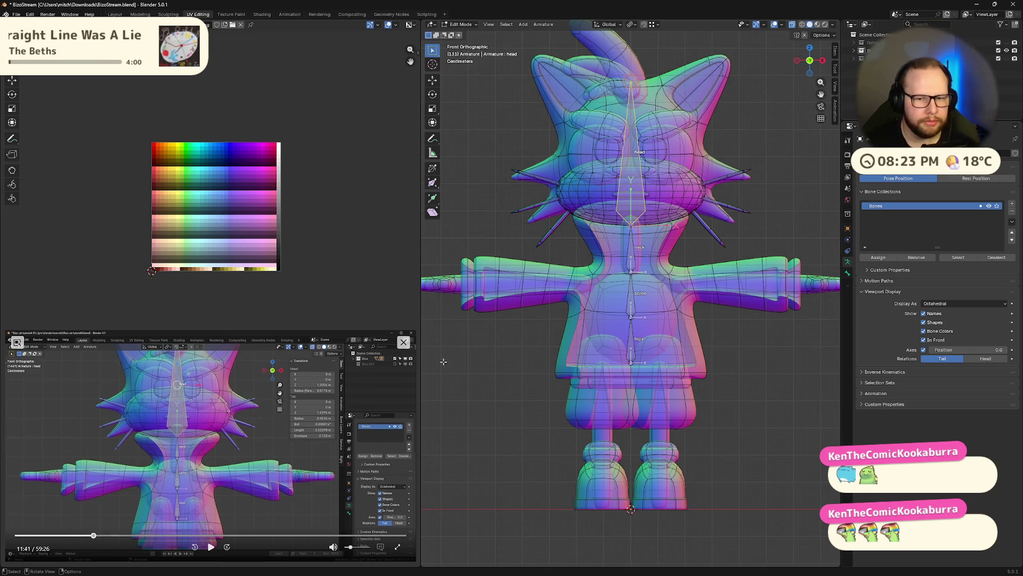
- Extrude a new bone sideways from the spine's tip toward the cat's arm
click(212, 547)
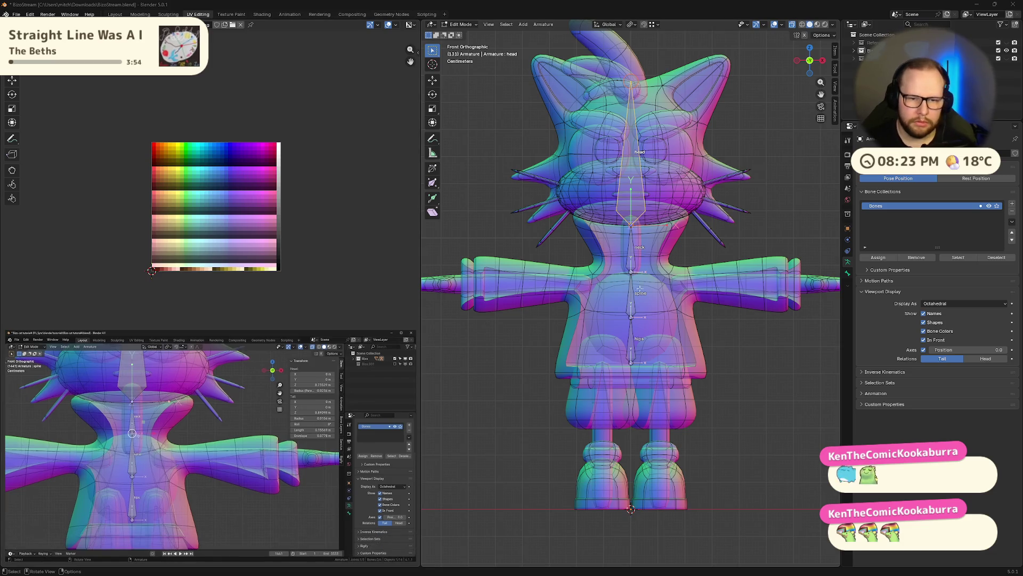
click(633, 273)
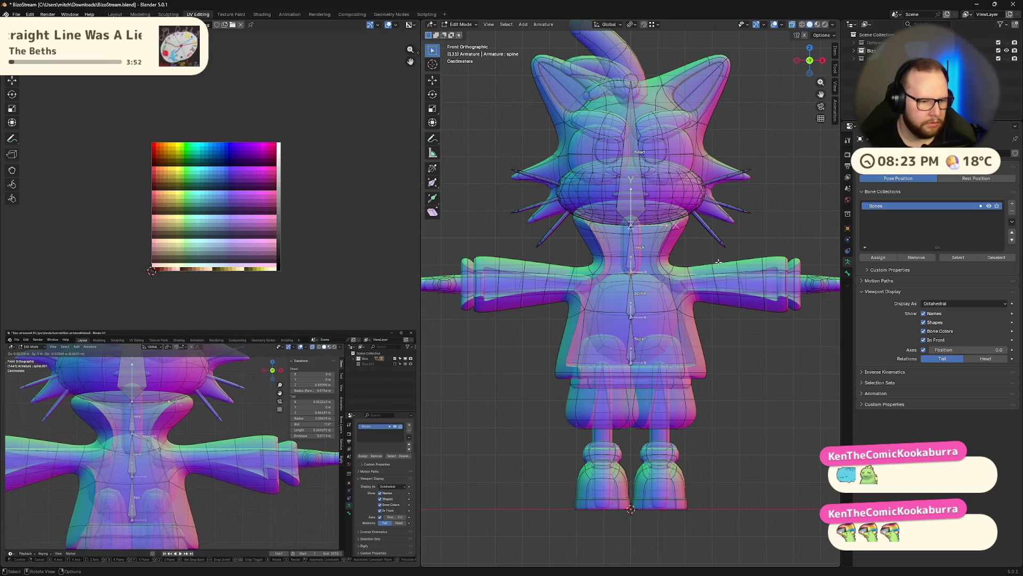
key(e)
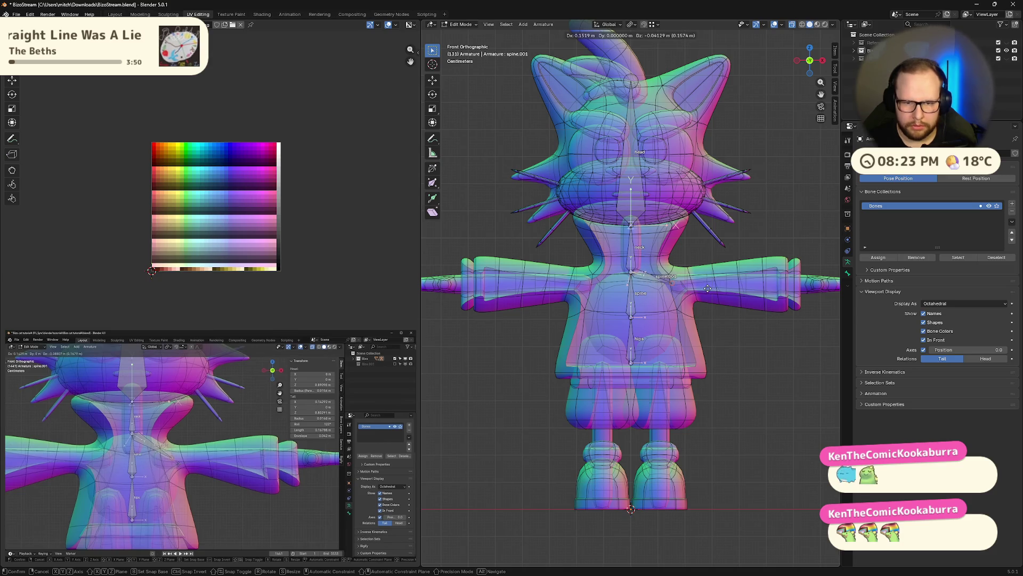
click(707, 291)
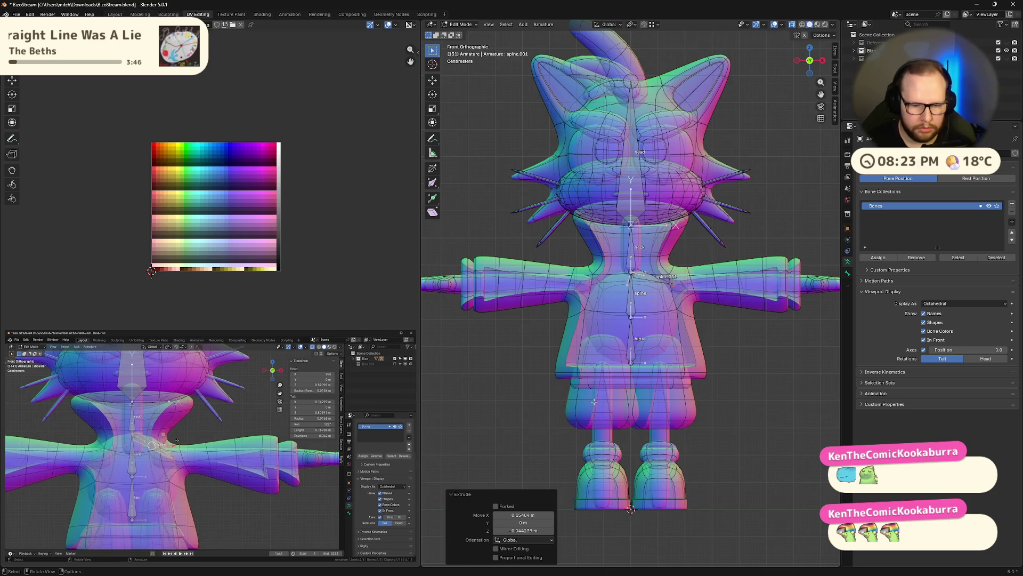
- Rename the new arm-side bone to shoulder
click(664, 277)
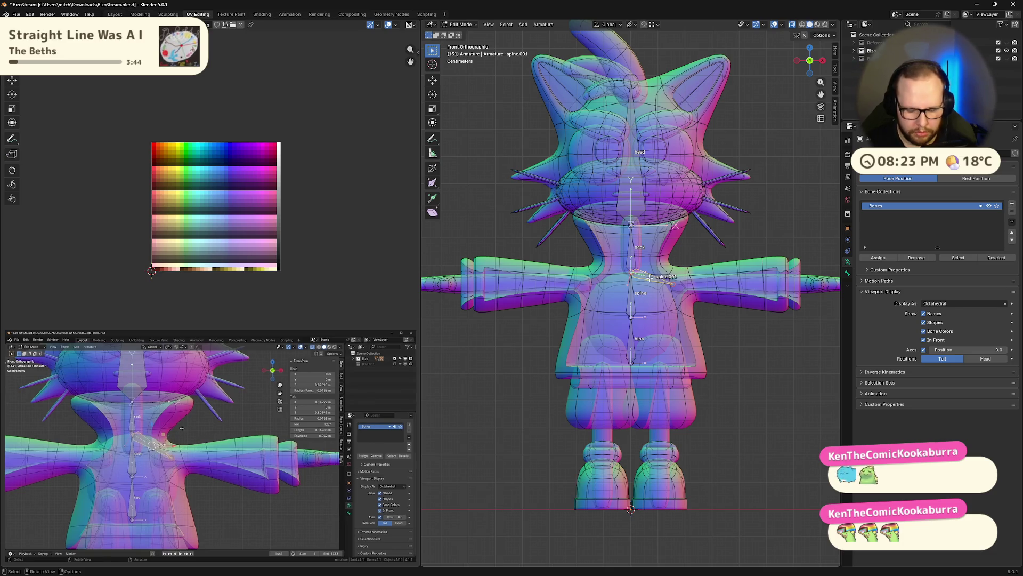
key(F2)
text(shou)
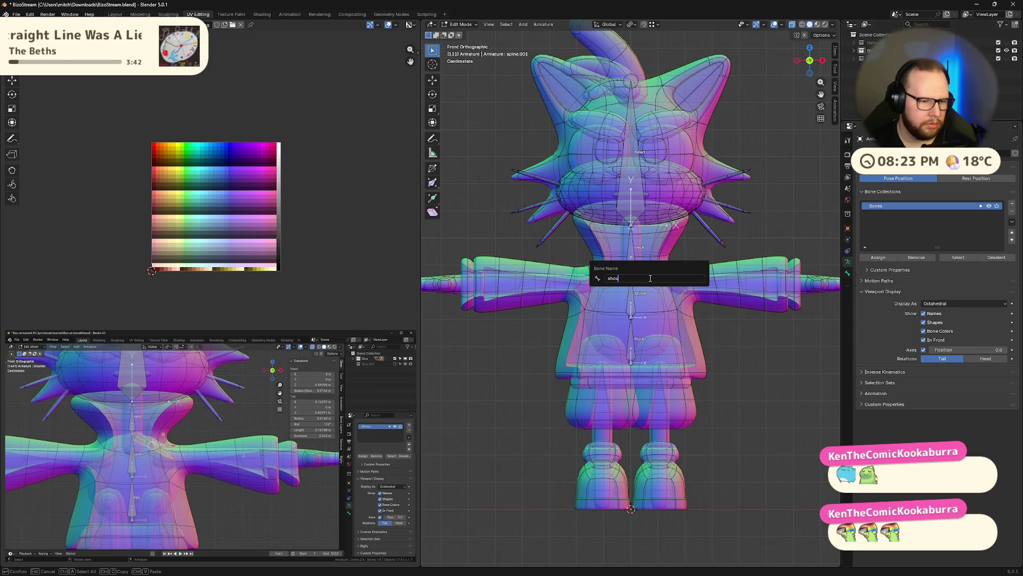
text(lder)
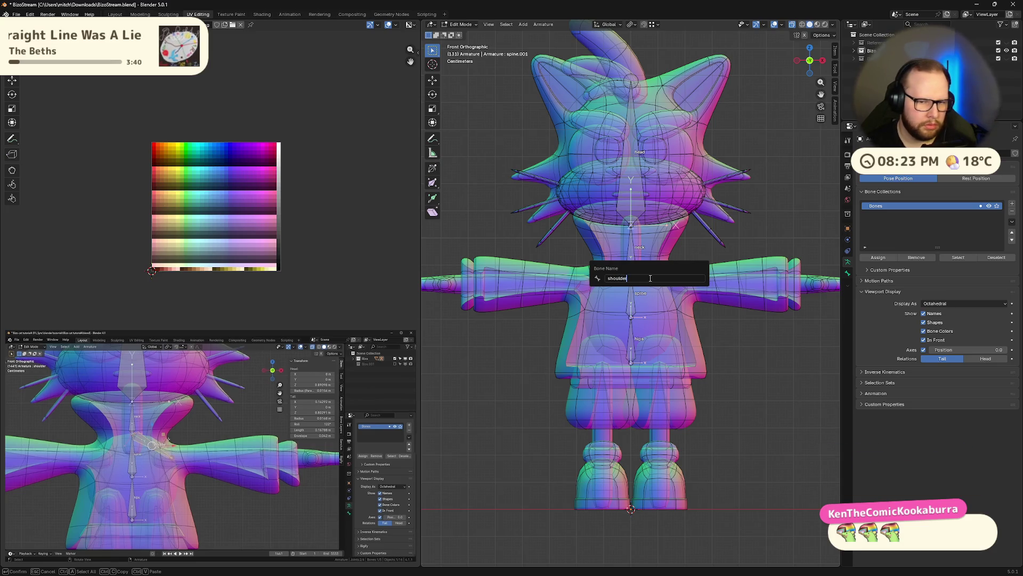
key(Return)
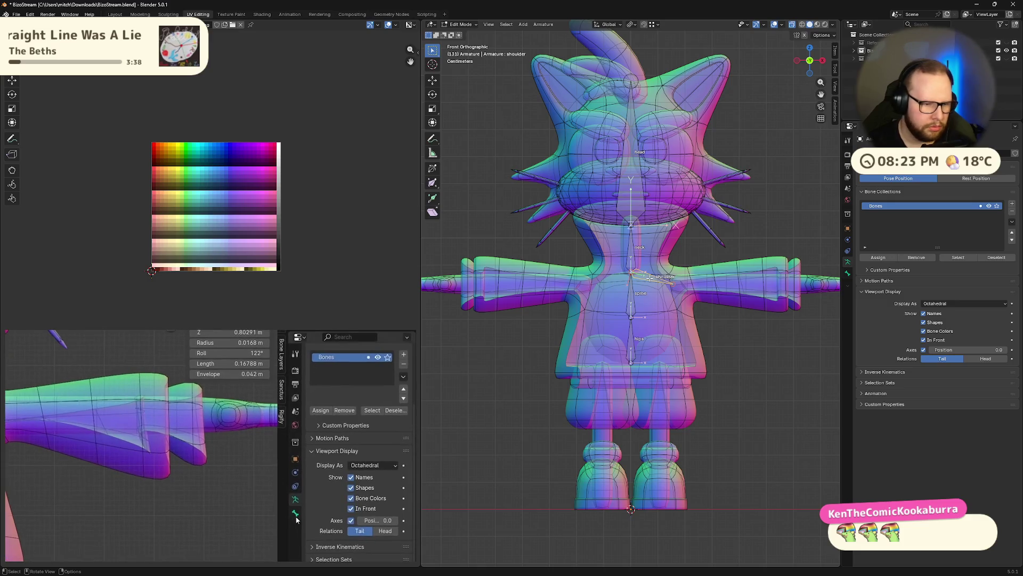
click(295, 514)
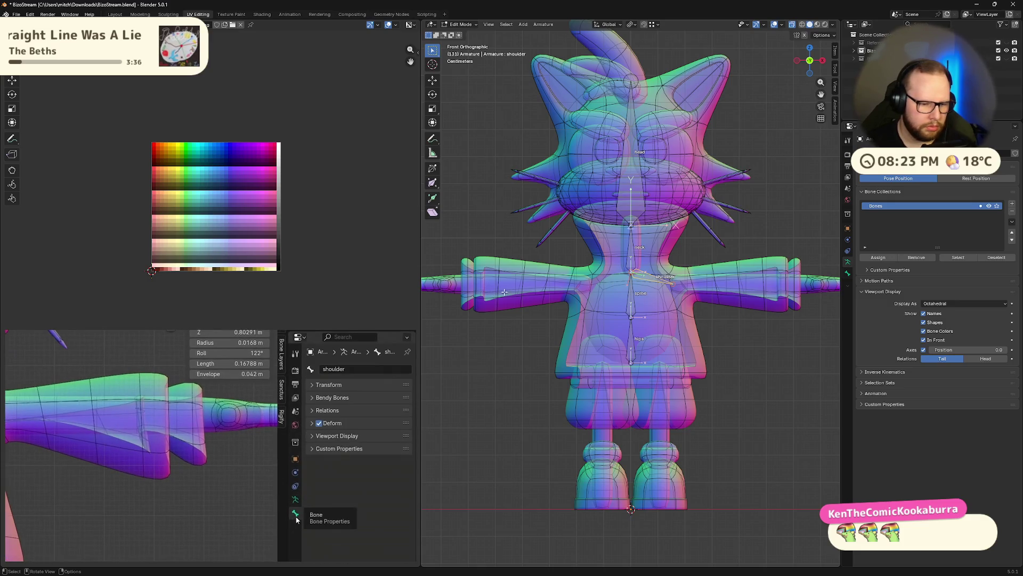
- Expand the shoulder bone's Deform panel in the Bone properties
click(848, 275)
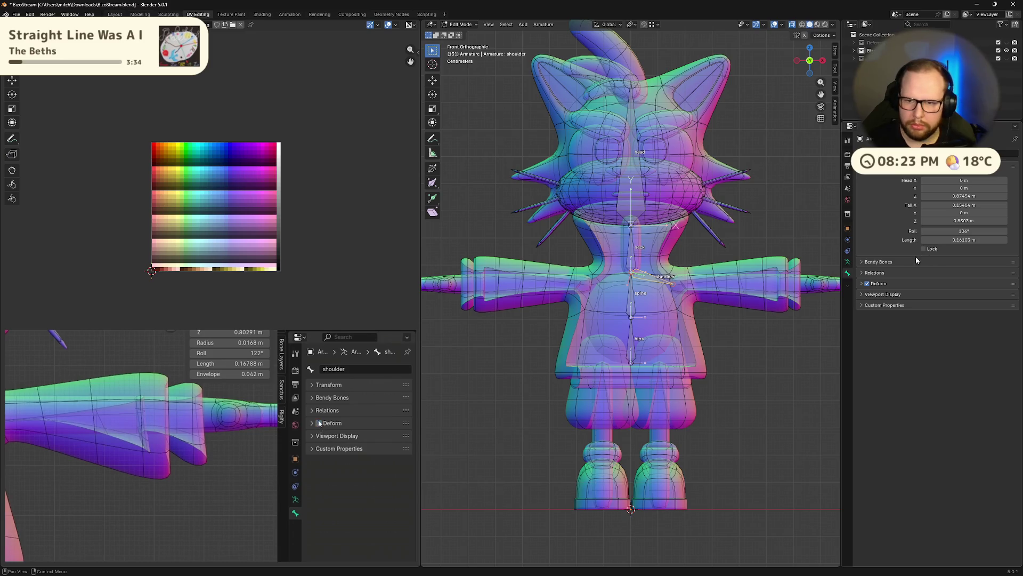
click(865, 285)
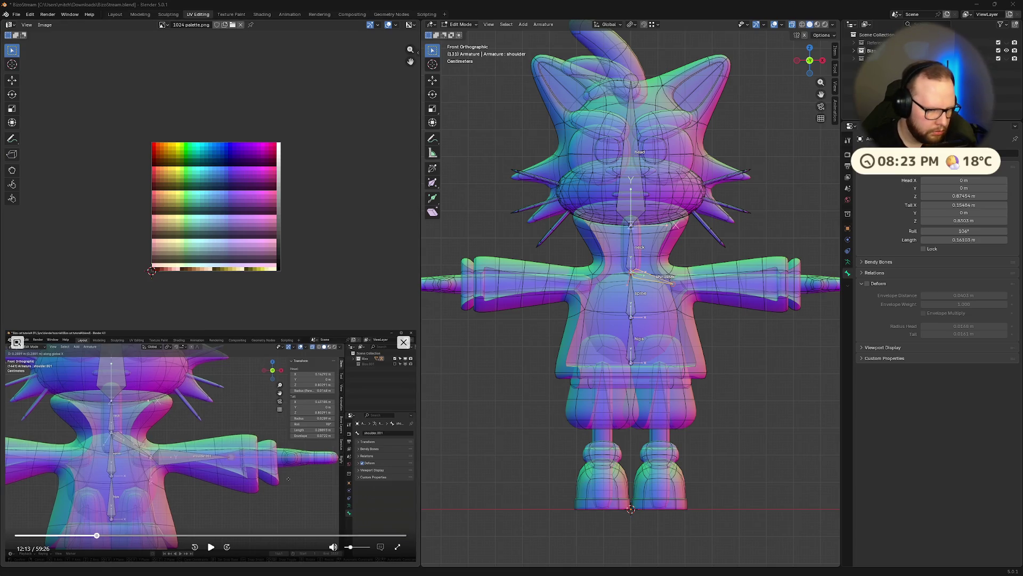
- From front view, extrude a new bone from the shoulder along the X axis down the arm
click(209, 547)
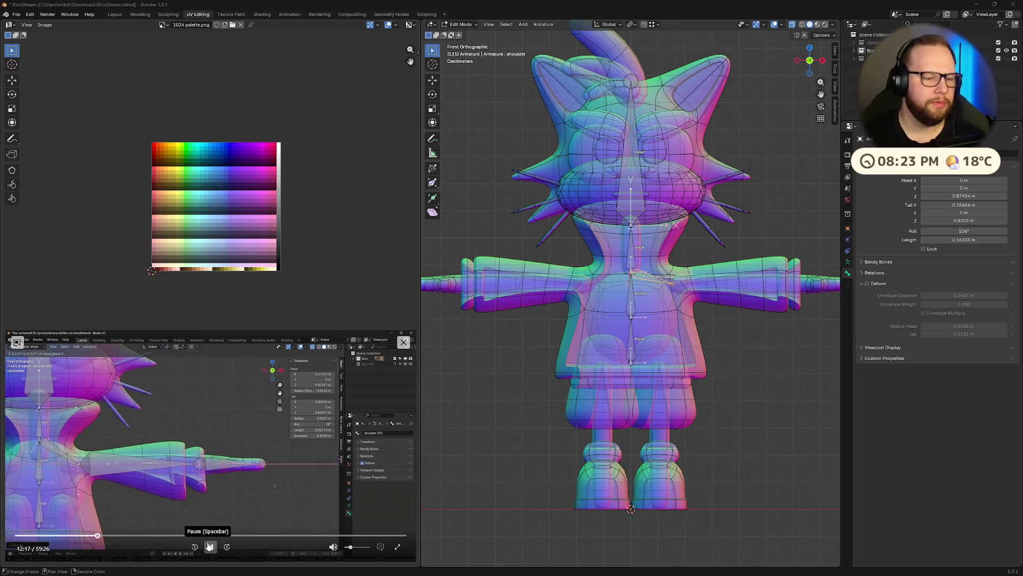
click(210, 546)
mouse_move(632, 352)
middle_down()
mouse_move(678, 373)
mouse_move(556, 359)
middle_up()
key(KP_1)
scroll(556, 360, up, 2)
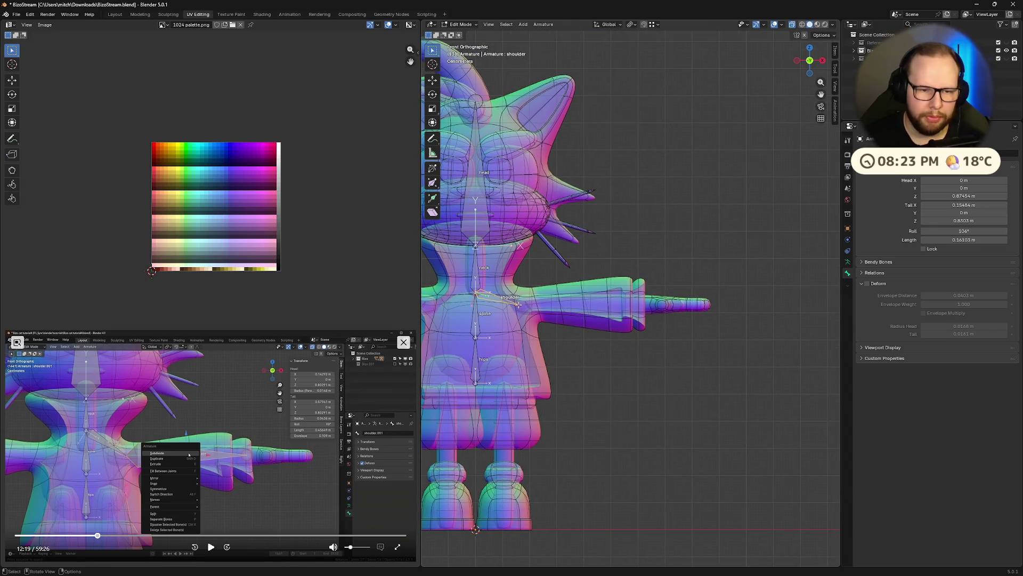
key(e)
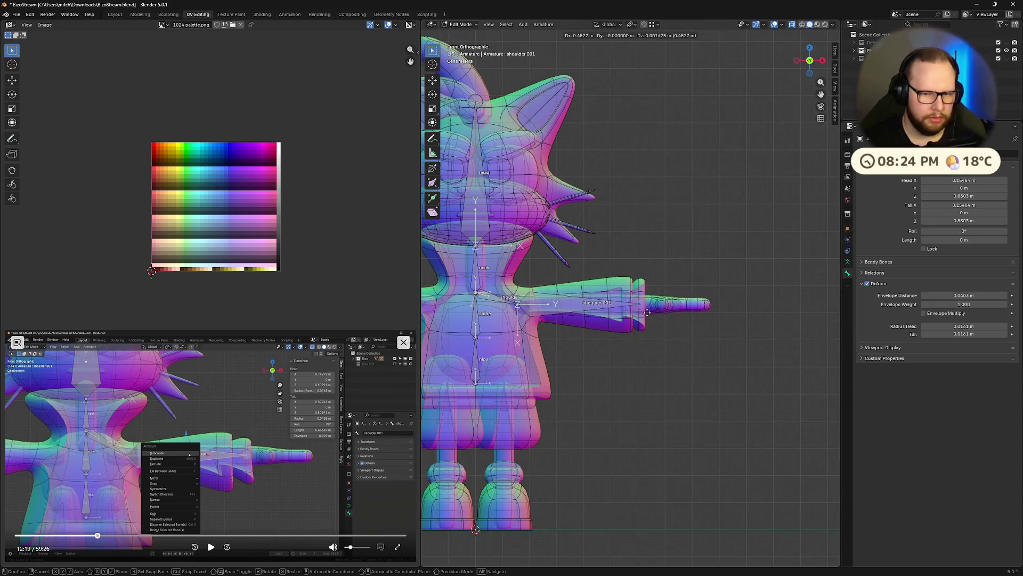
key(x)
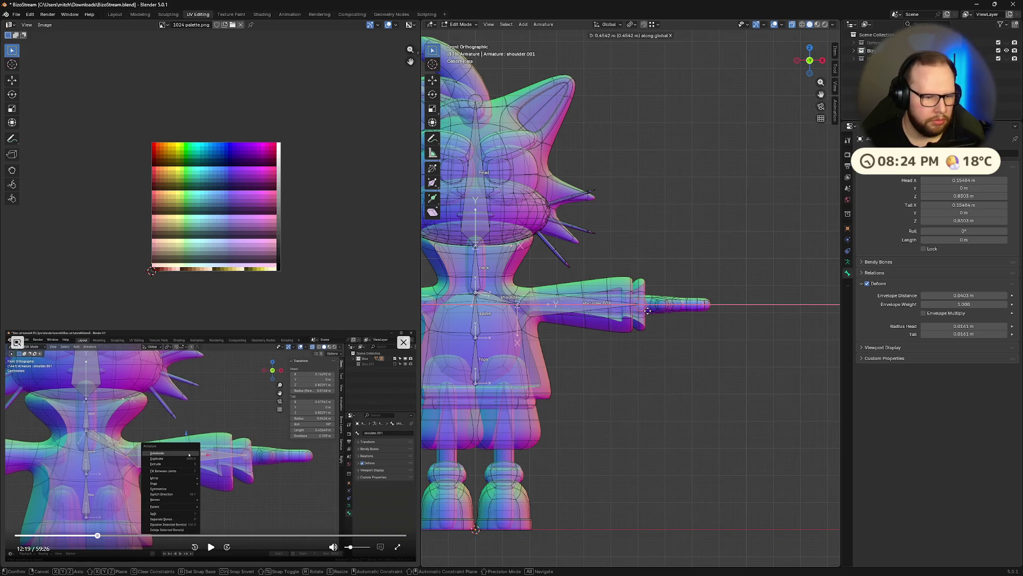
click(649, 310)
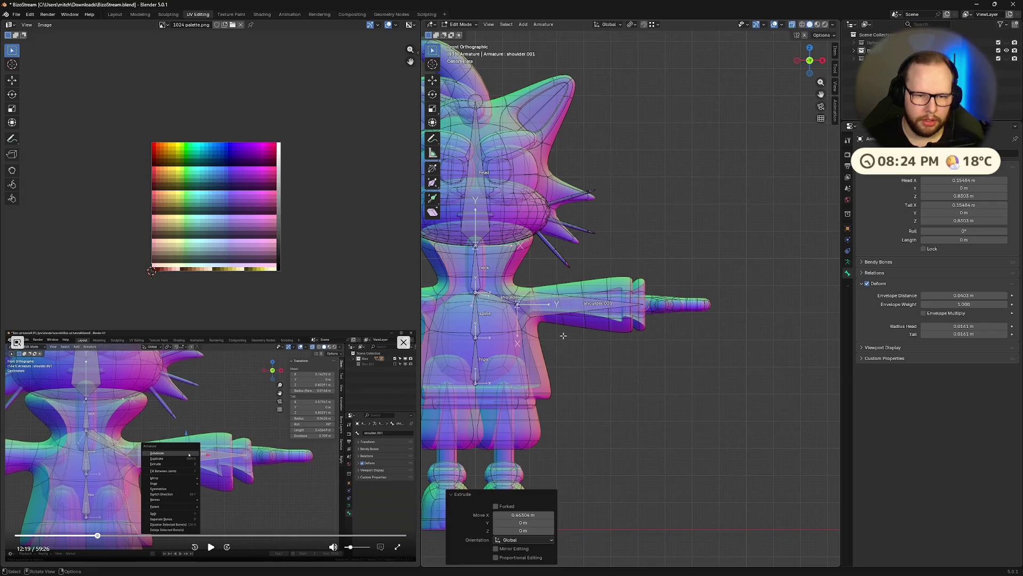
- Subdivide the new arm bone into two segments
right_click(588, 310)
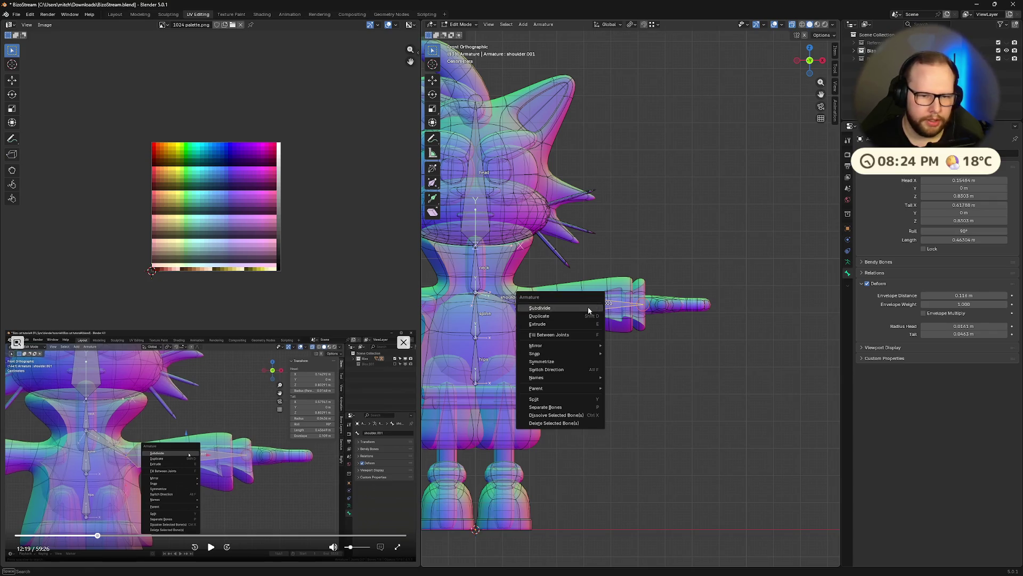
click(588, 310)
click(210, 547)
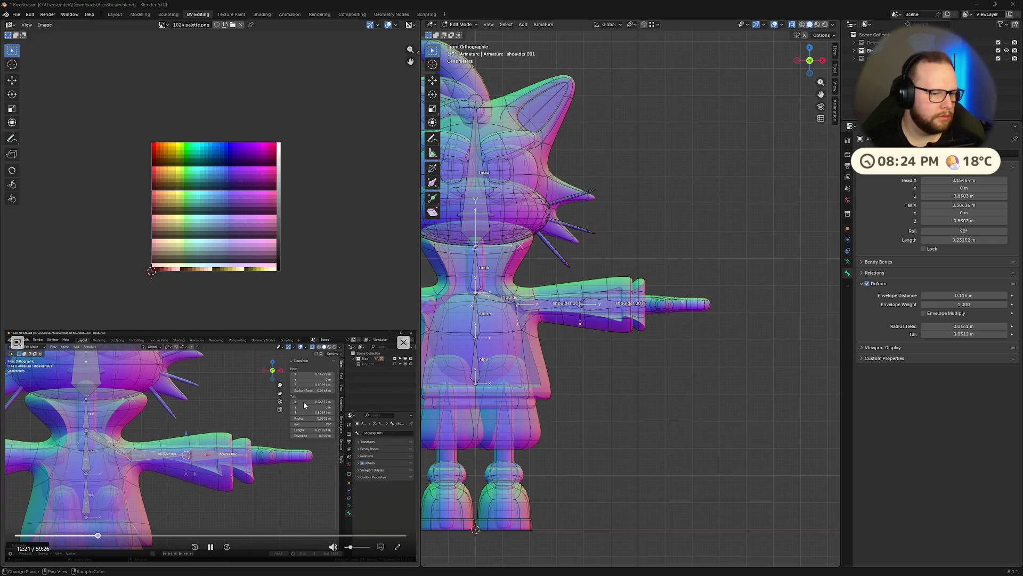
- From top view, extrude a palm bone along the X axis from the arm's end
click(810, 50)
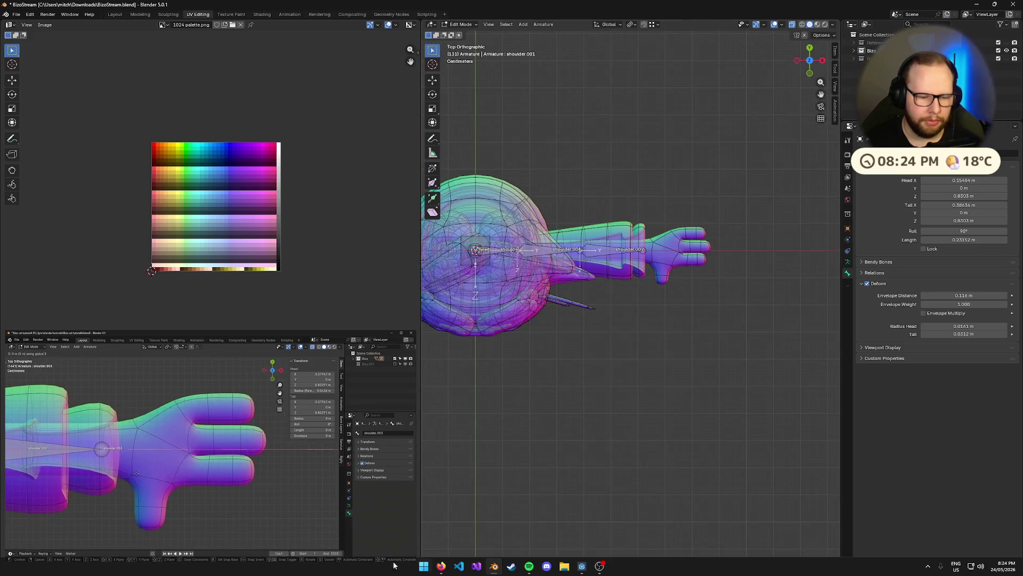
click(210, 547)
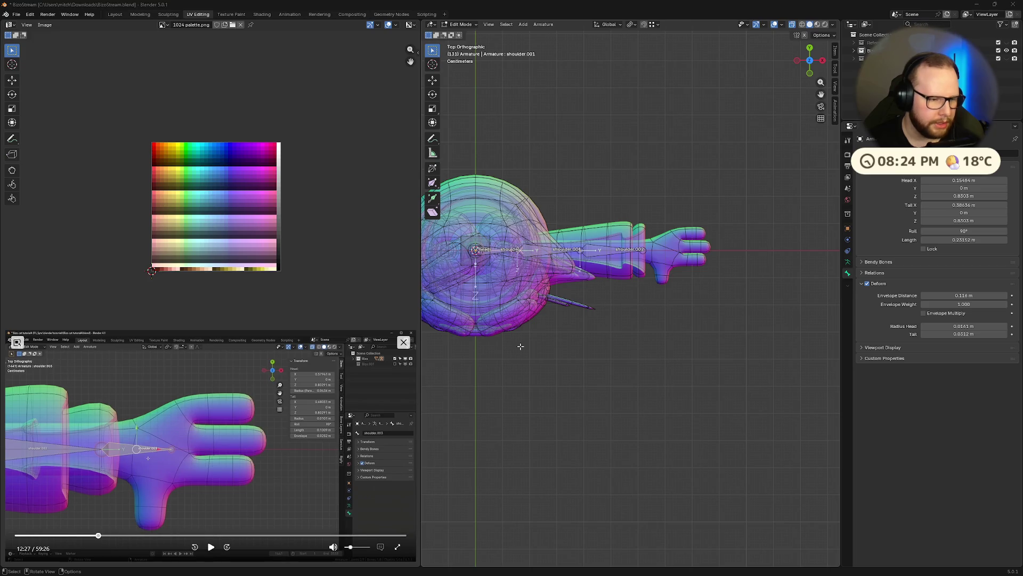
scroll(713, 183, up, 3)
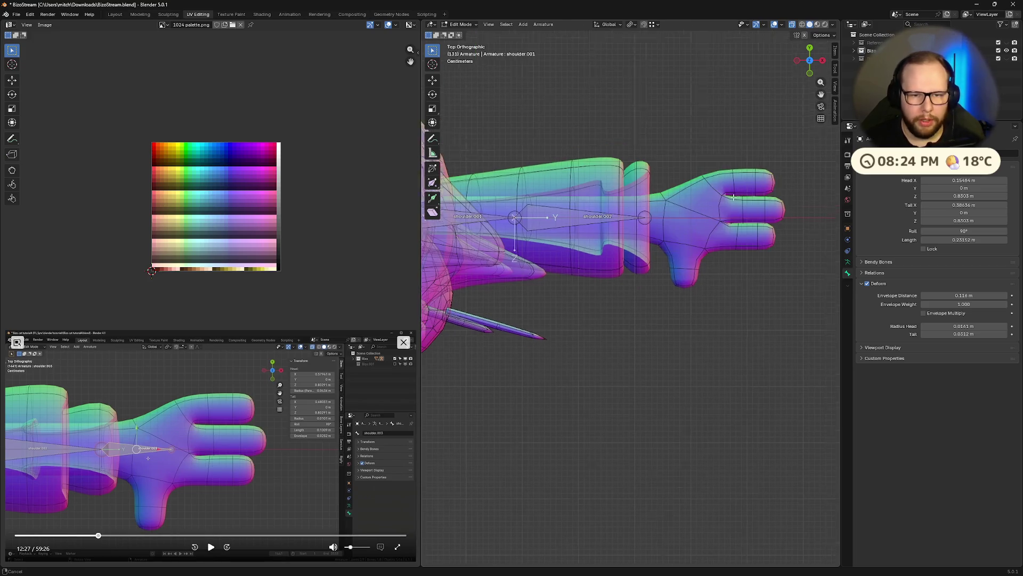
scroll(646, 234, down, 1)
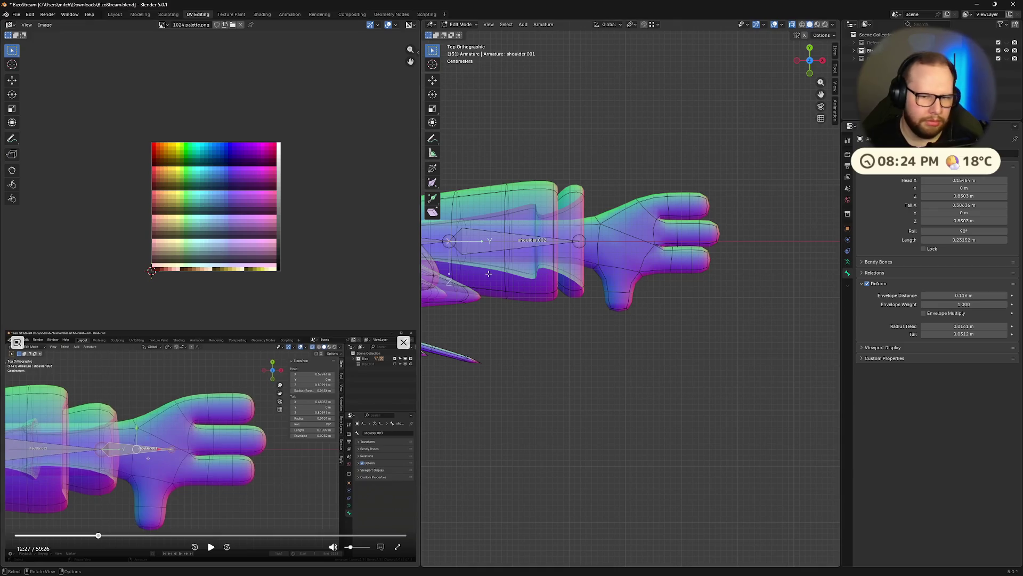
click(210, 546)
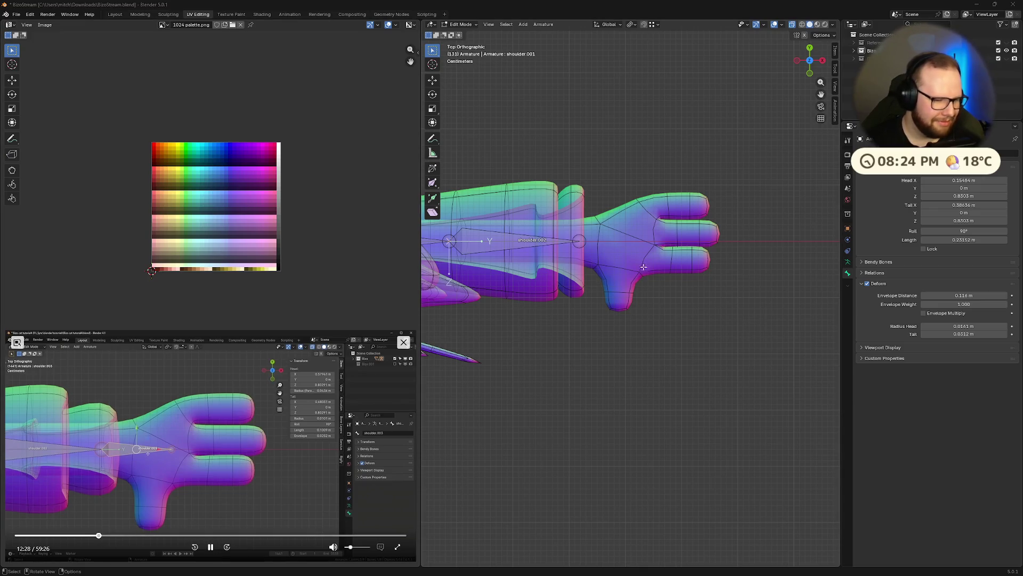
key(e)
key(x)
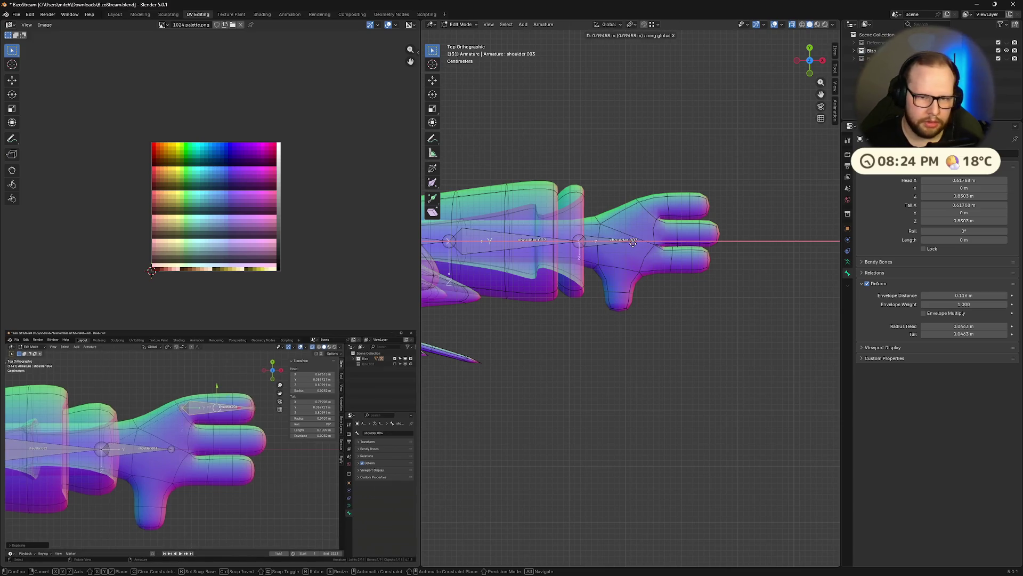
click(632, 242)
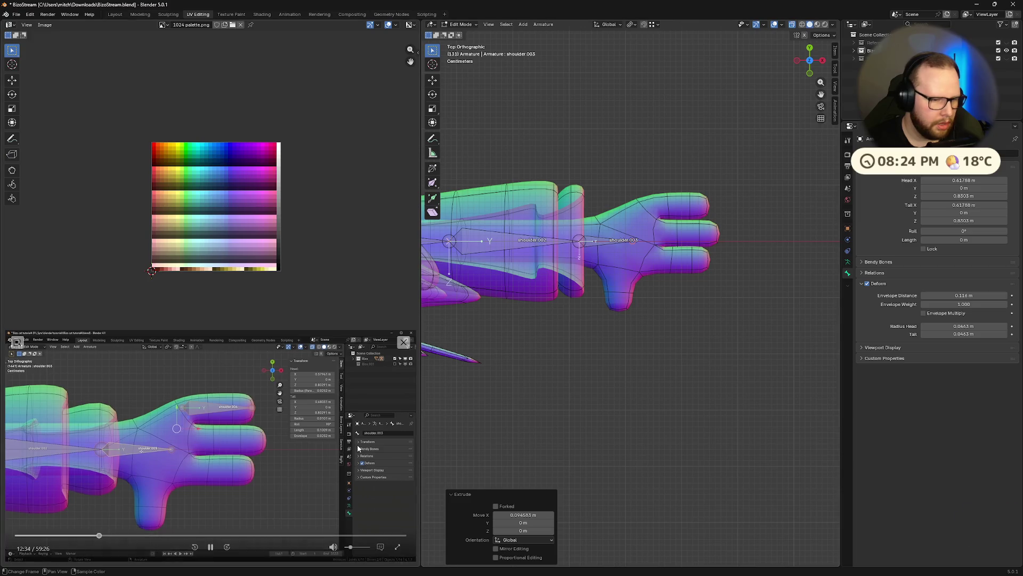
- Place a copy of the palm bone along the hand's upper finger
click(211, 549)
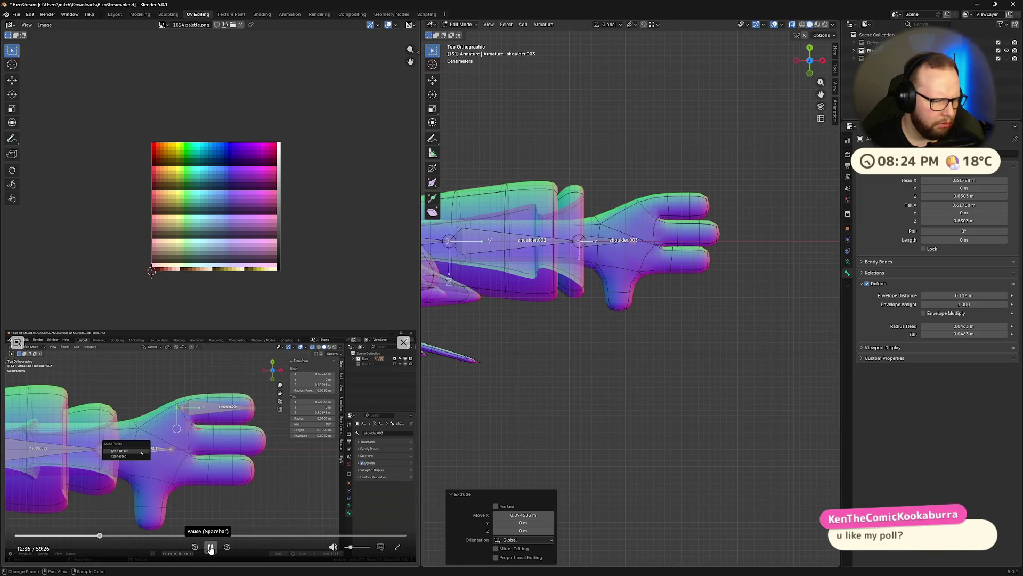
click(211, 549)
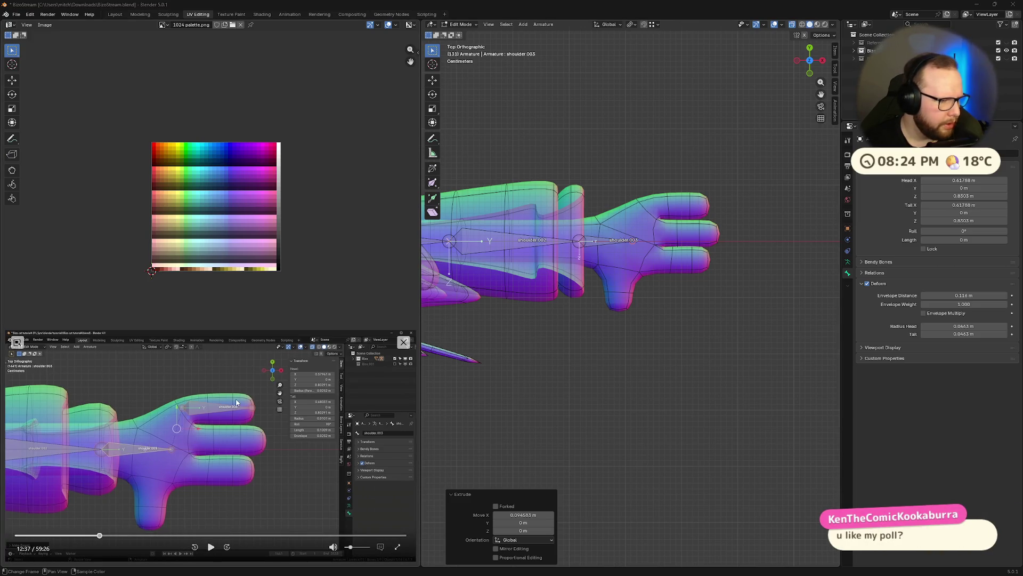
key(Left)
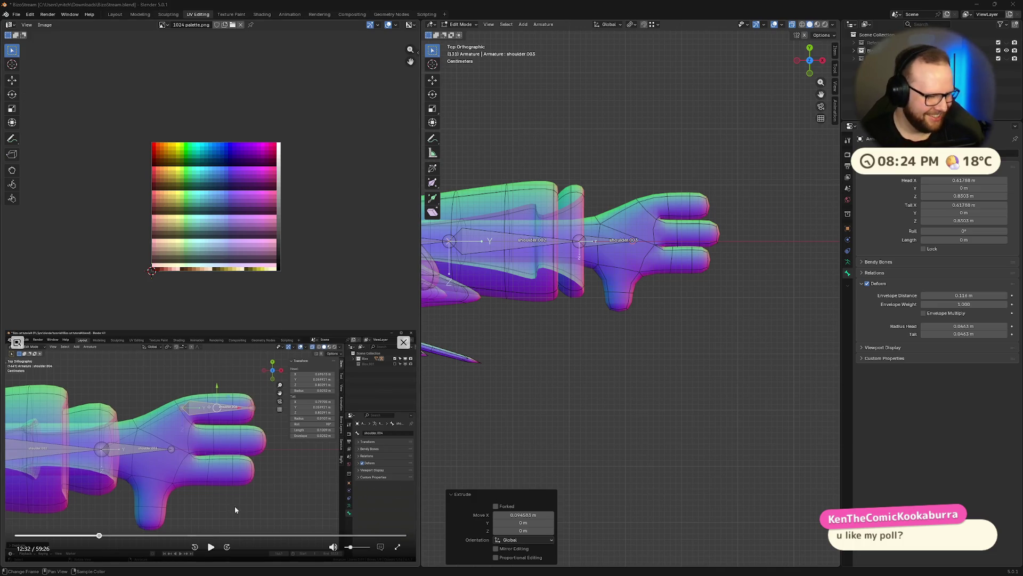
key(e)
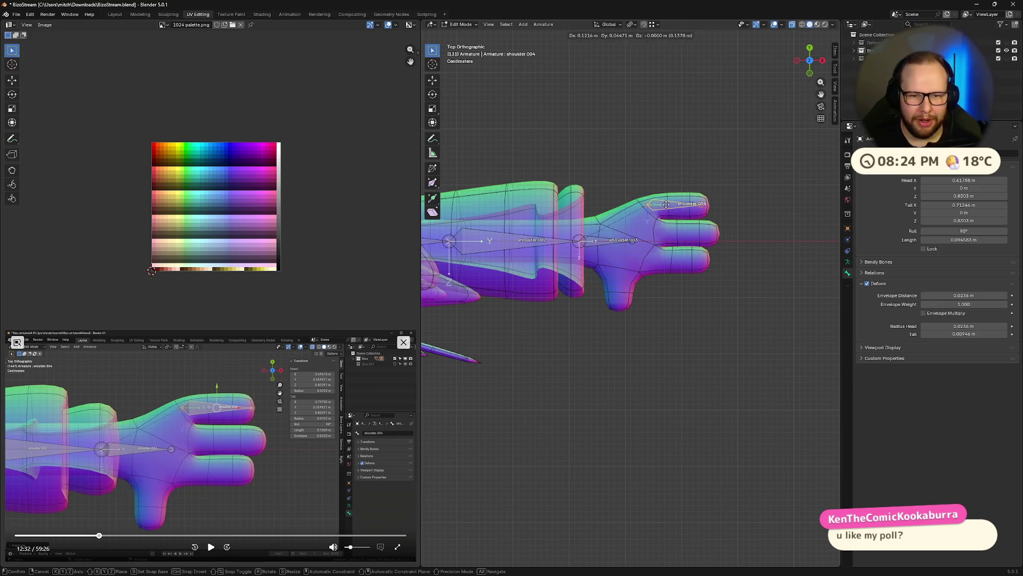
click(664, 205)
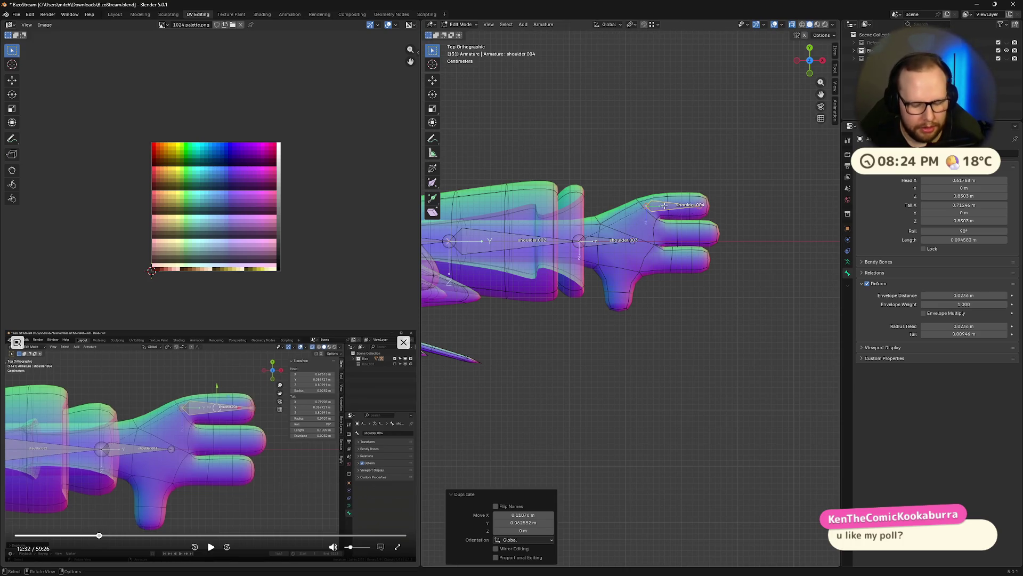
key(ctrl+p)
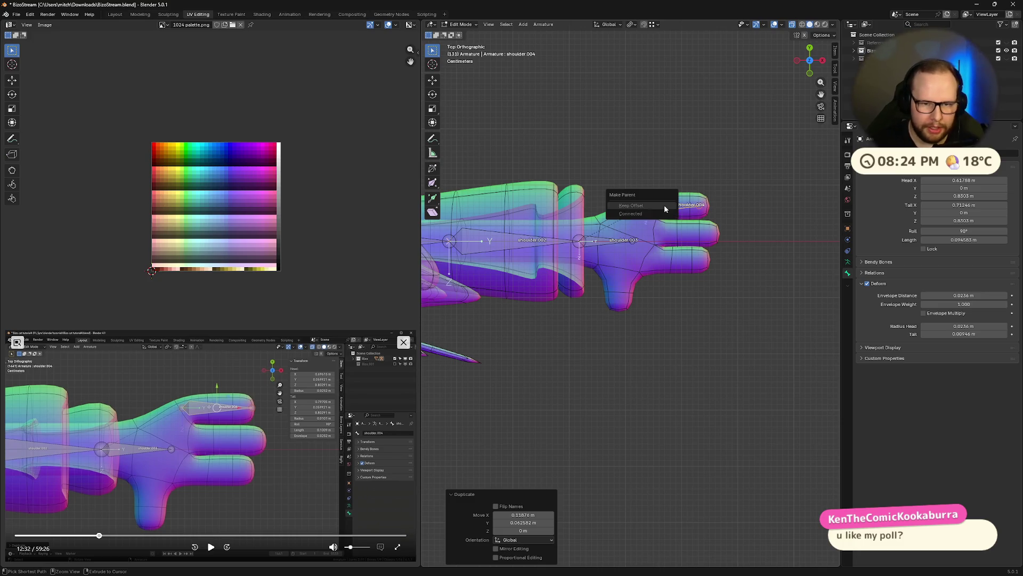
- Make the palm bone active and bring up the parenting options with Ctrl+P
click(210, 547)
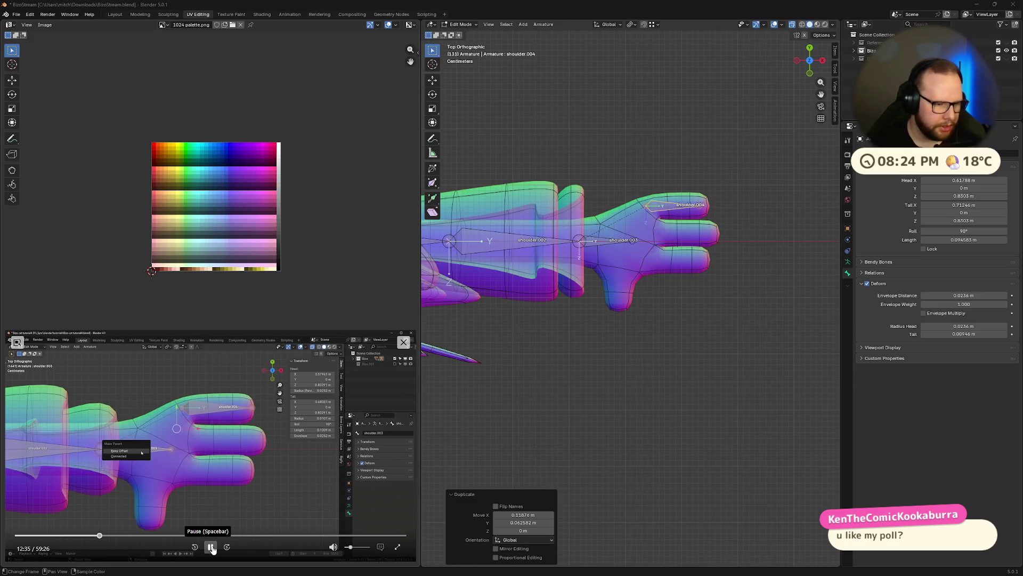
click(210, 547)
shift+click(599, 245)
key(ctrl+p)
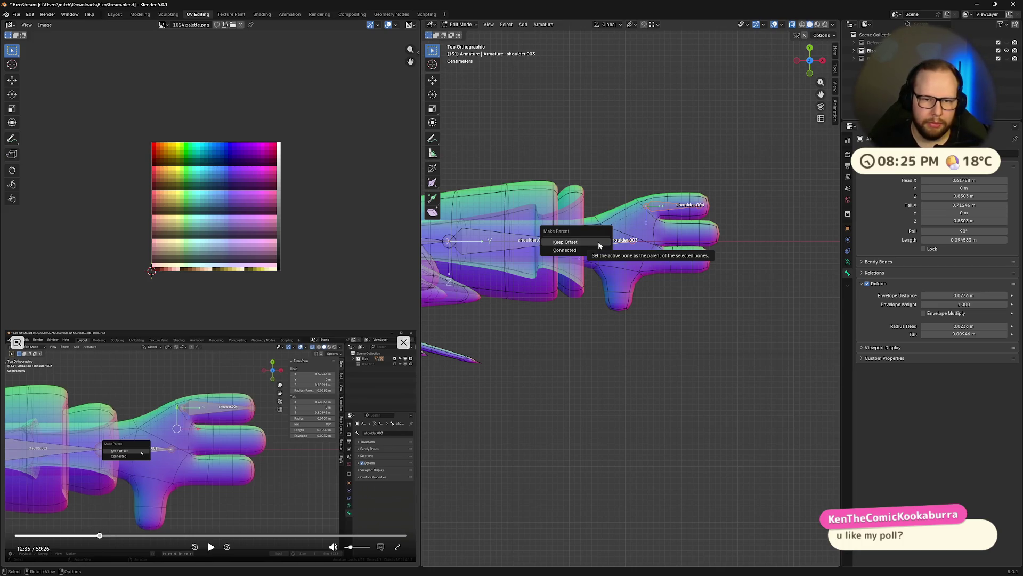
- Parent the finger bone to the palm with Keep Offset and centre the hand in view
click(599, 244)
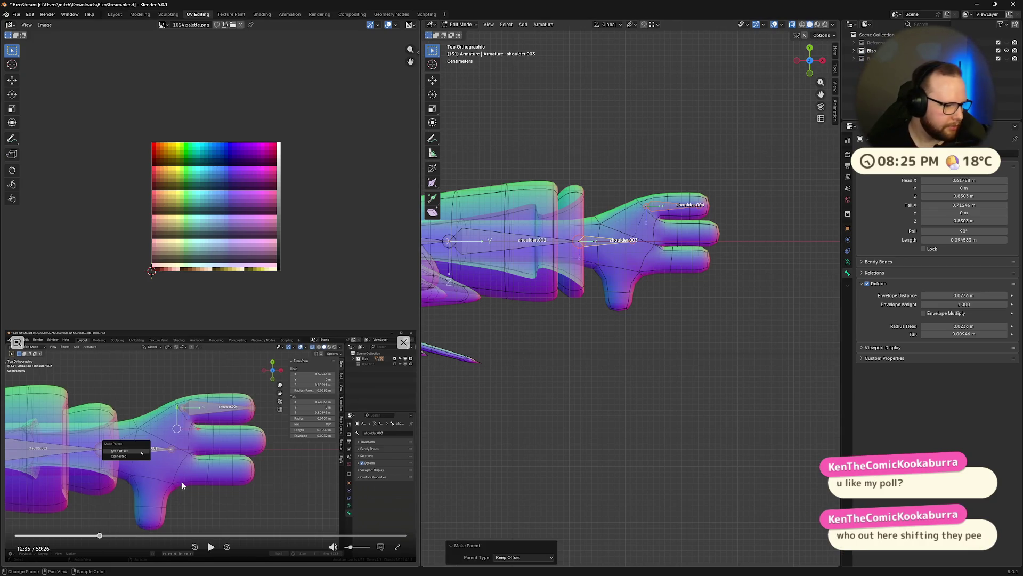
click(210, 547)
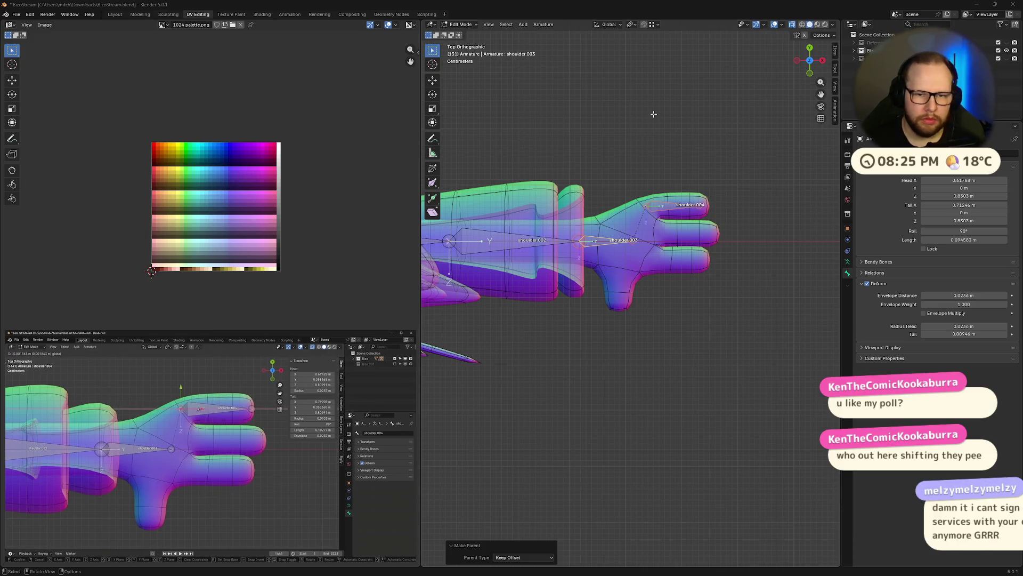
scroll(659, 160, up, 2)
scroll(664, 196, up, 1)
scroll(663, 196, up, 2)
shift+middle_drag(663, 196, 656, 209)
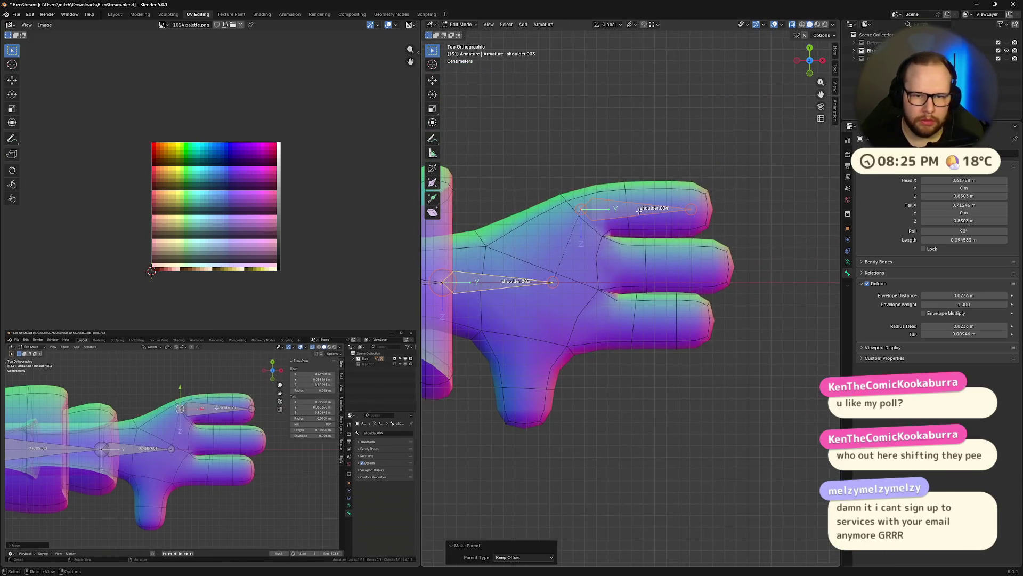
click(694, 208)
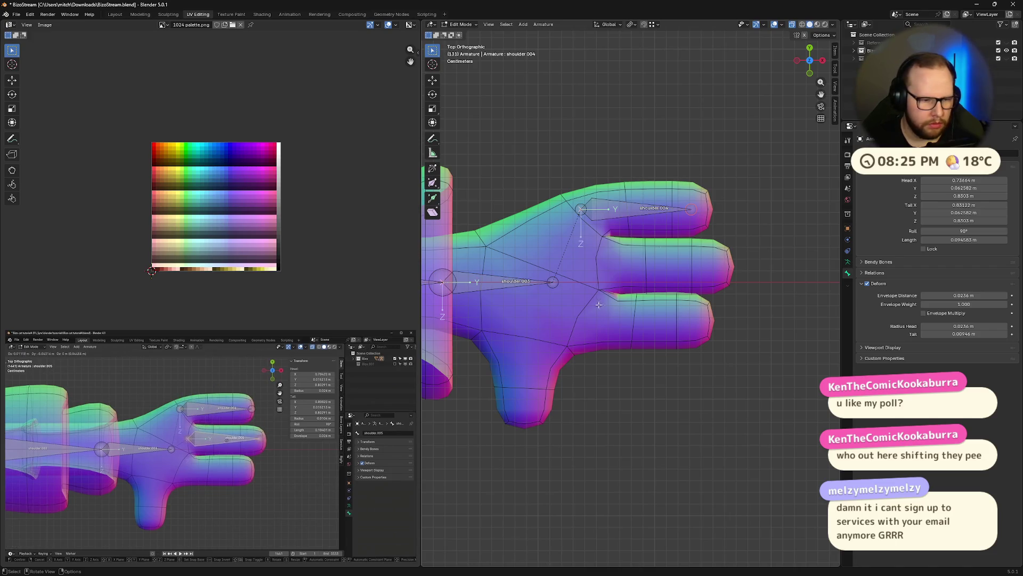
mouse_move(224, 512)
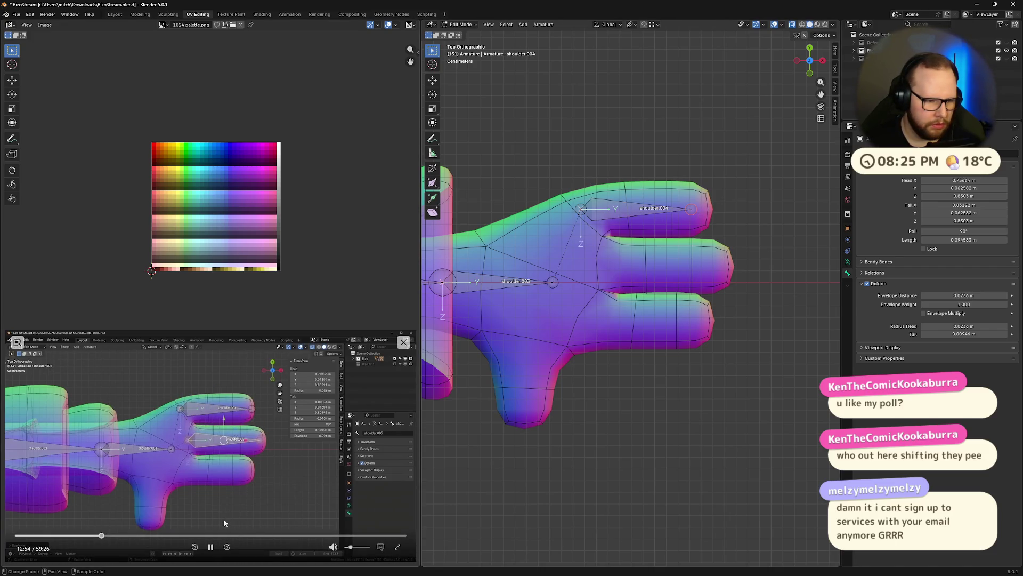
click(211, 549)
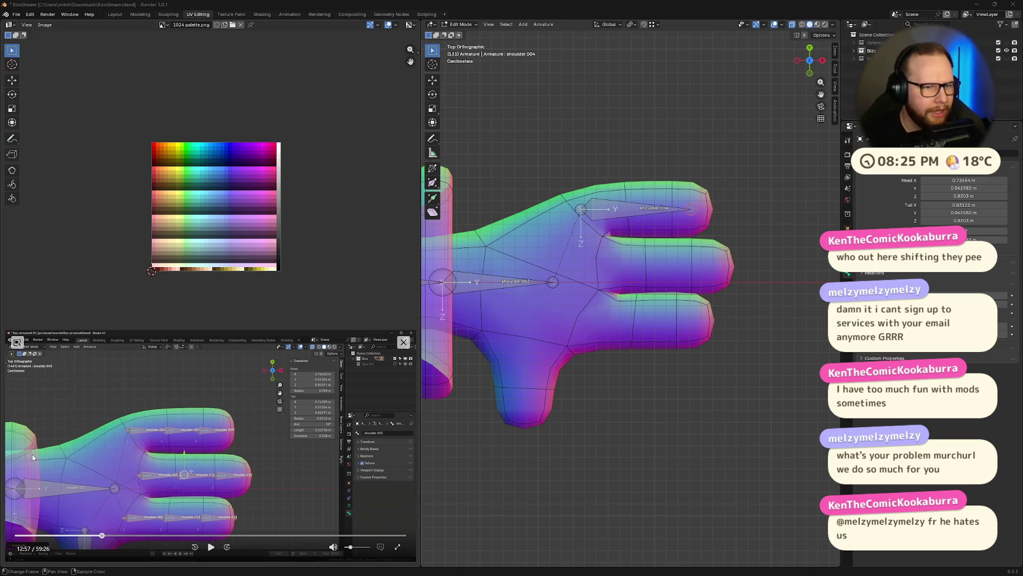
click(693, 207)
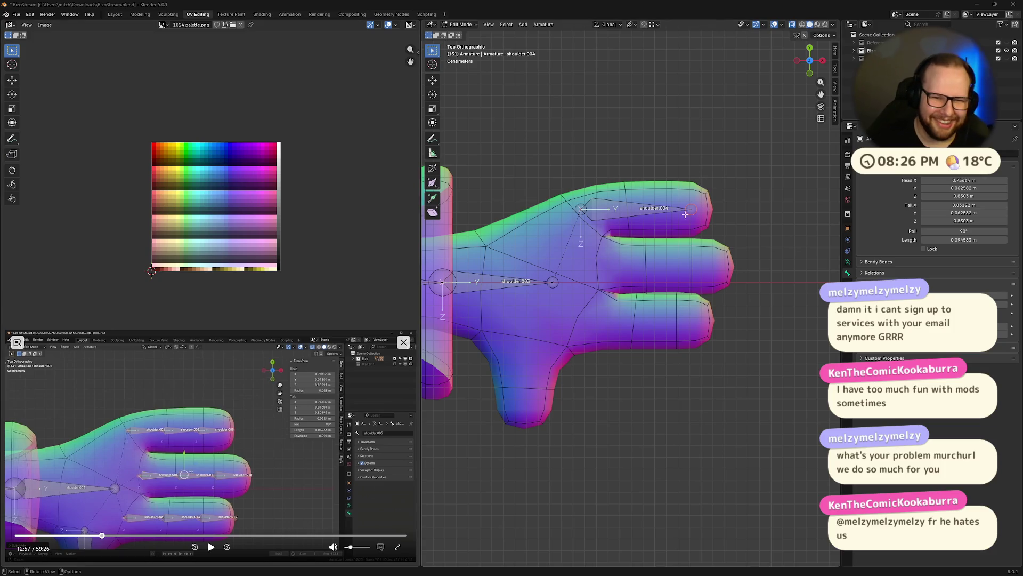
- Lengthen the top finger bone (shoulder.004) by sliding its tip out along X
key(g)
key(x)
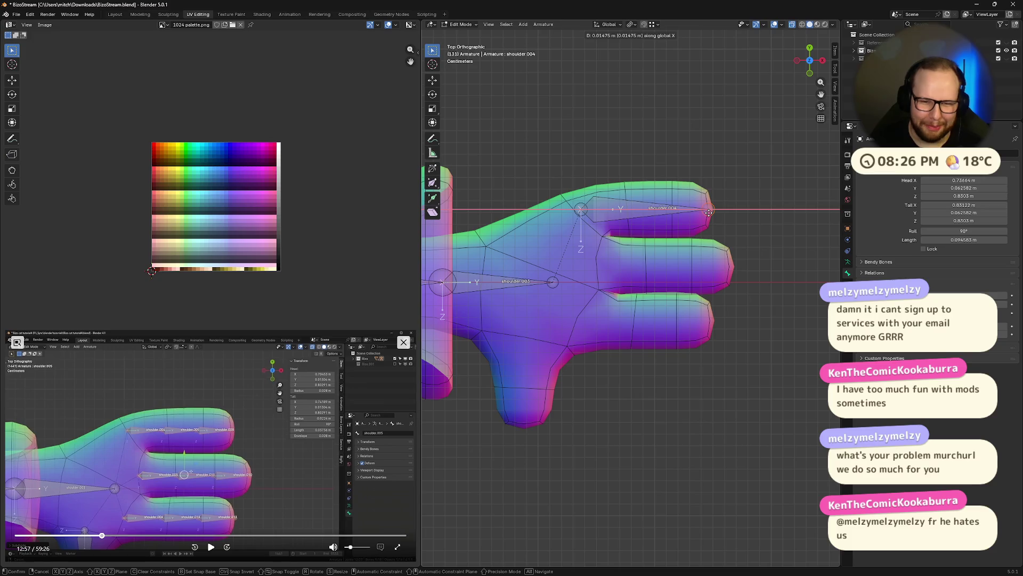
click(709, 212)
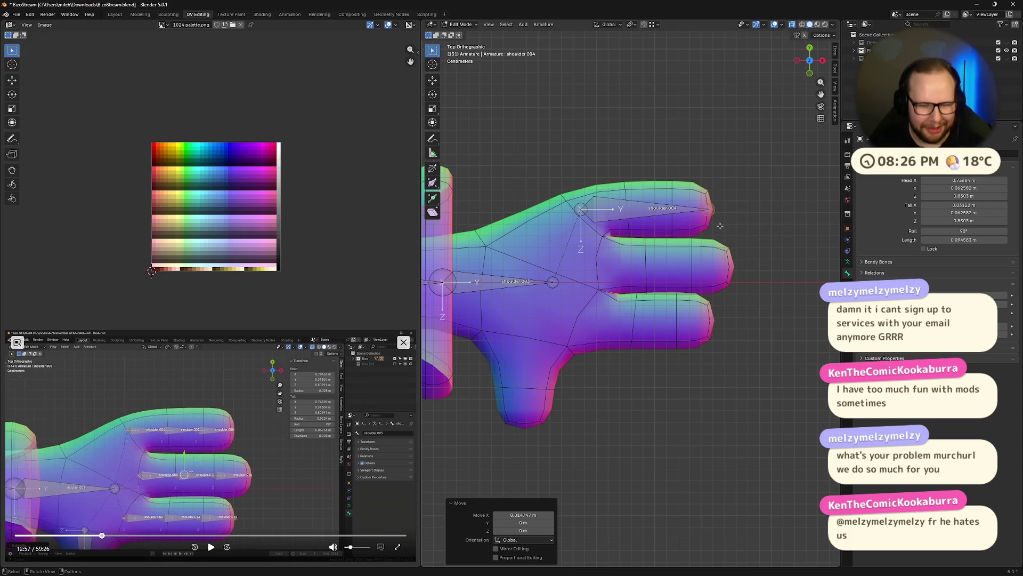
key(g)
key(x)
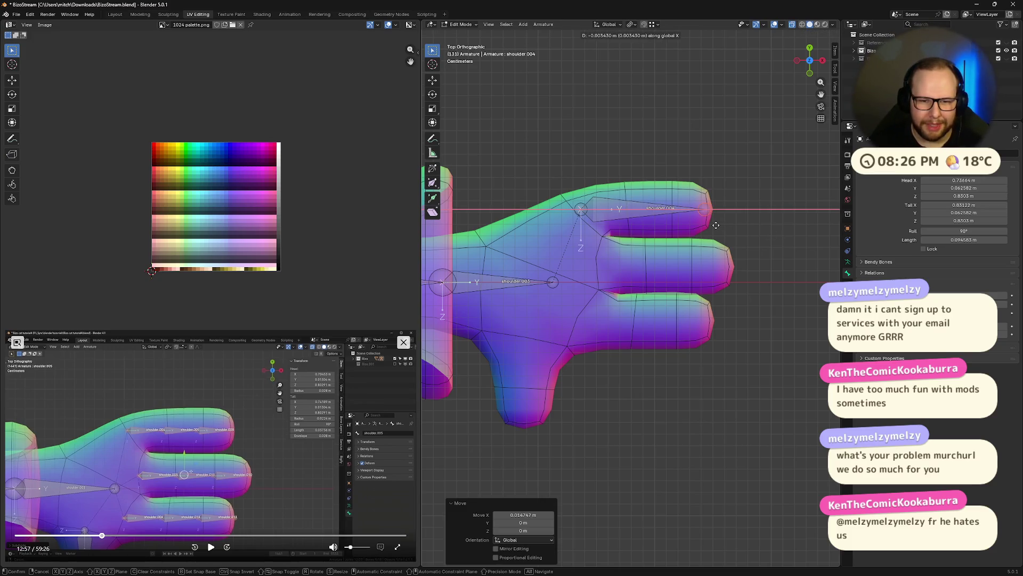
click(719, 226)
- Duplicate the top finger bone into the middle finger, bottom finger and over the thumb
click(601, 212)
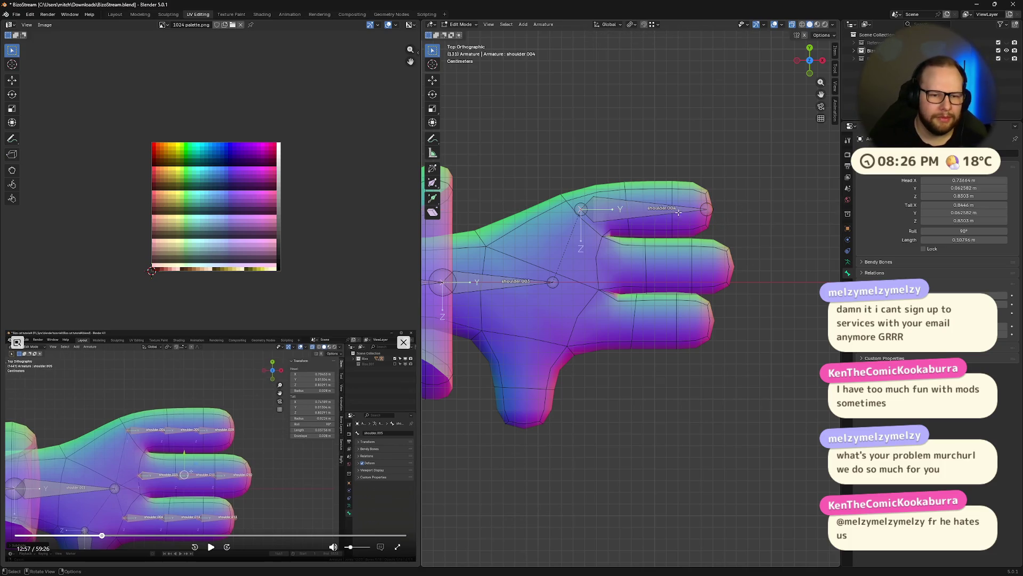
key(shift+d)
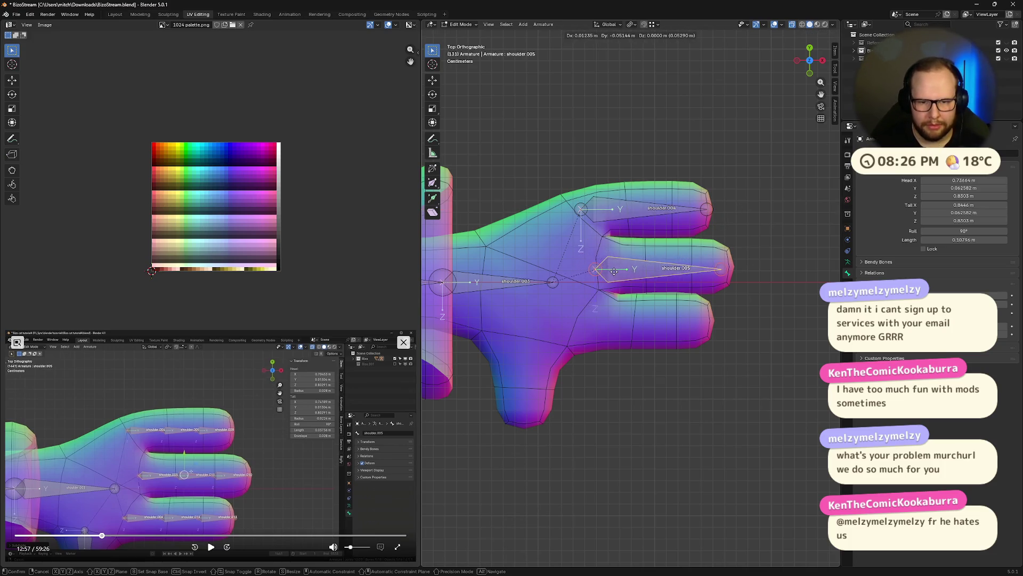
click(621, 269)
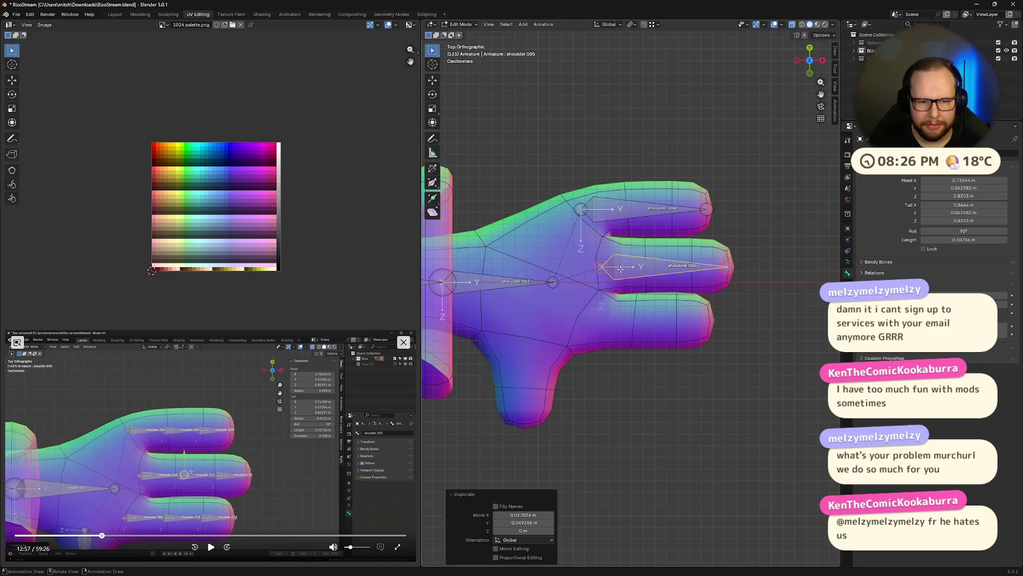
key(shift+d)
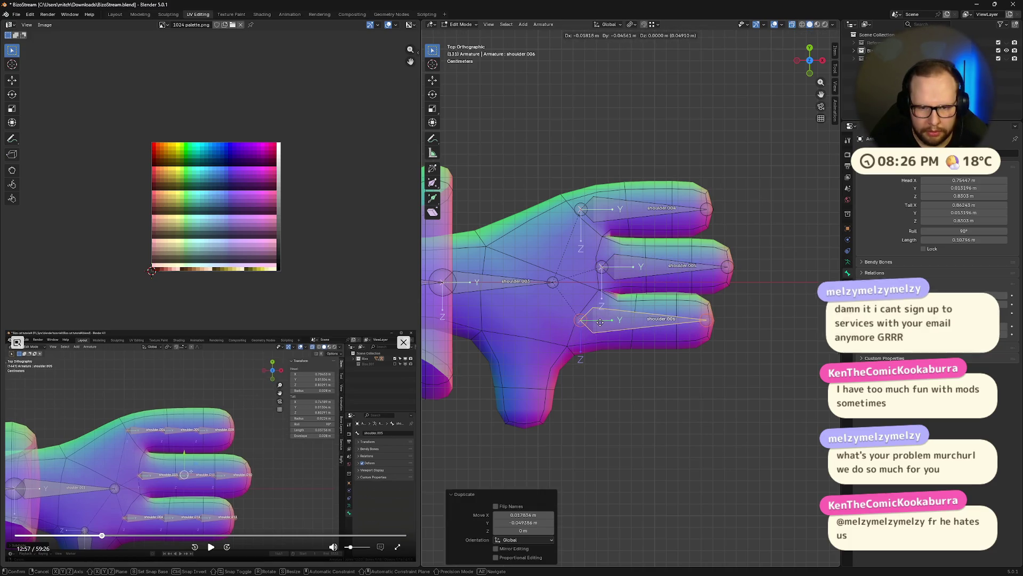
click(601, 322)
key(shift+d)
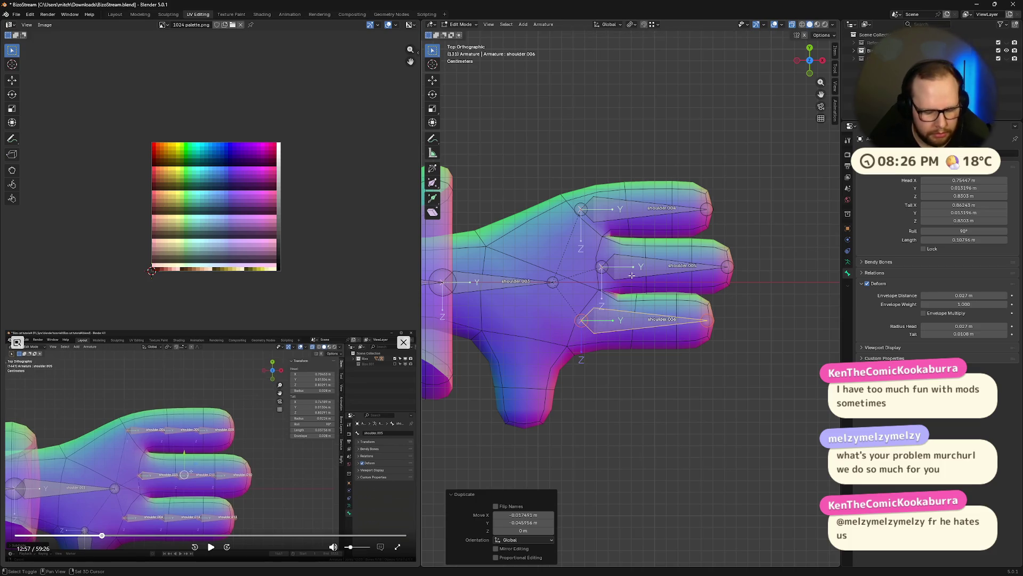
click(630, 331)
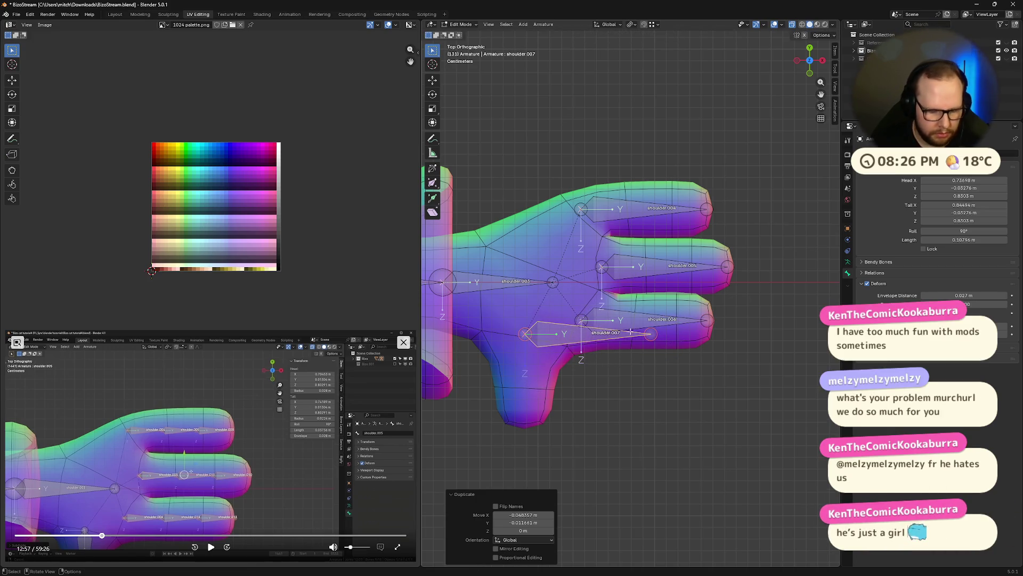
- Rotate the thumb bone -90 about Z to point downward and pull its tip in along Y
key(r)
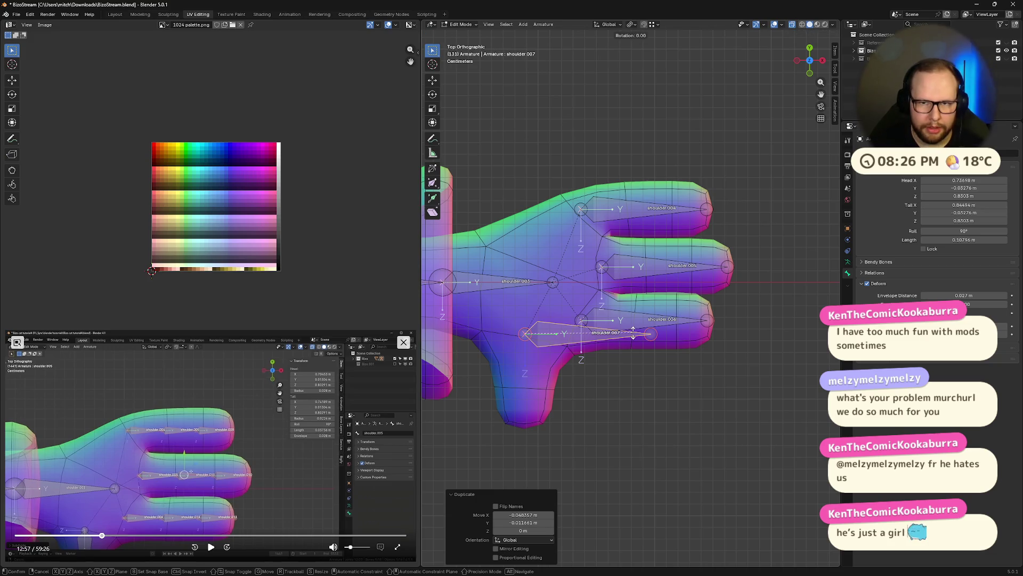
key(z)
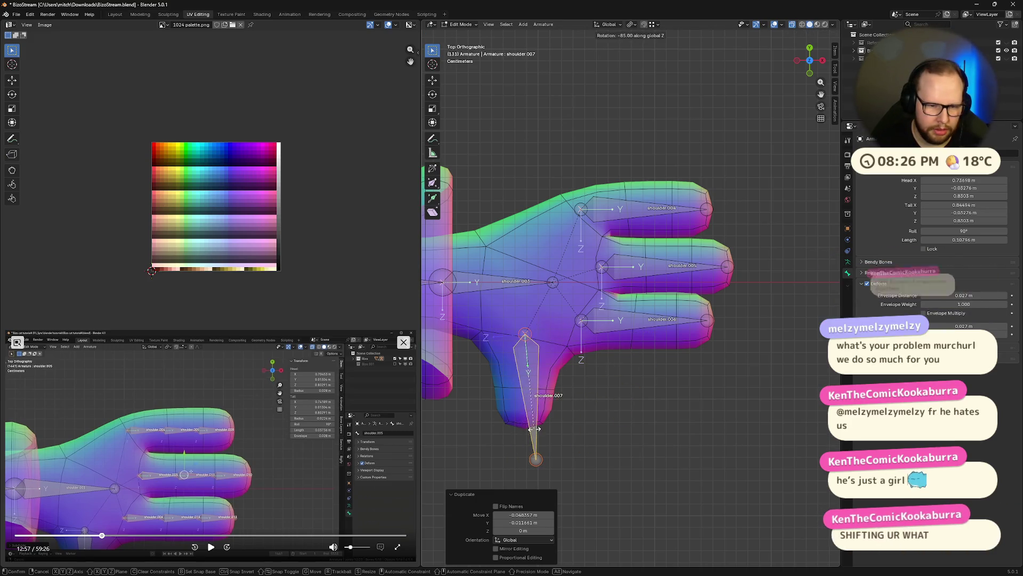
click(525, 461)
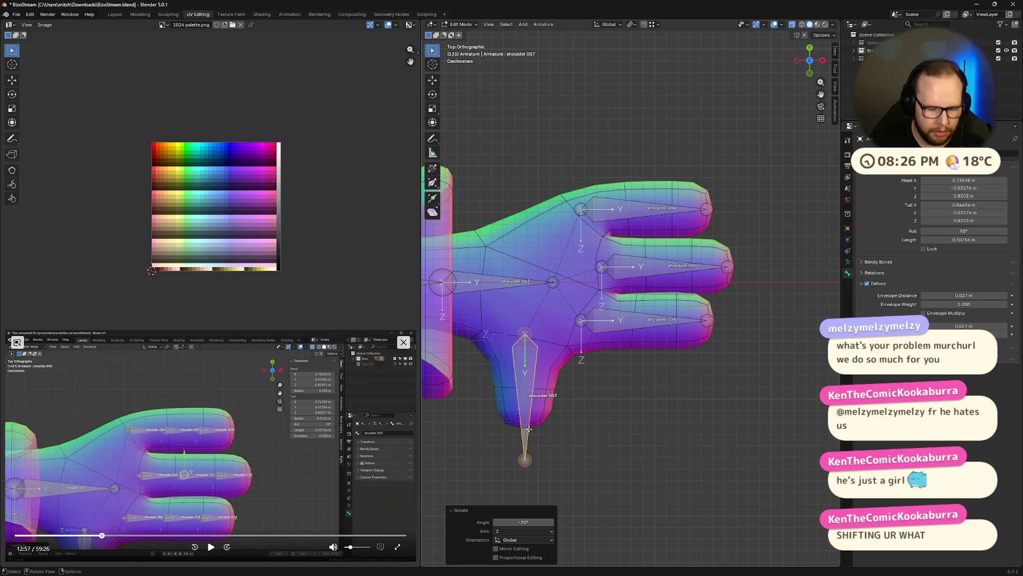
click(526, 462)
key(g)
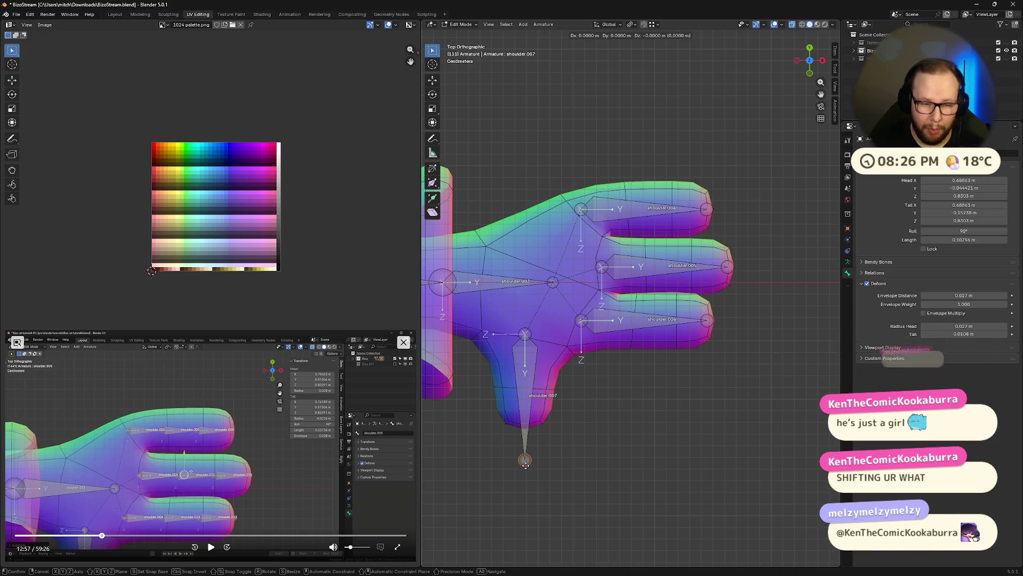
key(y)
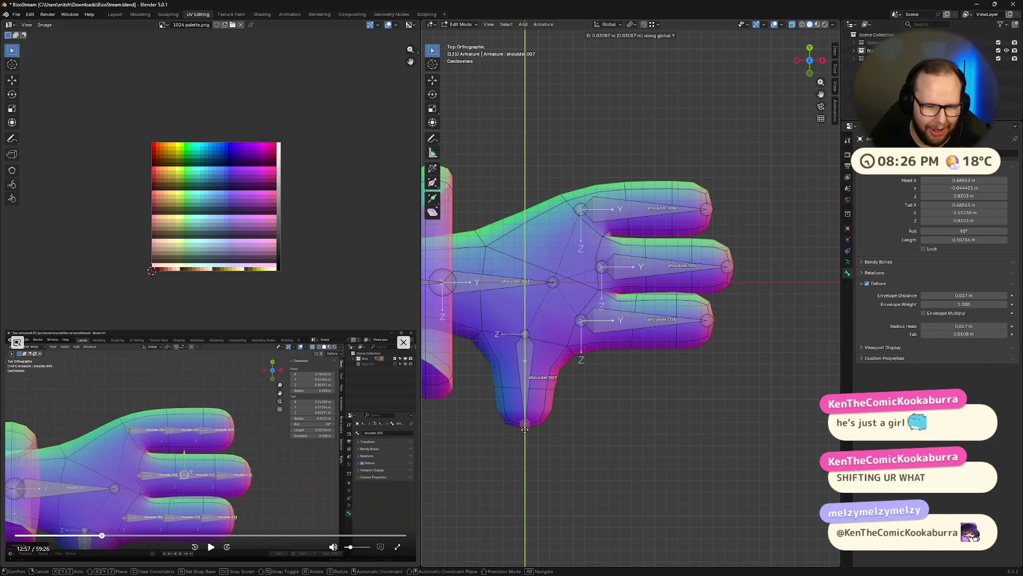
click(525, 429)
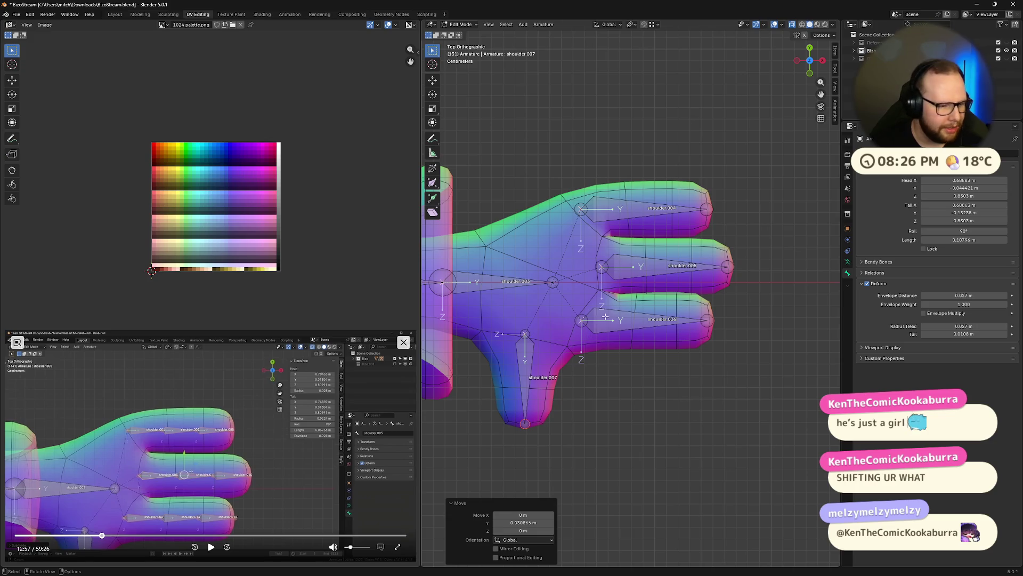
click(210, 546)
click(100, 535)
click(100, 538)
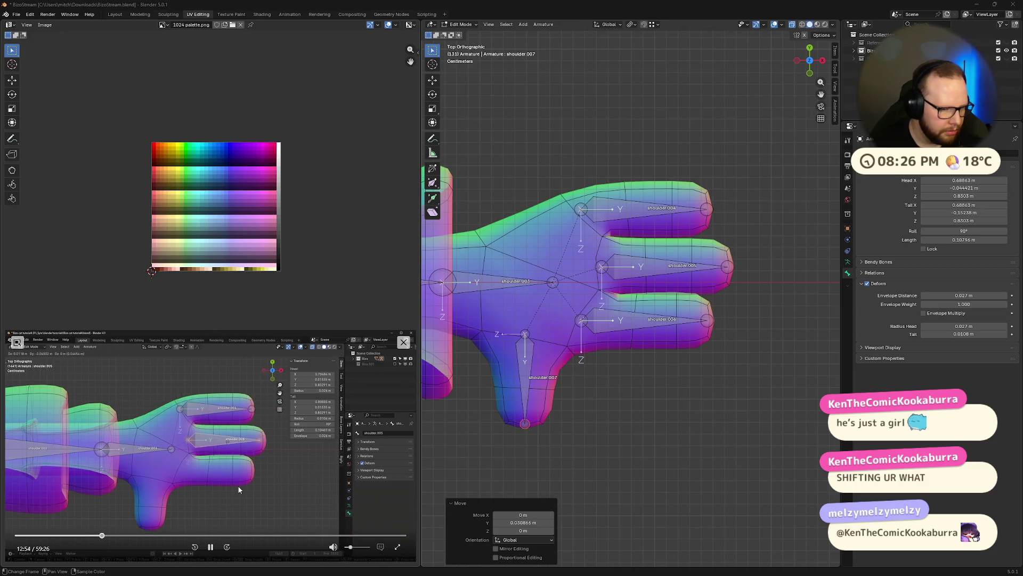
key(Right)
key(Right)
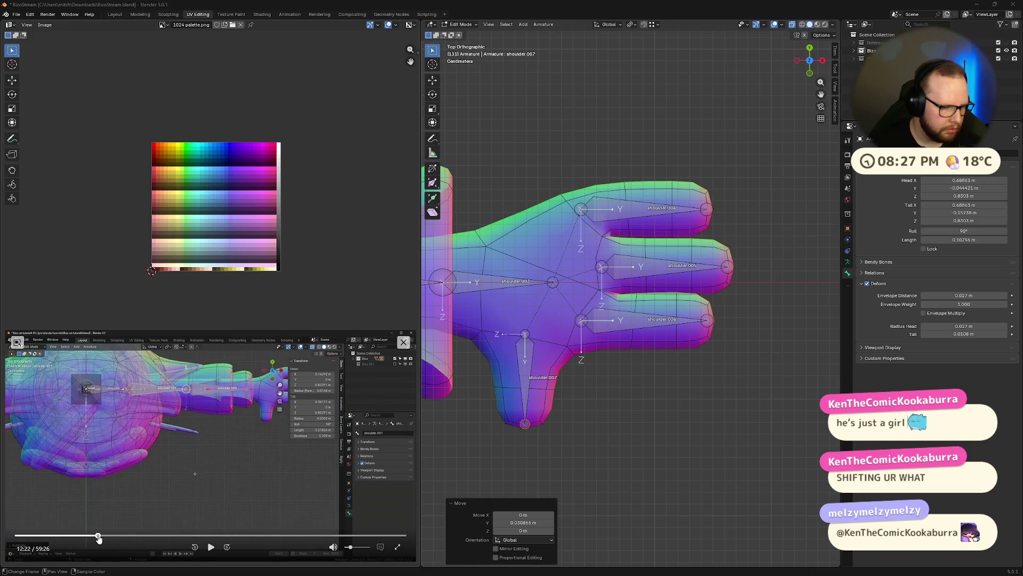
click(98, 536)
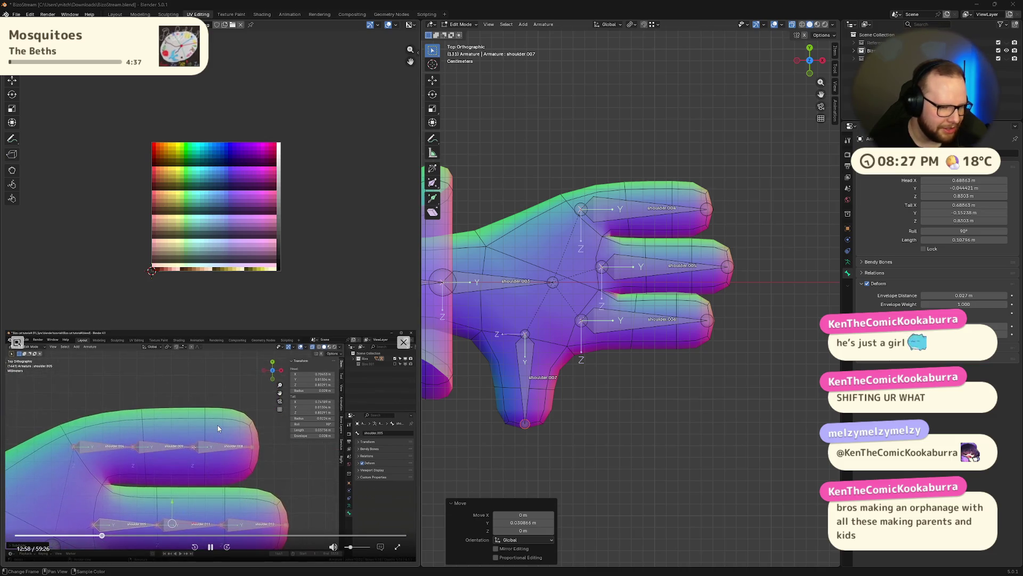
- Slide the middle, top and bottom finger bones' starting joints along X to line up at the knuckles
click(210, 546)
click(603, 269)
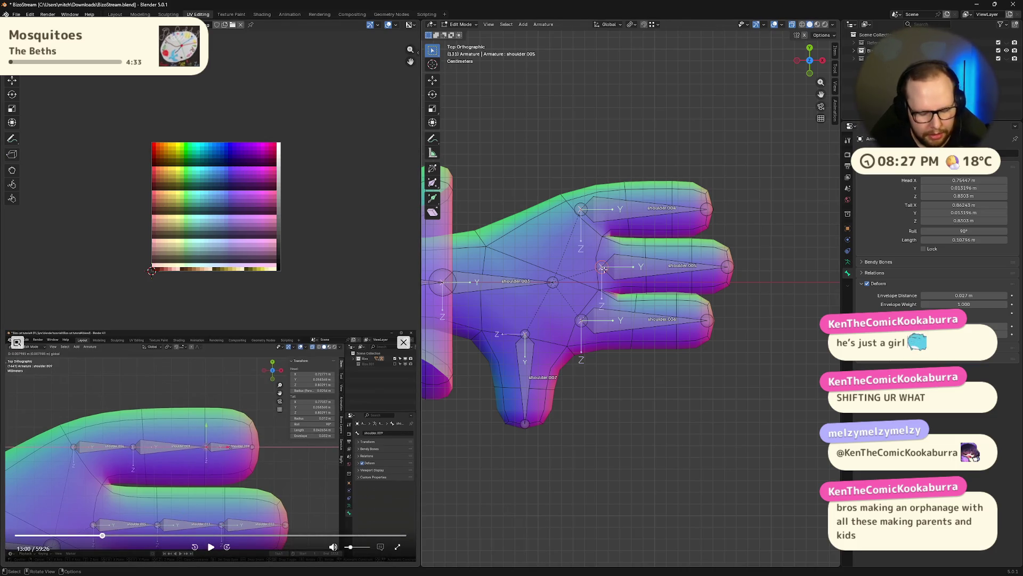
key(g)
key(x)
click(595, 264)
click(582, 209)
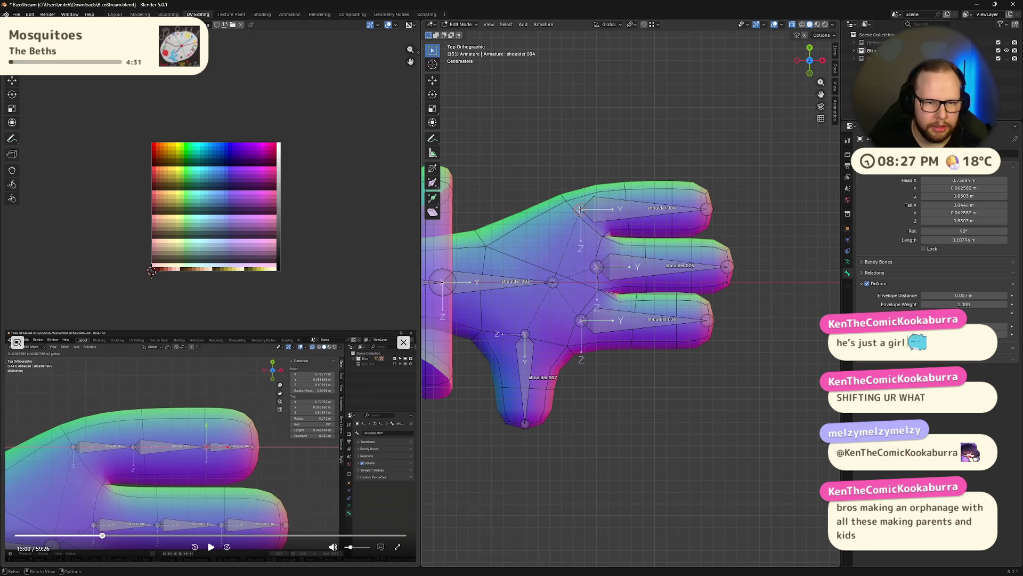
key(g)
key(x)
click(576, 248)
click(582, 319)
key(g)
key(x)
click(573, 319)
- Nudge the thumb bone along Y, then start a Ctrl+R roll on the top finger bone and cancel it
click(523, 333)
key(g)
key(x)
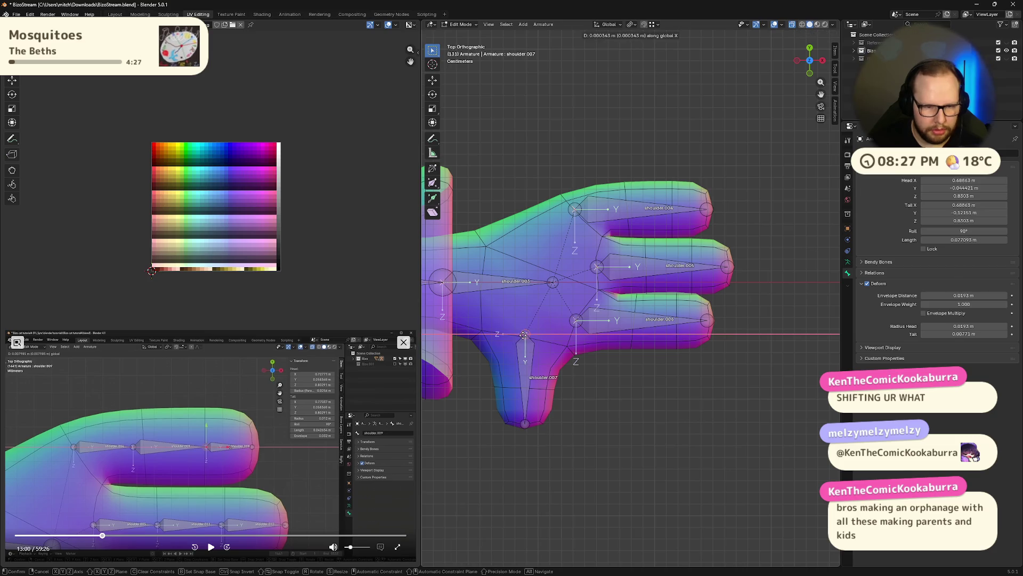
key(z)
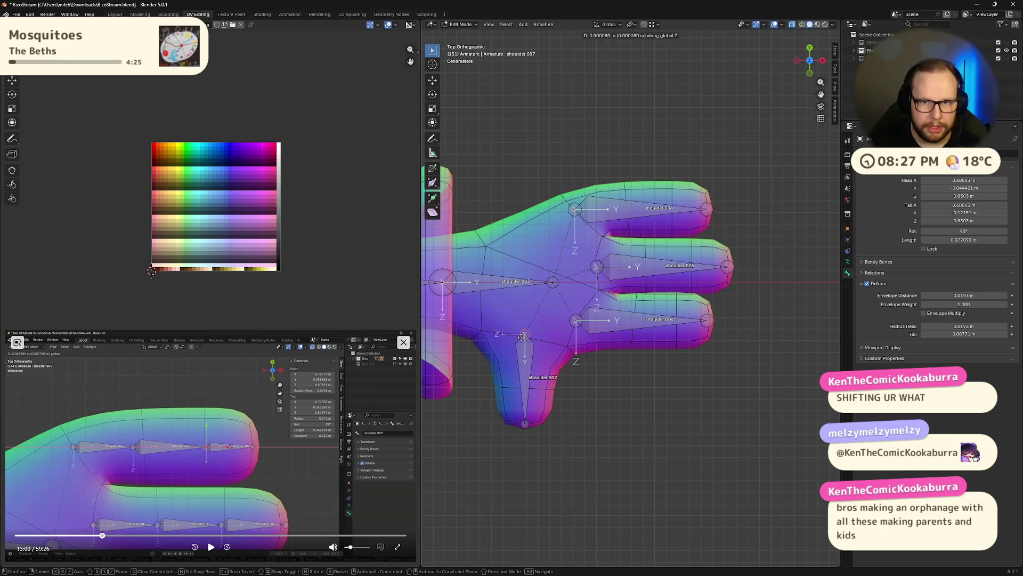
key(y)
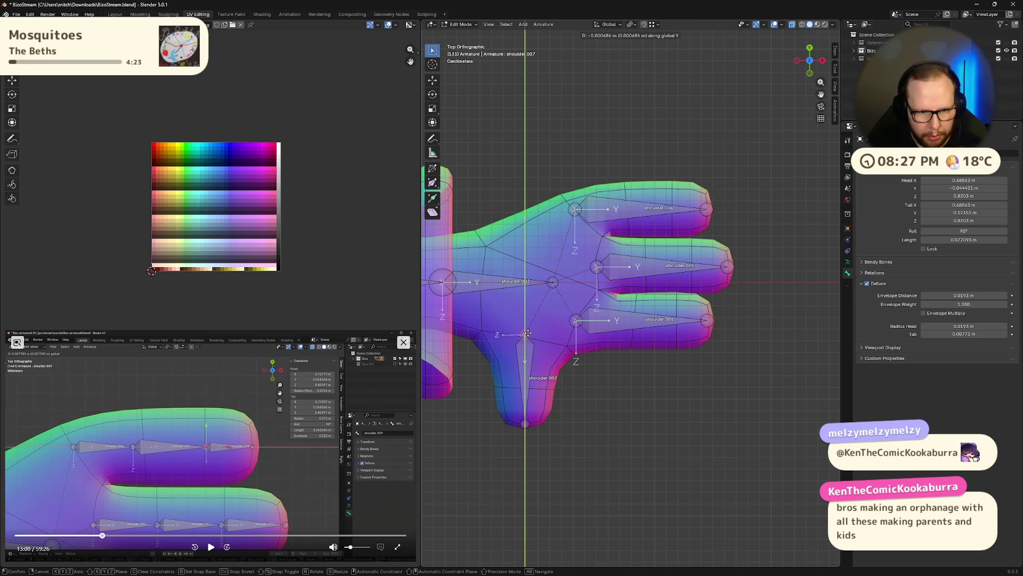
click(527, 336)
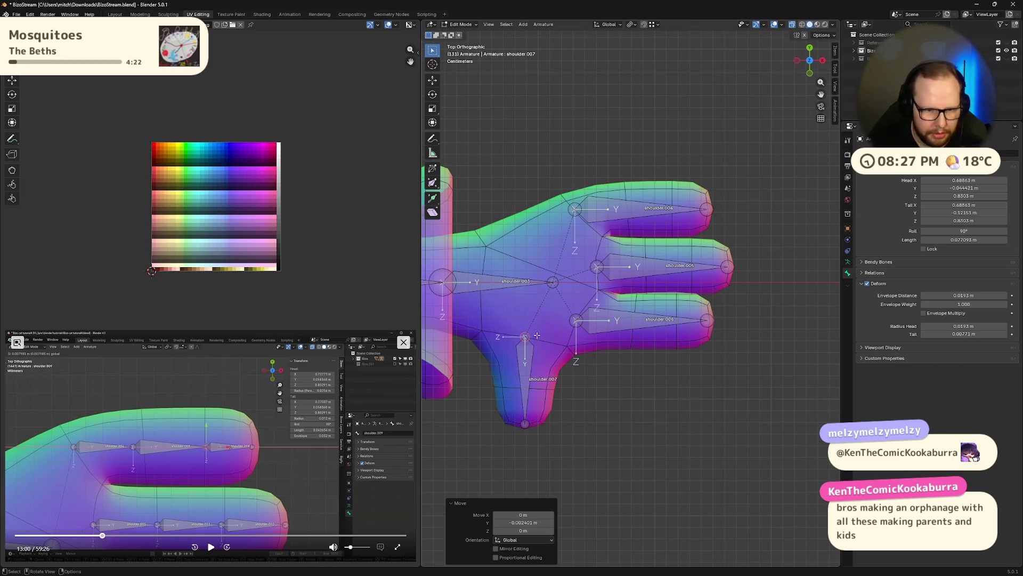
right_click(642, 210)
click(644, 212)
key(ctrl+r)
key(Escape)
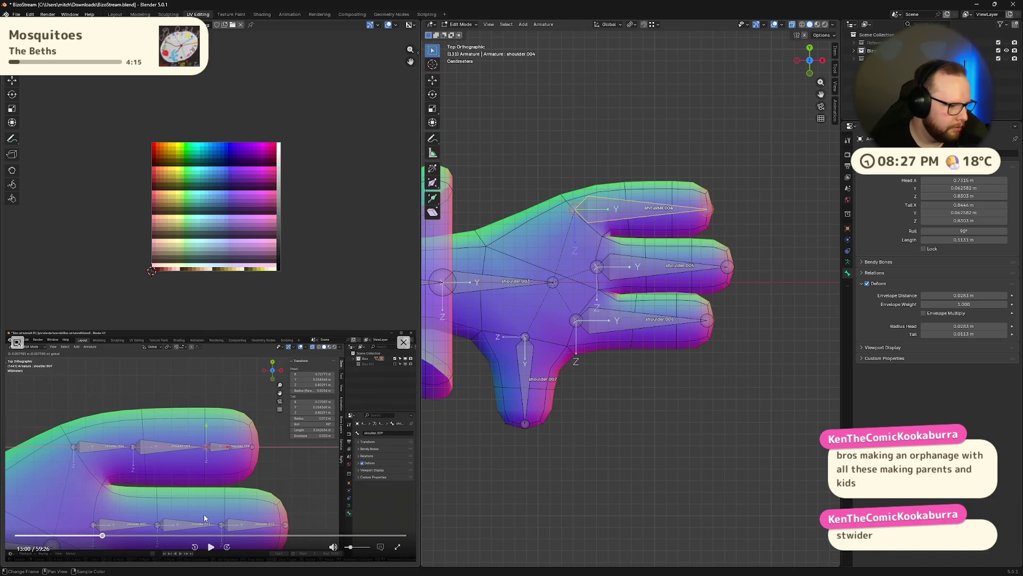
- Replay the tutorial's finger-split moment, then bring up the Armature context menu on the top finger bone
click(102, 537)
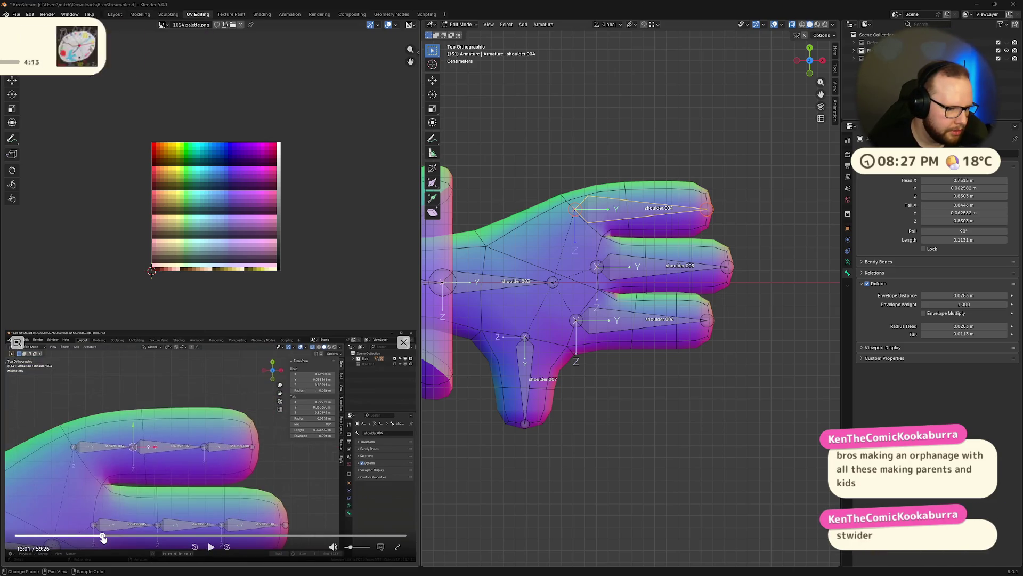
click(101, 537)
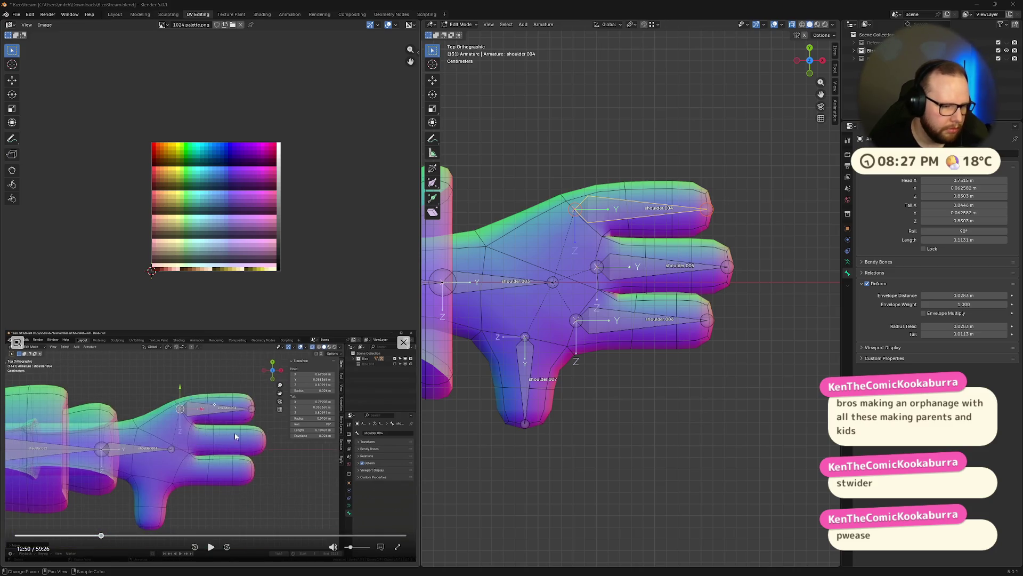
click(210, 547)
key(Left)
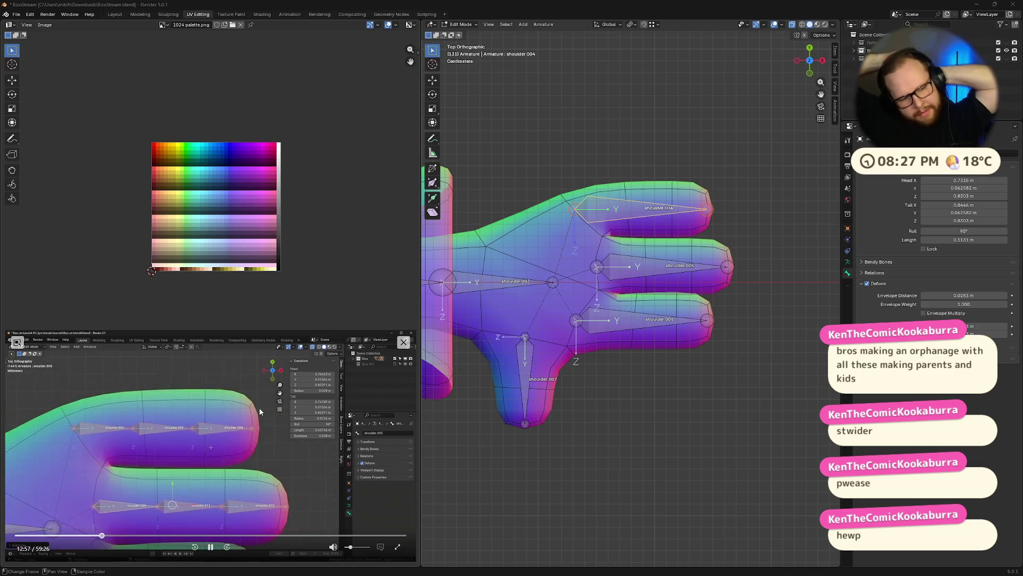
click(210, 547)
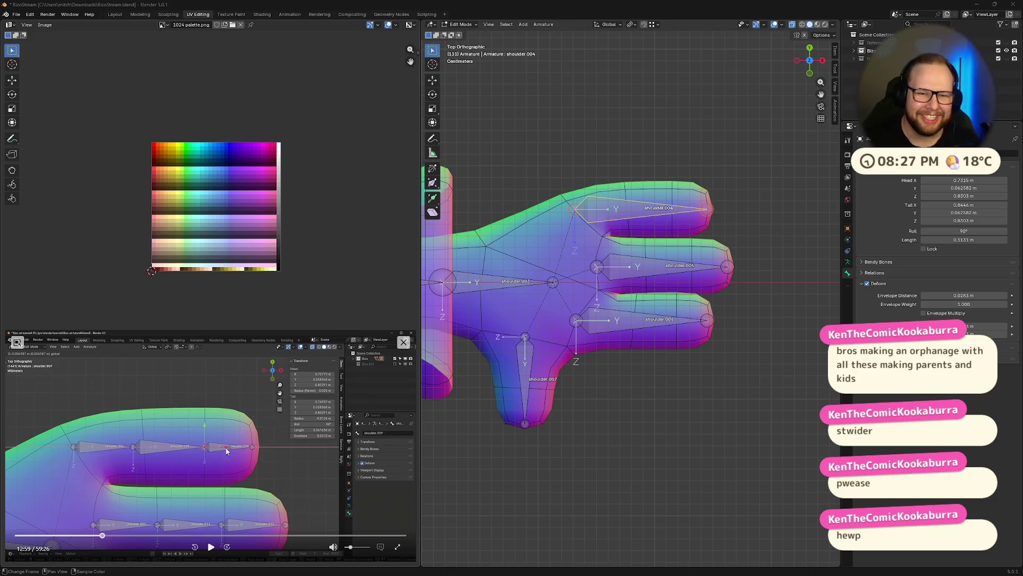
right_click(625, 221)
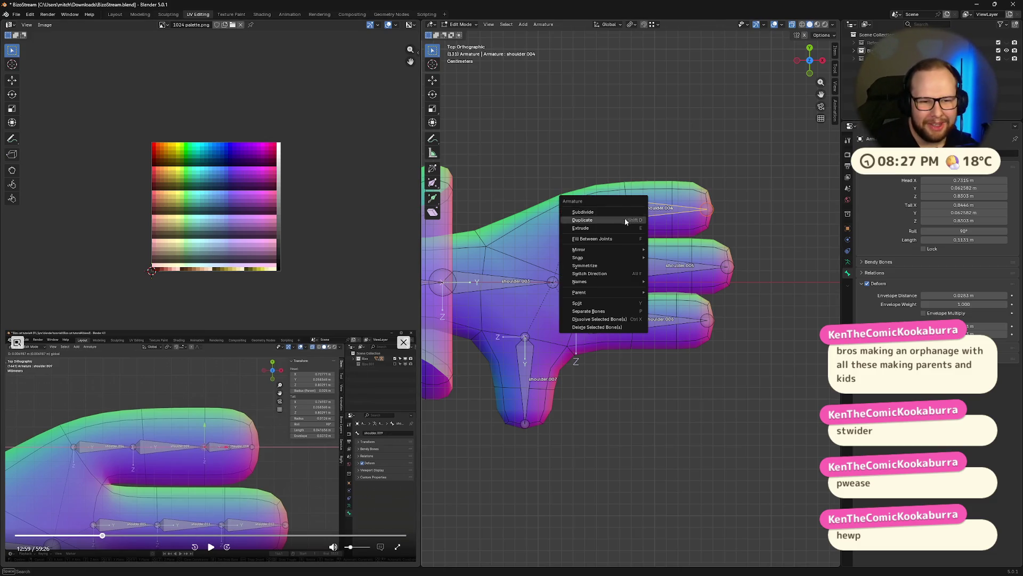
- Subdivide the top finger bone repeatedly into a chain of short segments, cancelling a stray joint move
click(642, 211)
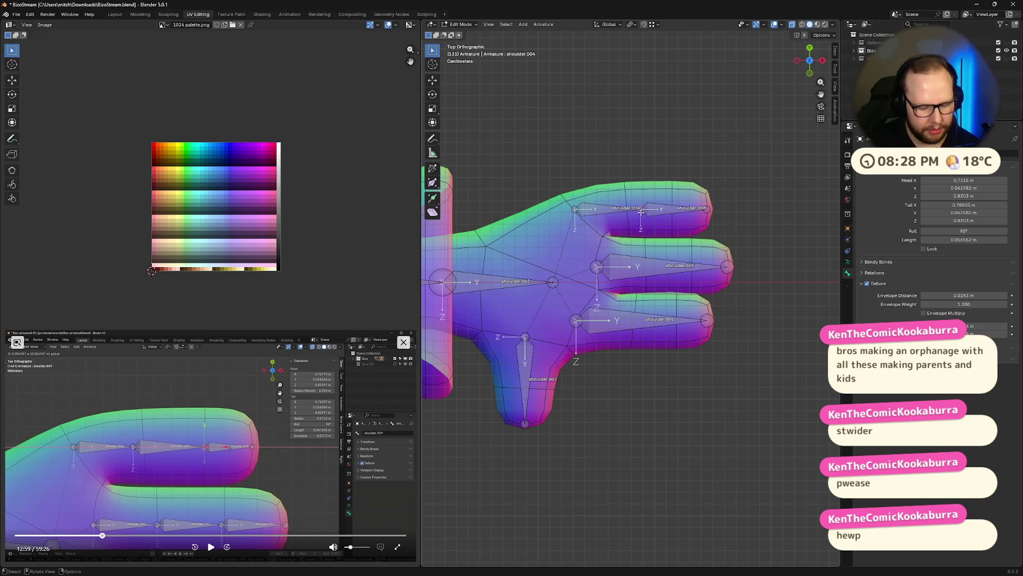
key(g)
key(x)
right_click(666, 214)
right_click(593, 210)
click(593, 210)
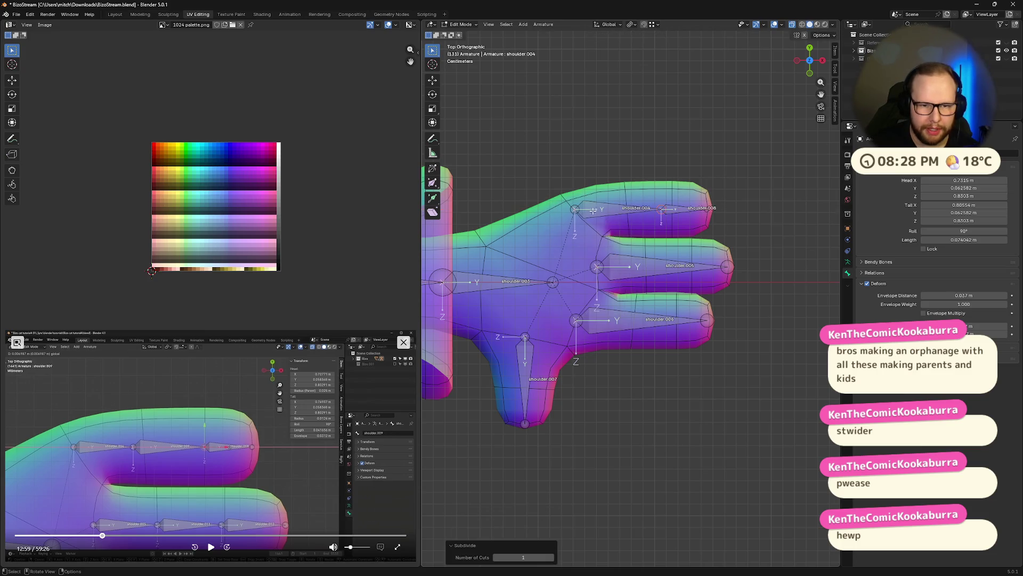
right_click(604, 214)
click(595, 212)
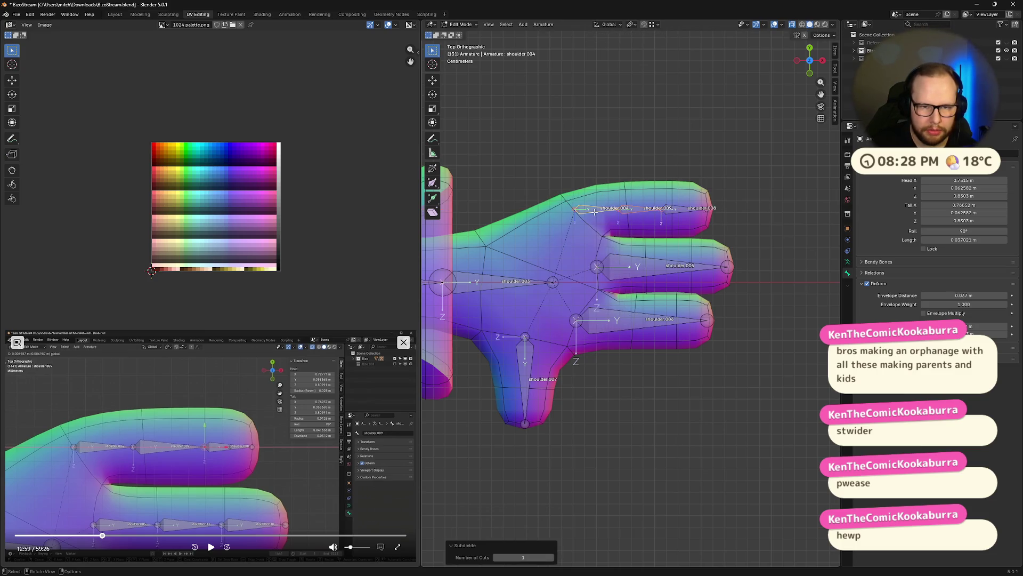
- Slide the finger tip along X, then undo that move and the extra subdivide
key(g)
key(x)
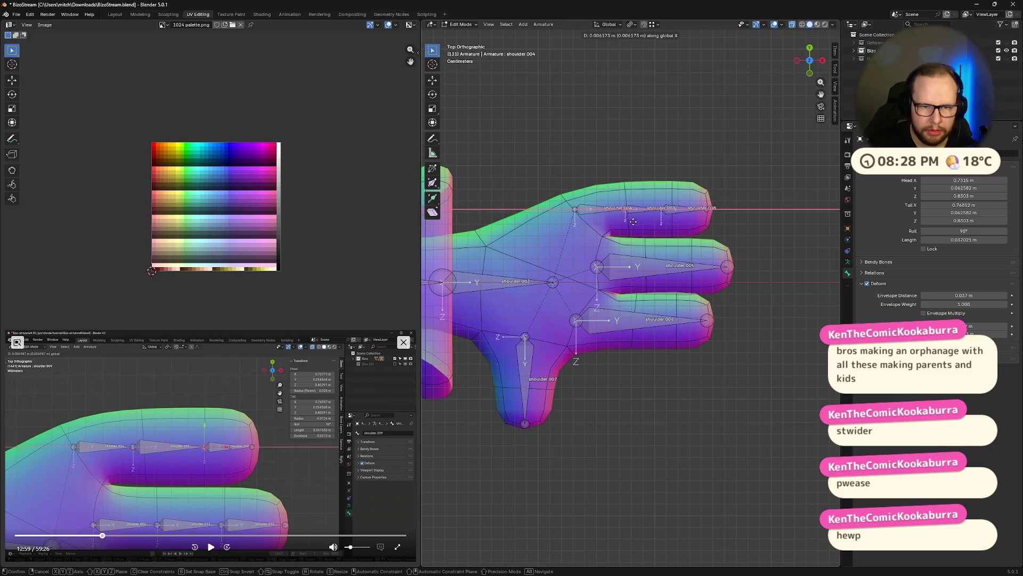
click(774, 194)
key(g)
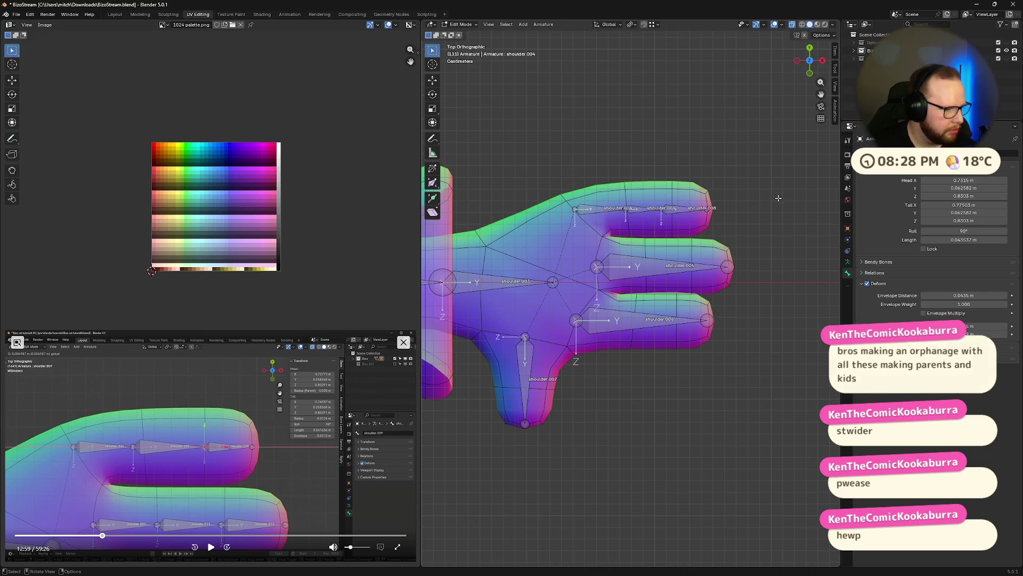
key(ctrl+z)
key(ctrl+z)
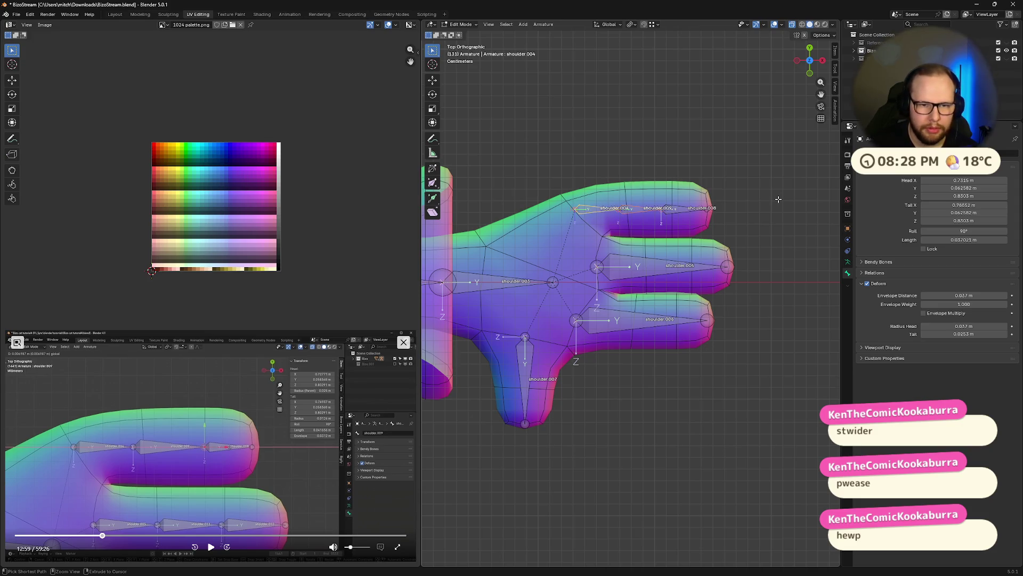
key(ctrl+z)
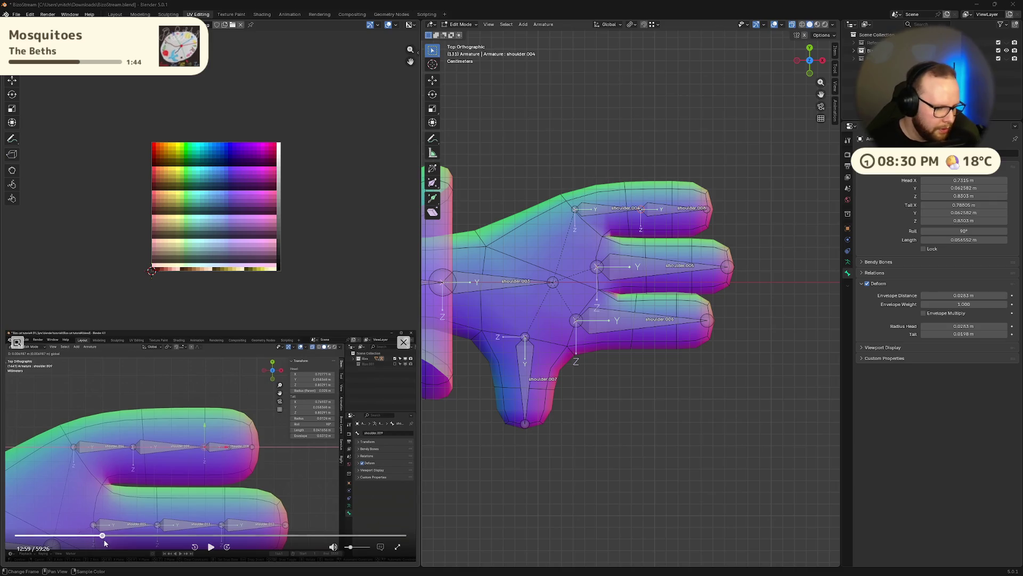
click(102, 536)
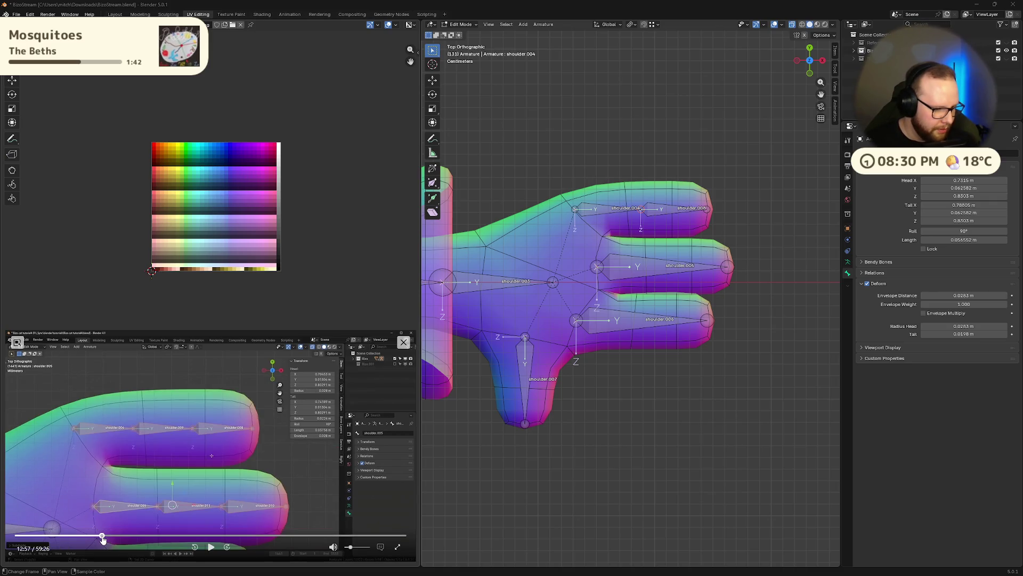
click(101, 537)
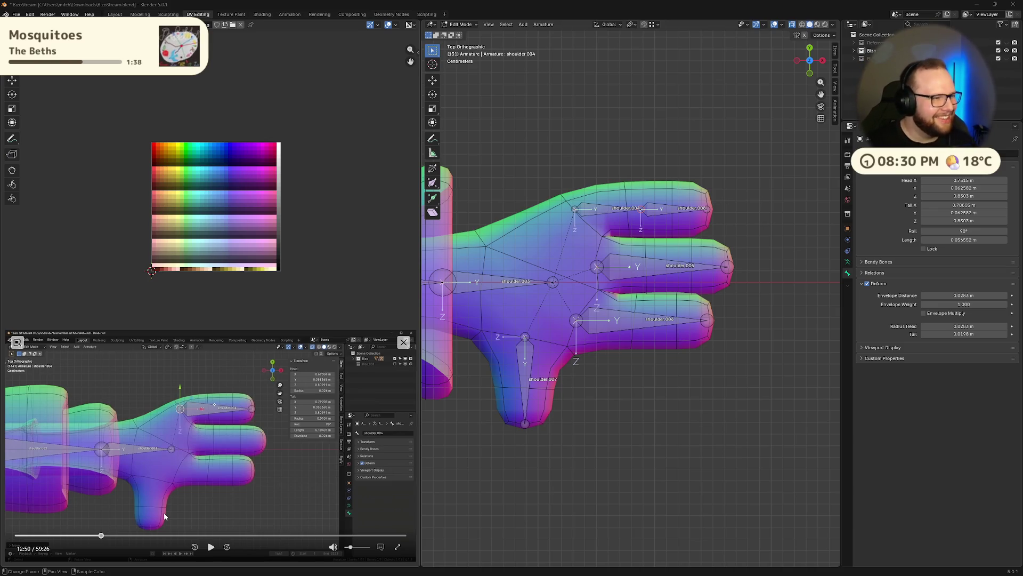
click(212, 547)
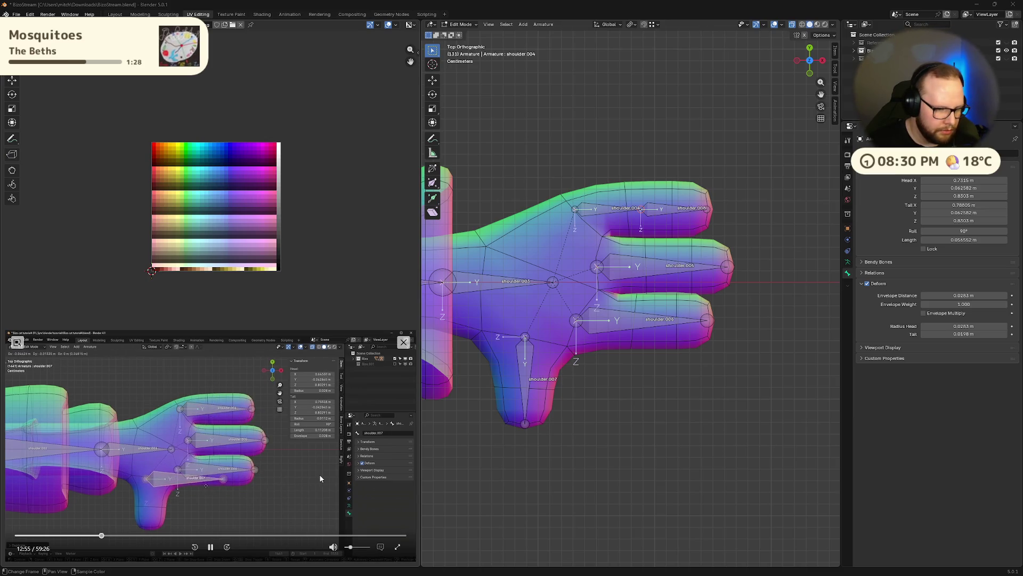
click(184, 502)
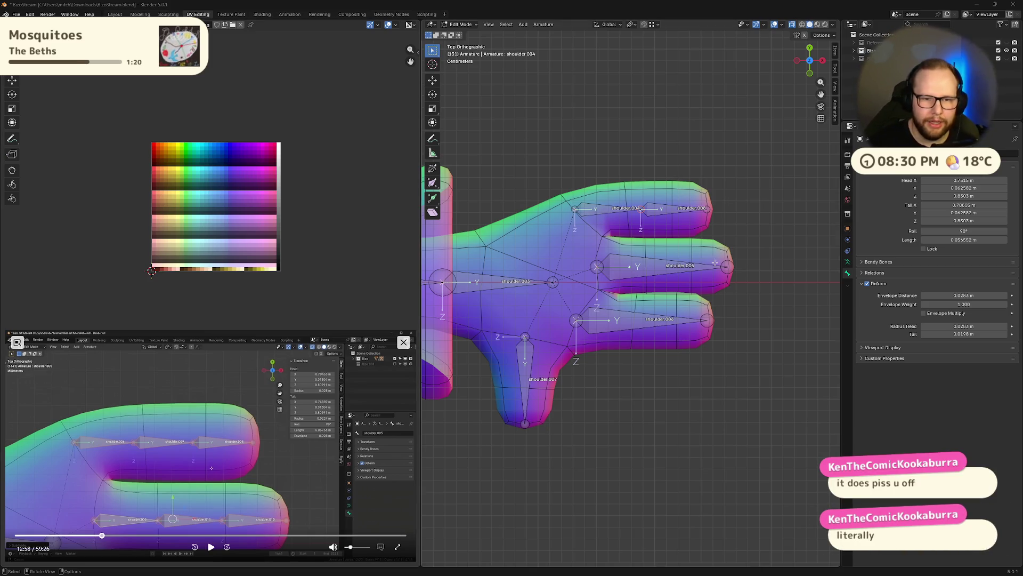
scroll(654, 191, up, 3)
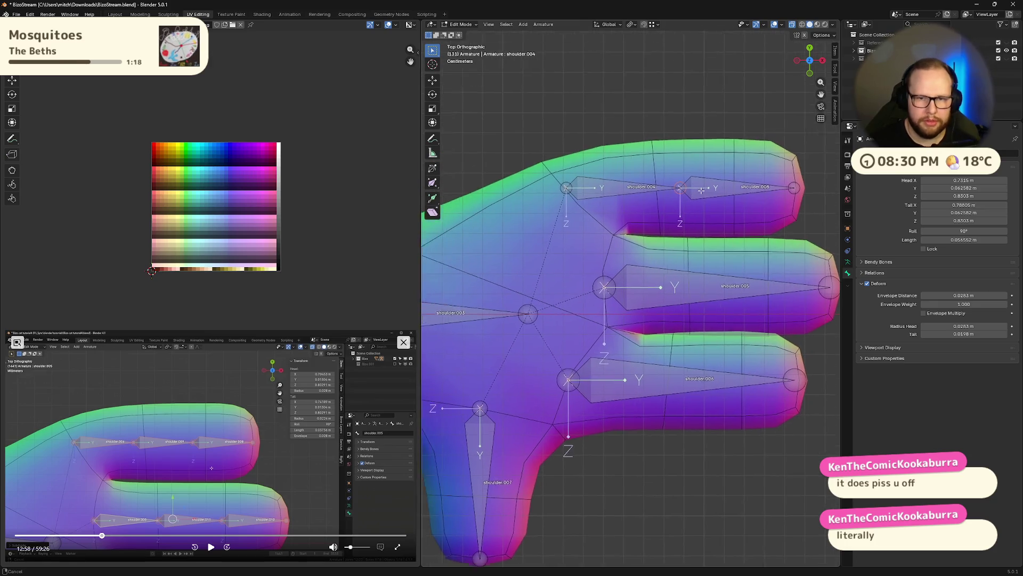
- Dissolve (Ctrl+X) the joint between shoulder.004 and shoulder.008 so one bone reaches the fingertip
middle_drag(662, 153, 684, 238)
click(684, 239)
key(ctrl+x)
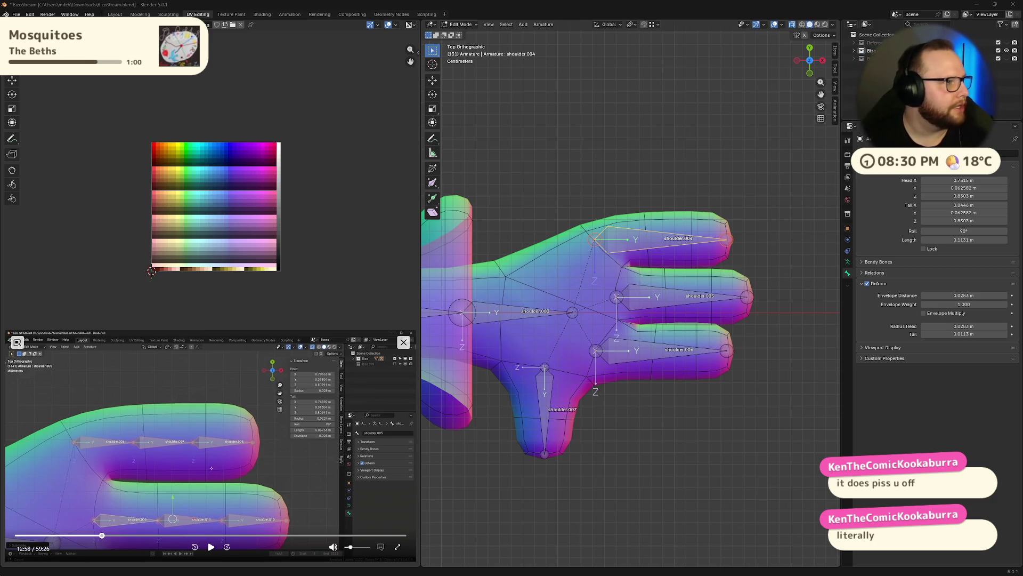
right_click(653, 240)
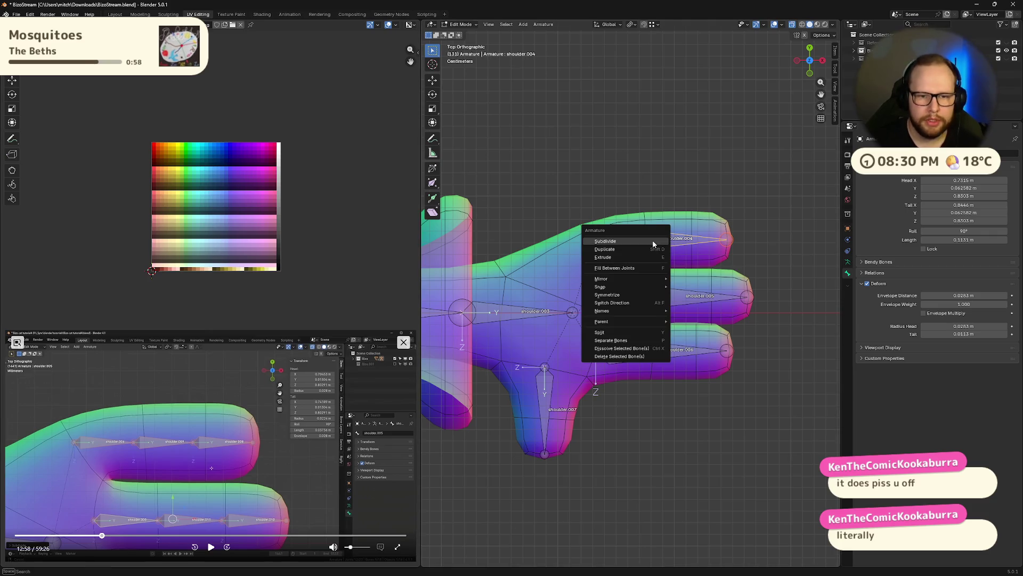
- Subdivide the top, middle and bottom finger bones with Number of Cuts 2, three segments each
click(631, 241)
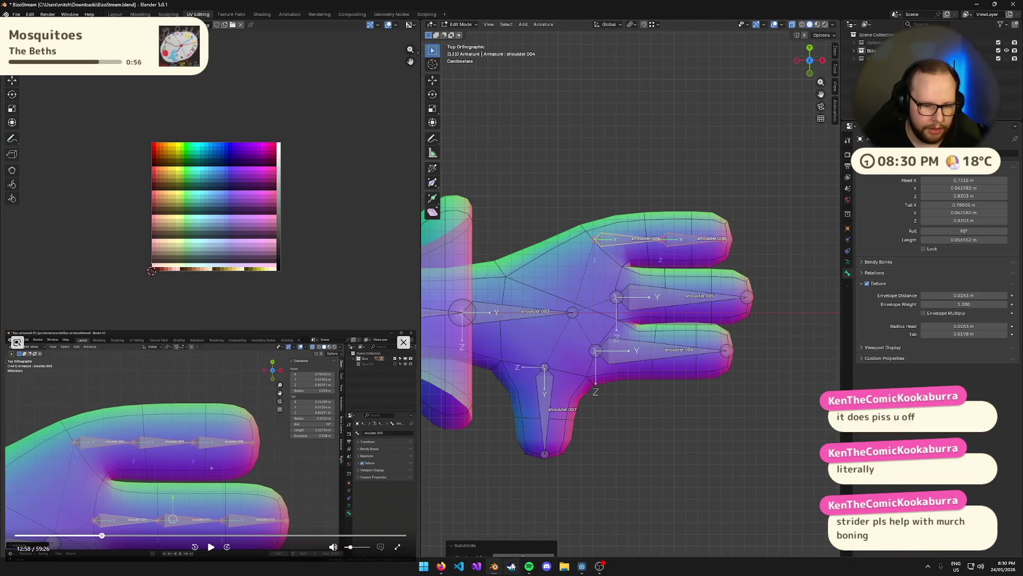
click(550, 557)
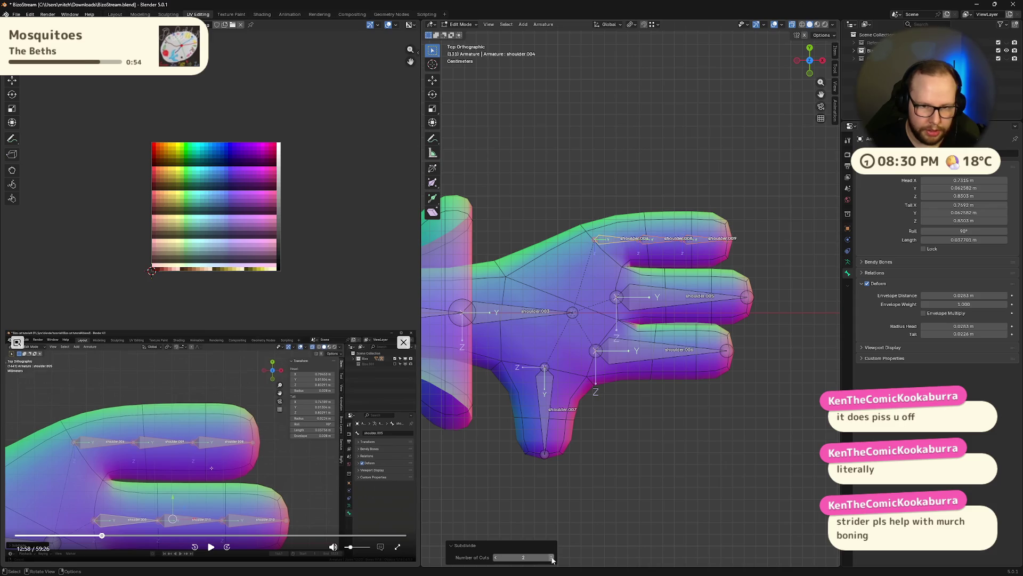
click(672, 292)
shift+click(636, 351)
right_click(633, 357)
click(632, 357)
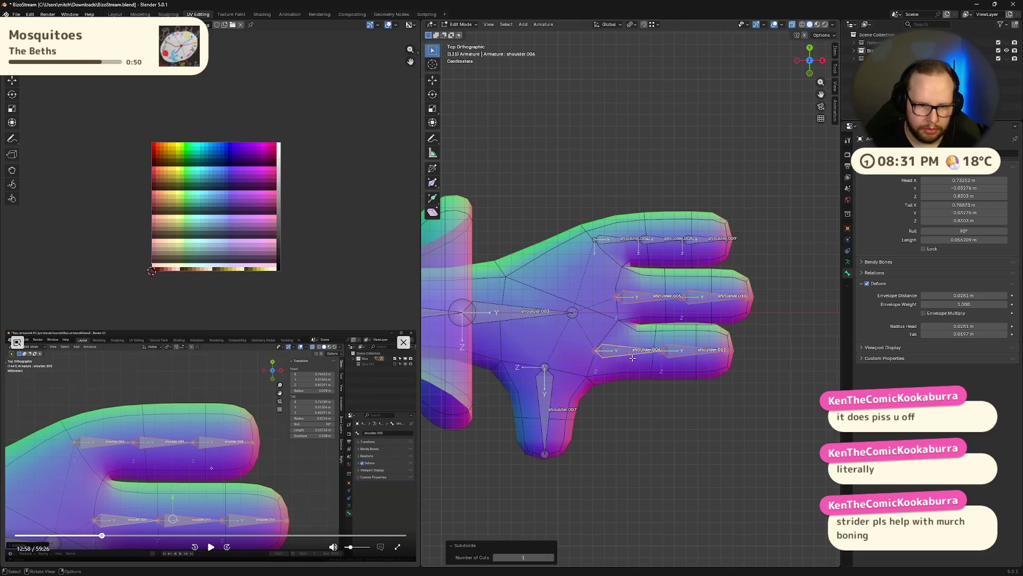
drag(523, 557, 534, 558)
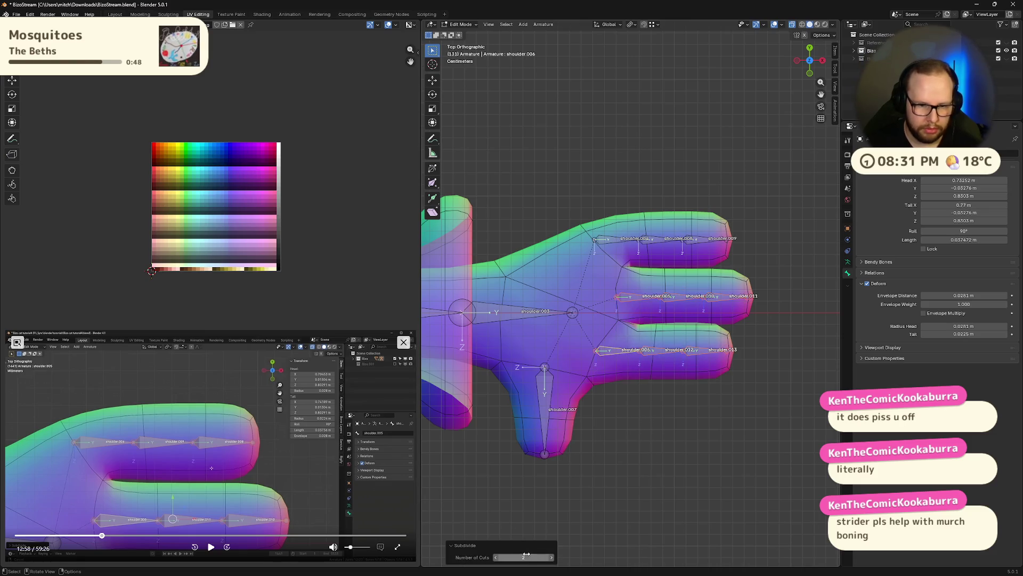
- Subdivide the thumb bone once into two segments and clear the selection
click(544, 395)
right_click(543, 391)
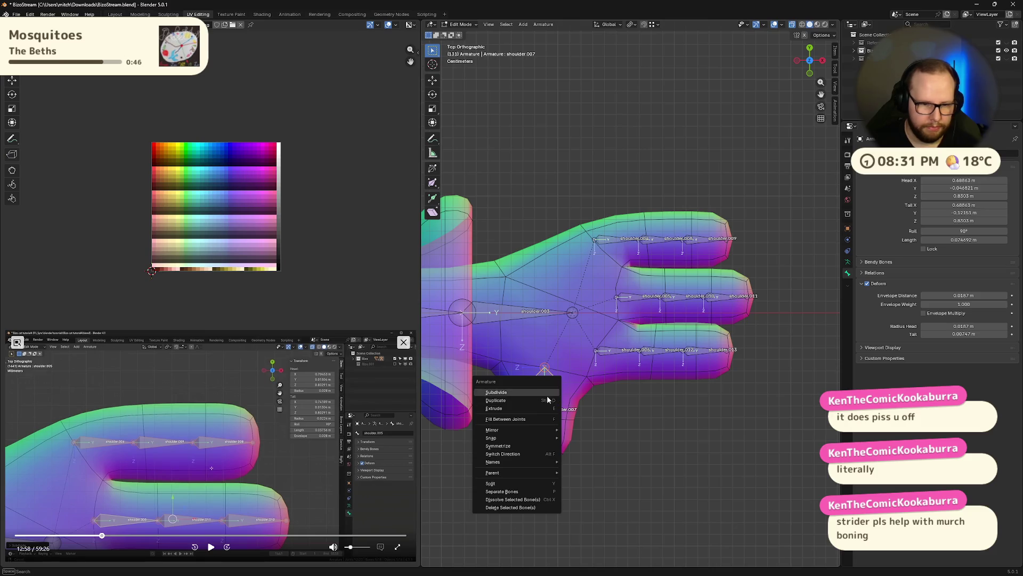
click(542, 392)
click(632, 493)
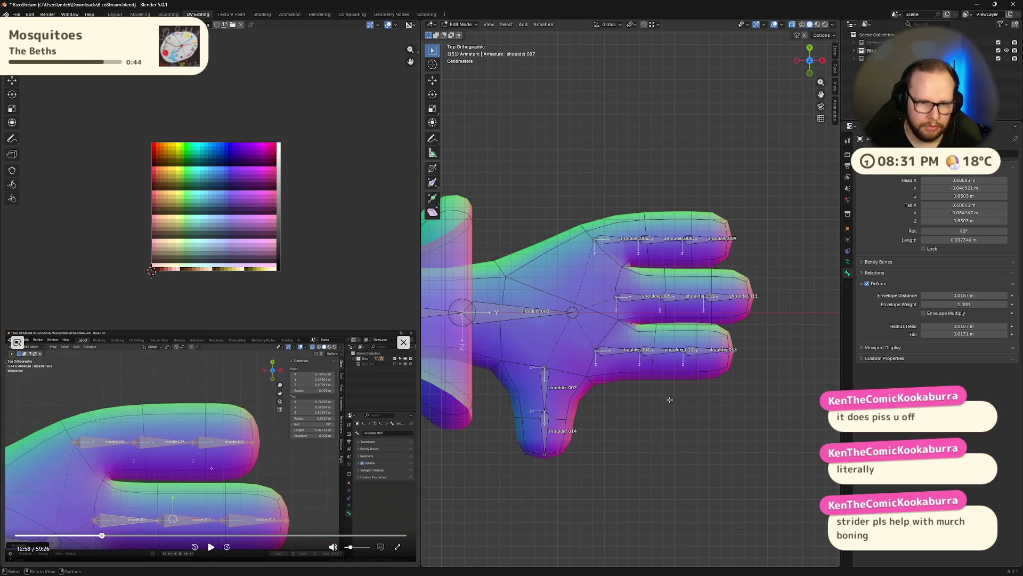
click(211, 547)
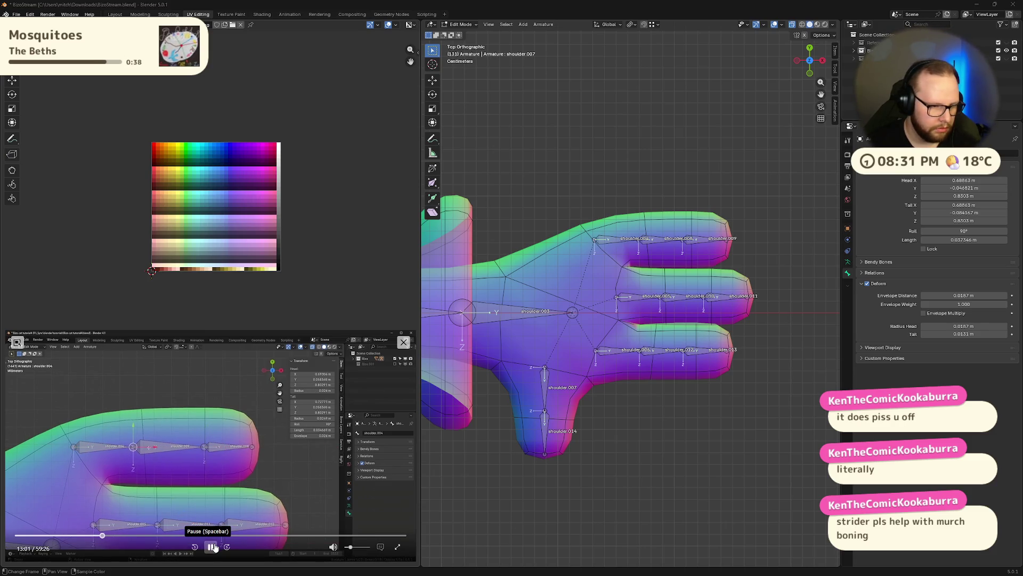
click(214, 547)
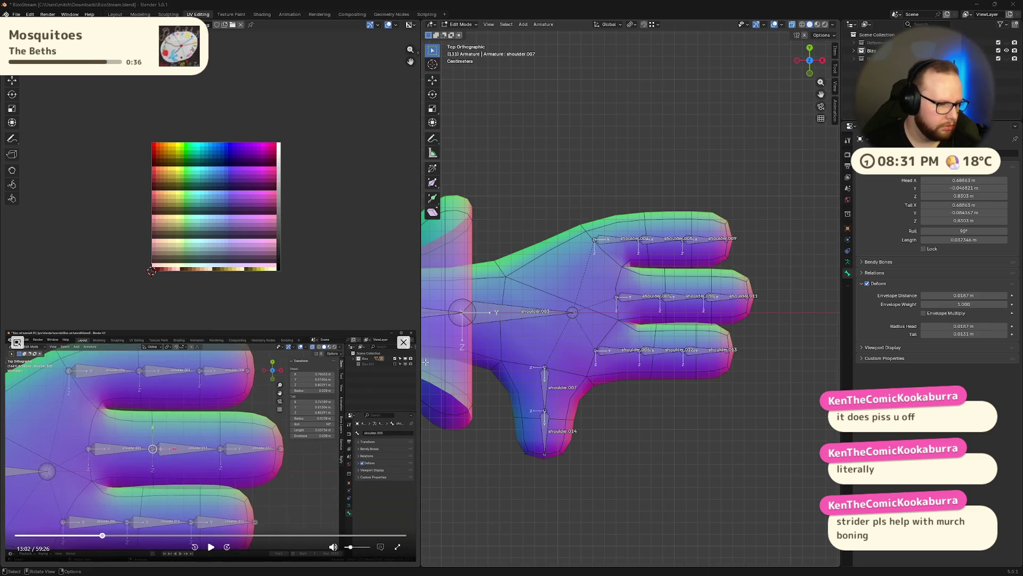
scroll(640, 231, up, 4)
scroll(750, 176, up, 1)
- Slide the top finger's first inner joint and tip joint along X toward even spacing
shift+middle_drag(749, 176, 660, 221)
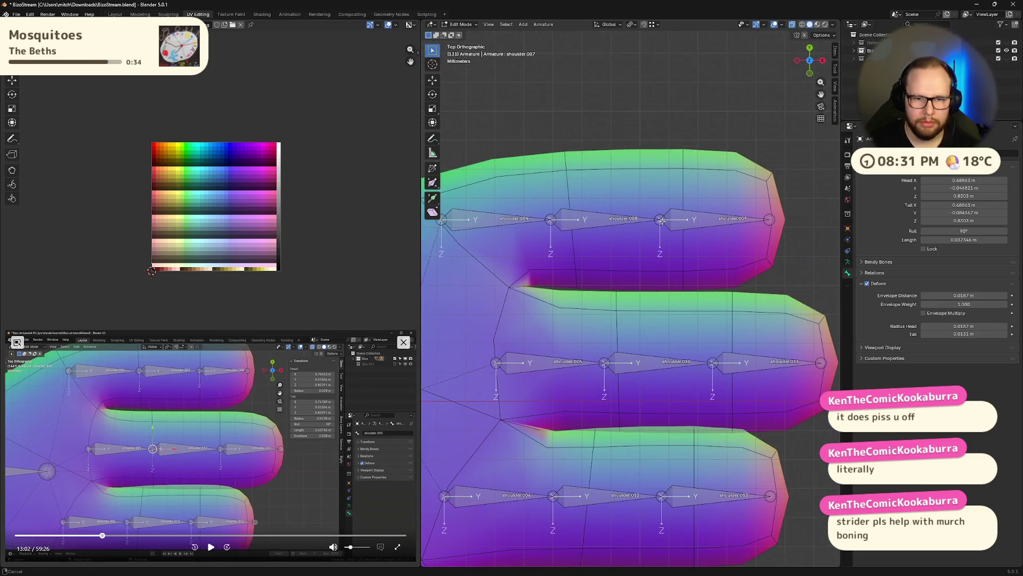
click(660, 219)
key(g)
key(x)
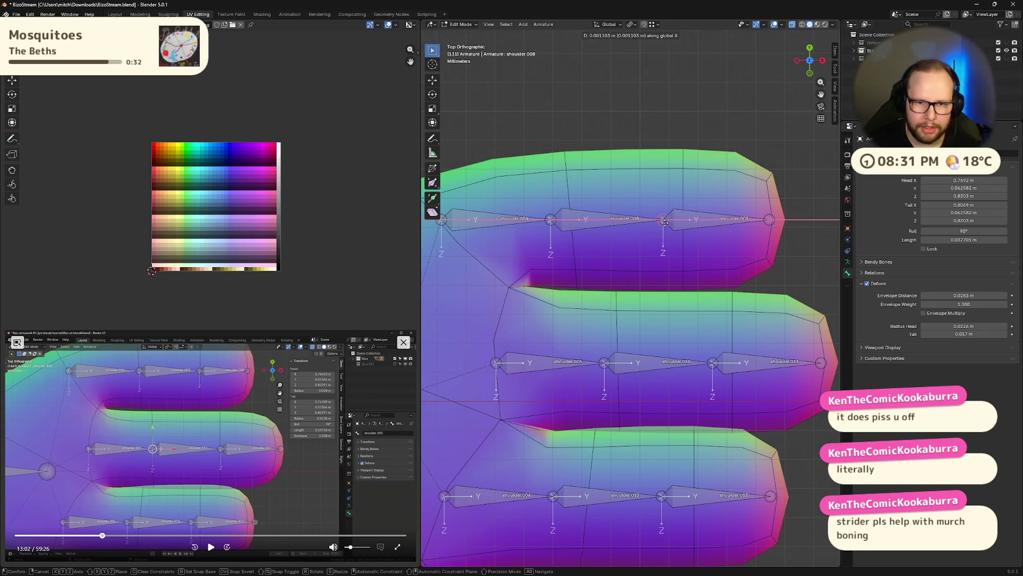
click(682, 224)
click(772, 219)
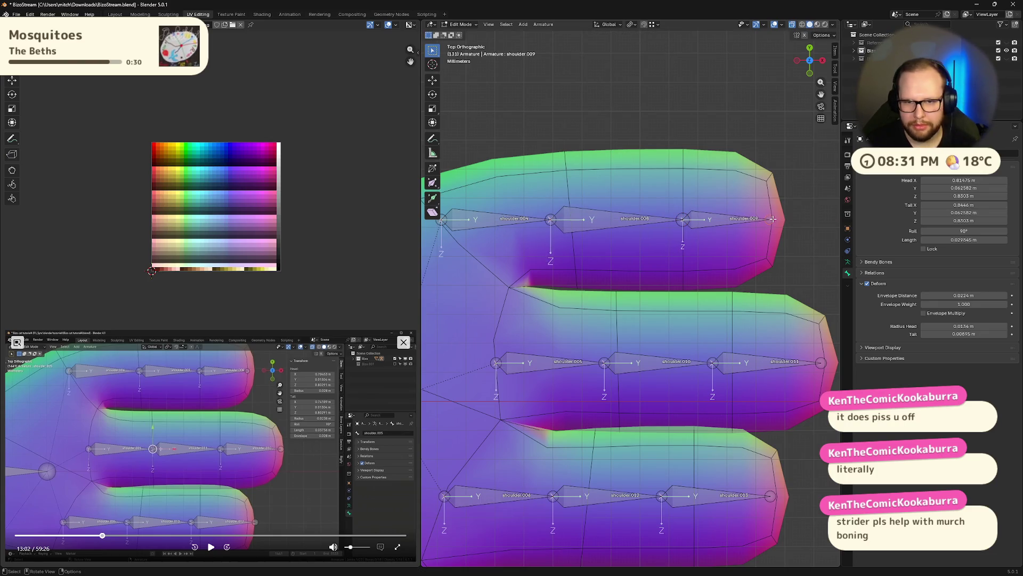
key(g)
key(x)
click(777, 218)
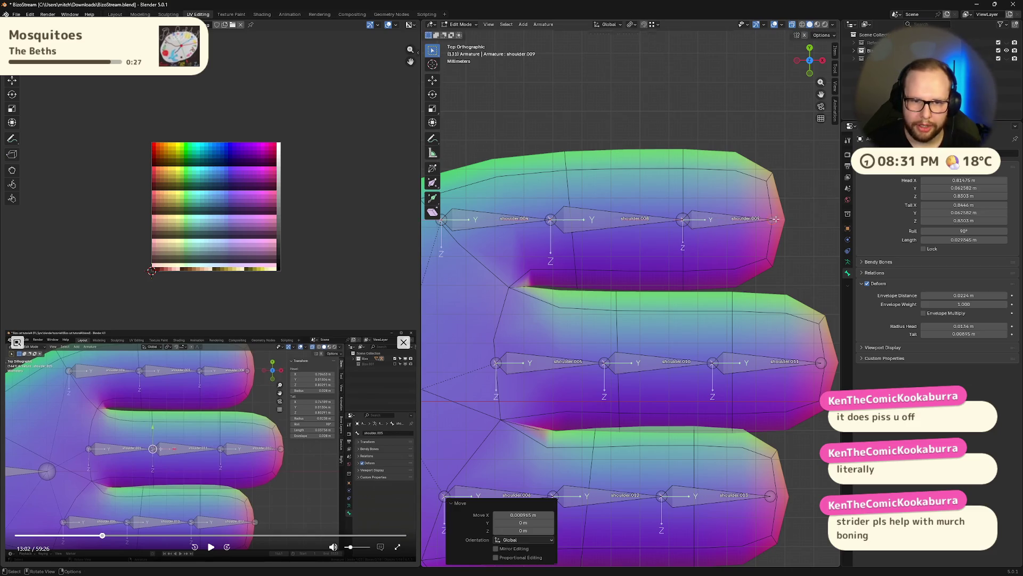
- Slide the remaining top-finger joint along X to even the segments, checking from an orbit and top view
click(552, 223)
key(g)
key(x)
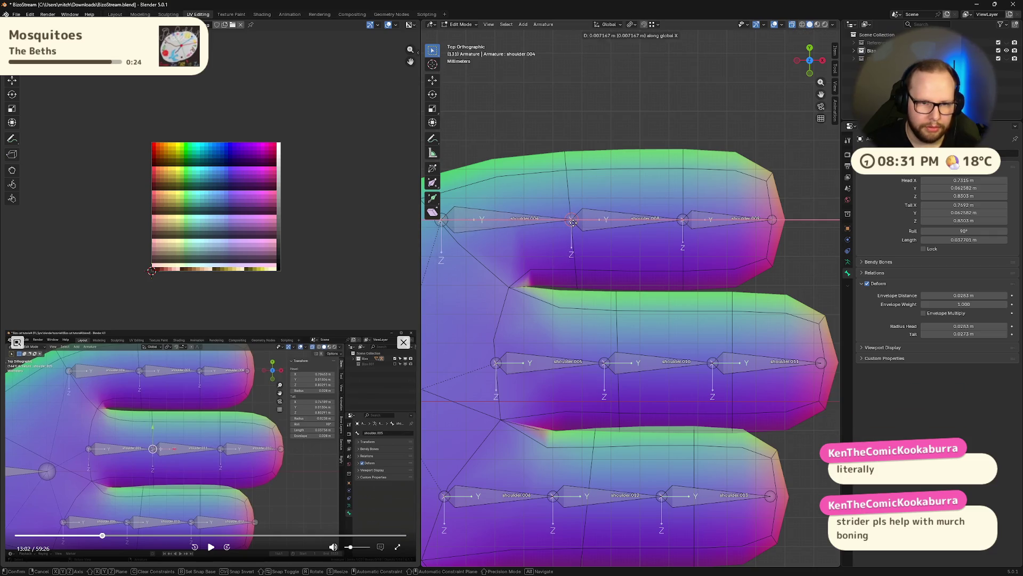
click(572, 222)
drag(811, 60, 807, 70)
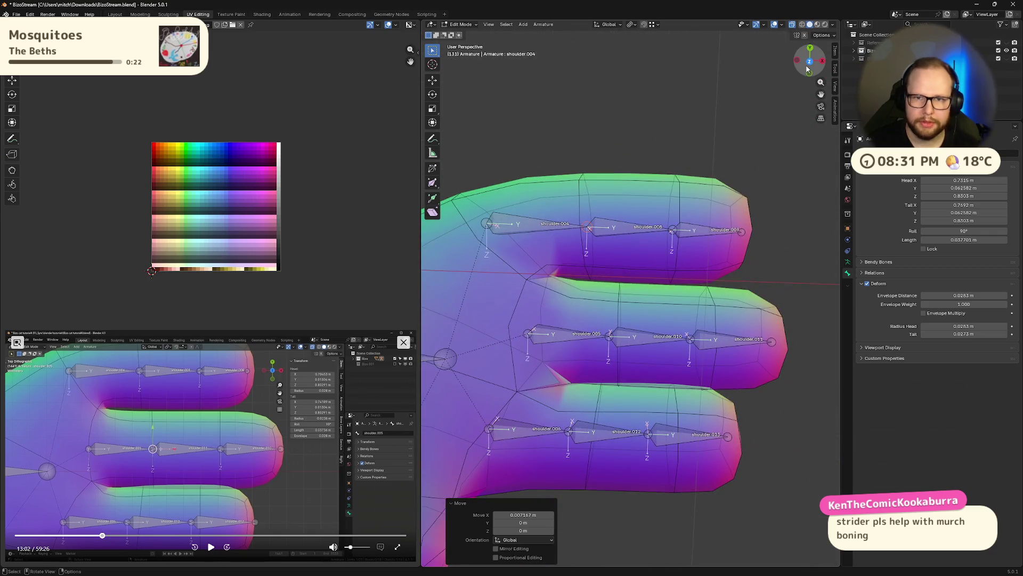
click(810, 60)
click(534, 267)
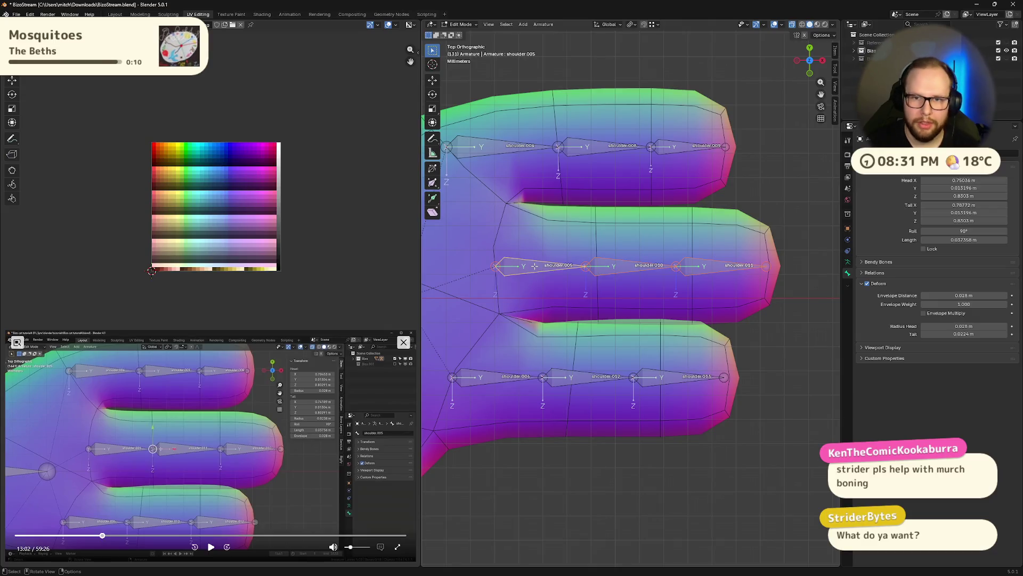
- Try a Y move on a middle finger joint, undo it, and give the joint a small nudge instead
key(g)
key(y)
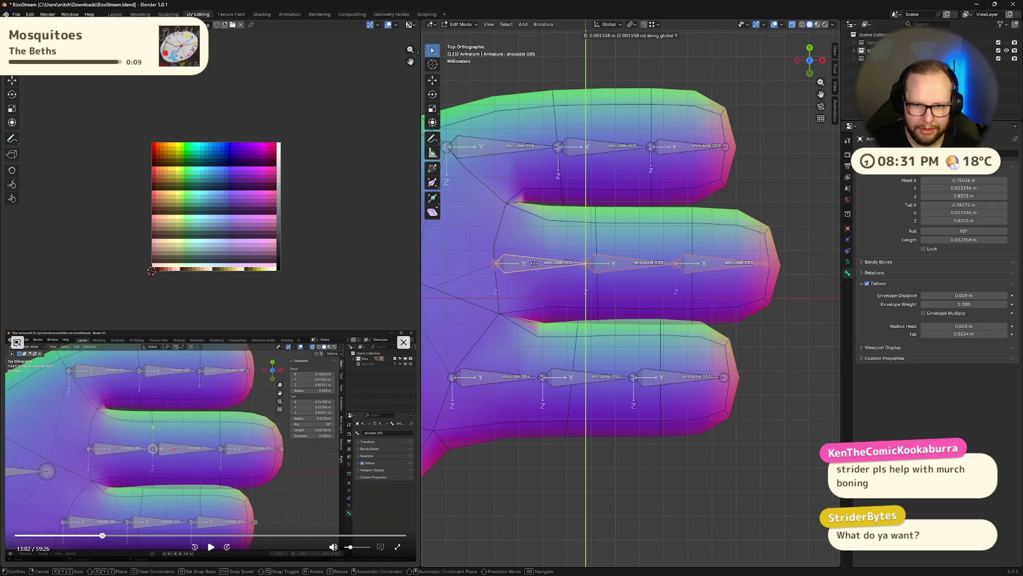
click(557, 268)
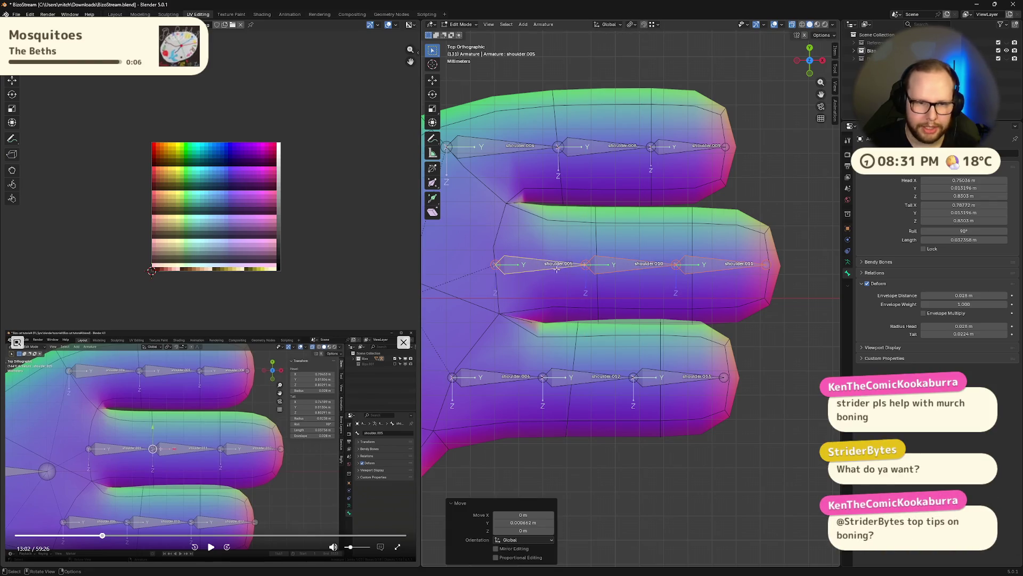
key(ctrl+z)
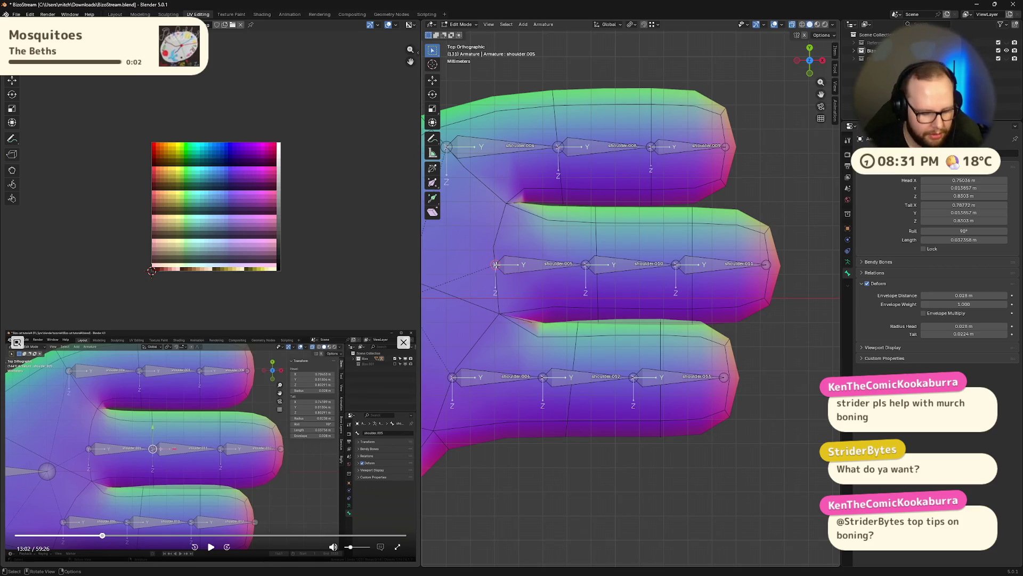
key(g)
click(494, 264)
- Respace the middle finger's inner, shoulder.010 and shoulder.011 joints along X for even segments
click(613, 265)
click(586, 266)
key(g)
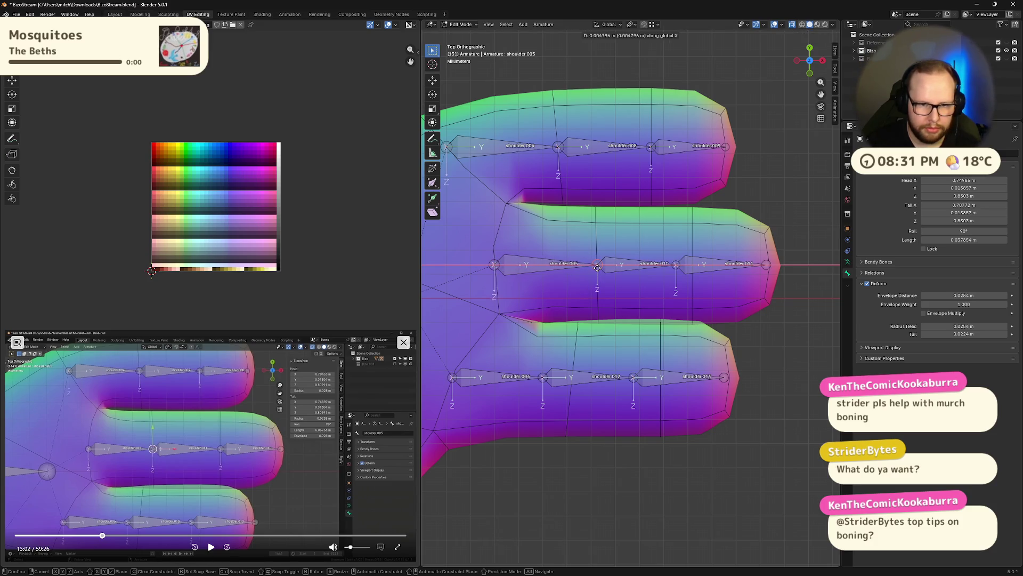
click(594, 266)
click(668, 266)
key(g)
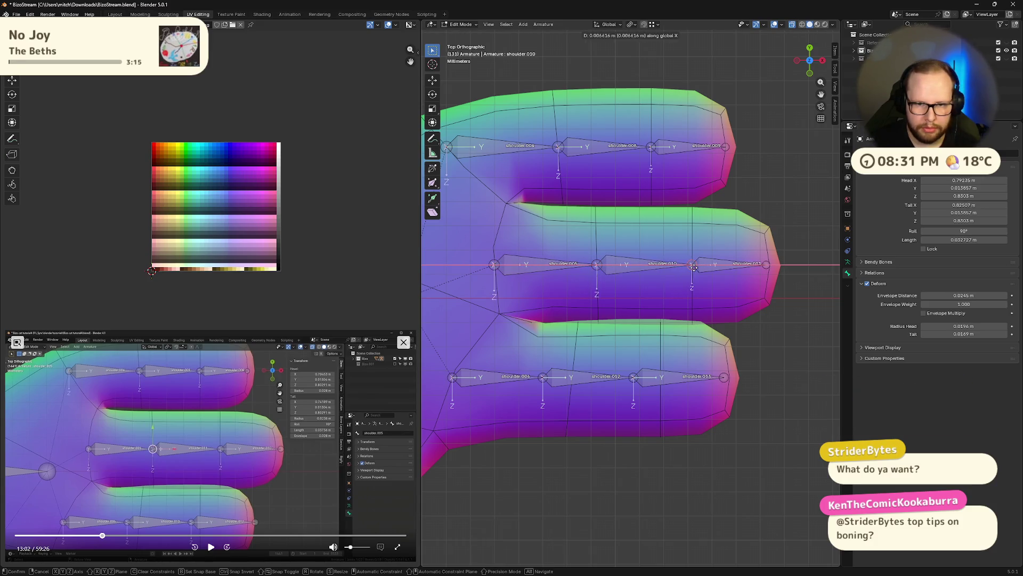
click(685, 267)
click(765, 267)
key(g)
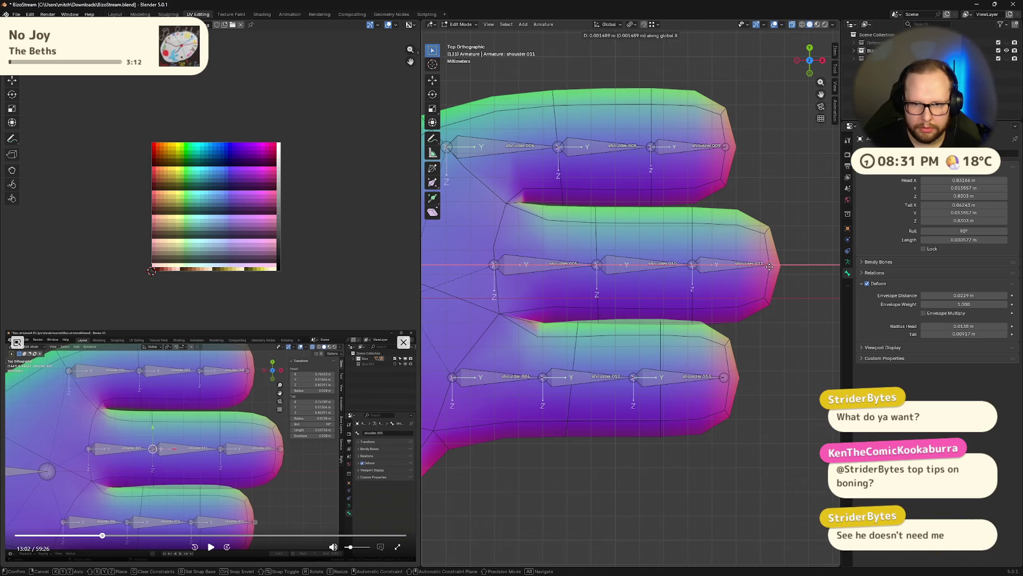
click(770, 266)
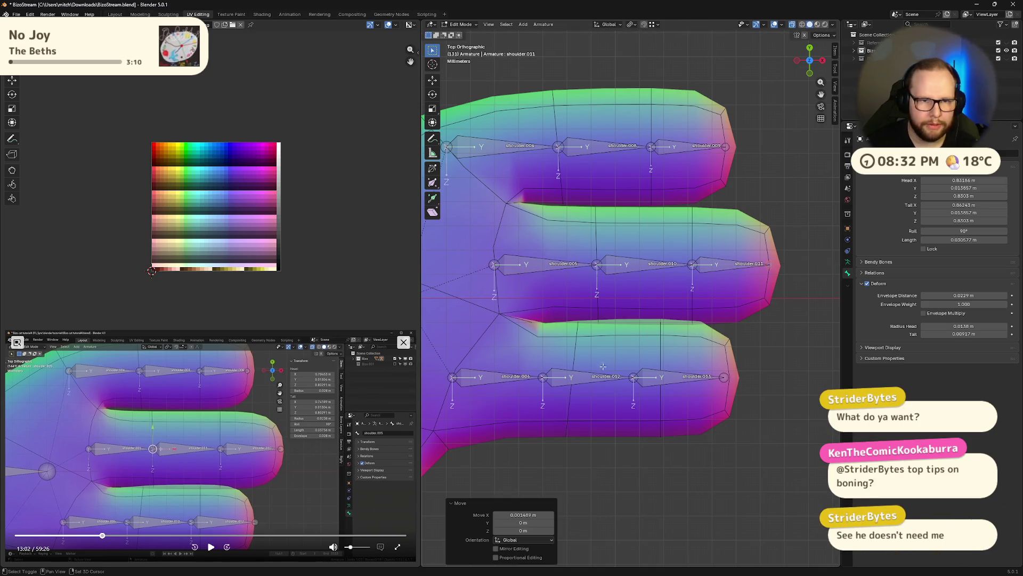
- Slide the lower finger's outer two joints along X toward even spacing
shift+middle_drag(573, 375, 708, 254)
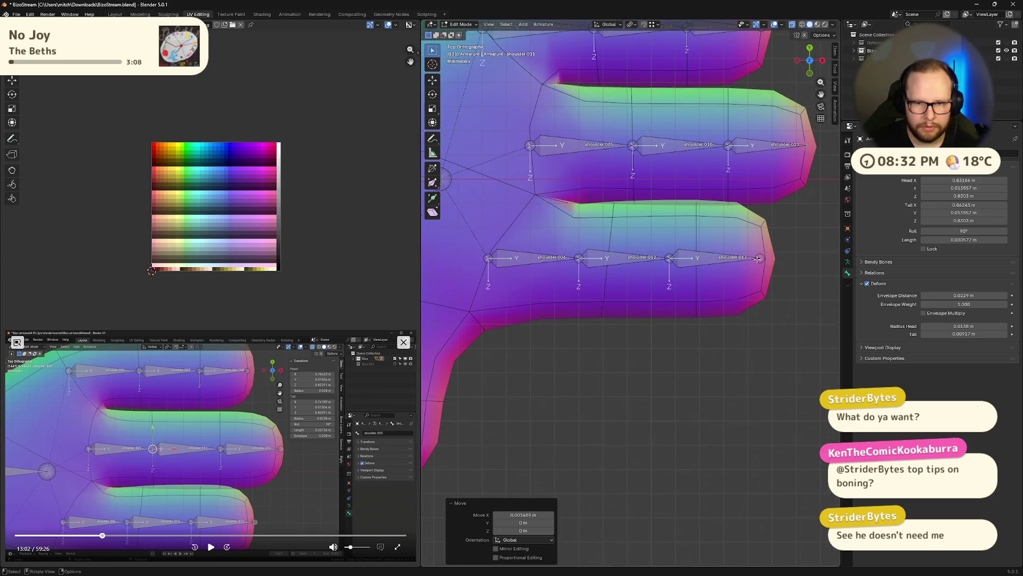
click(757, 258)
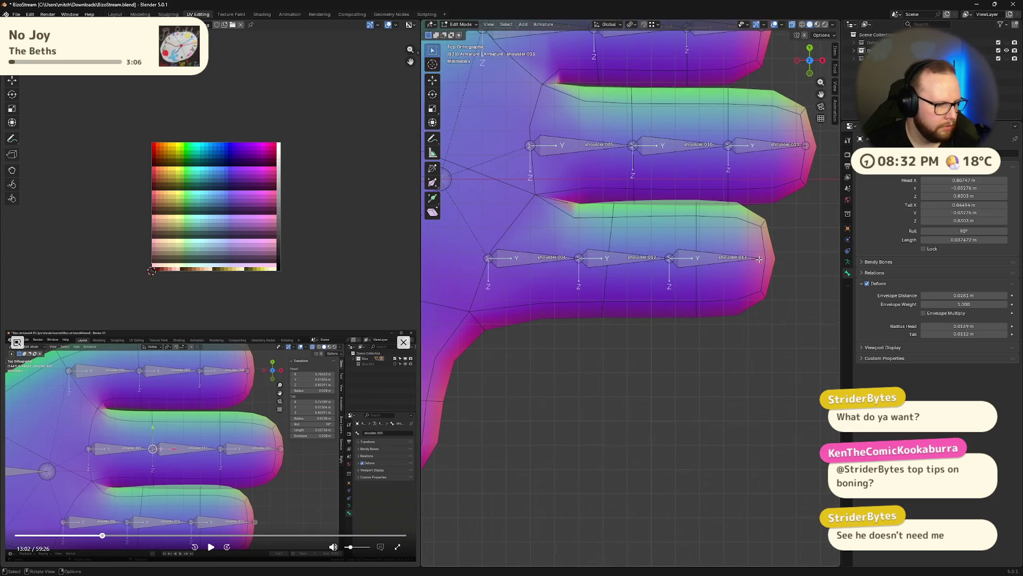
key(g)
key(x)
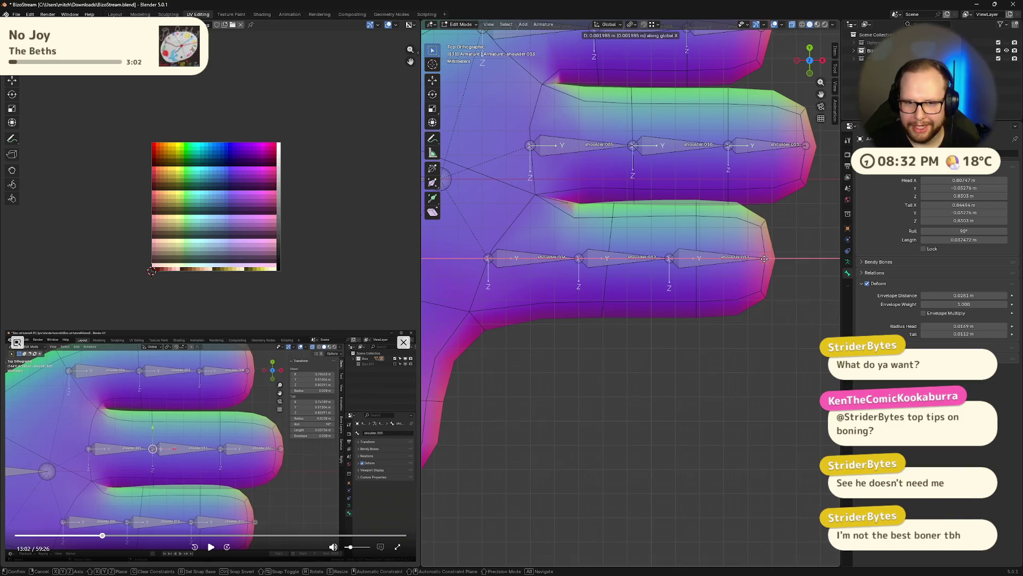
click(765, 258)
key(g)
key(x)
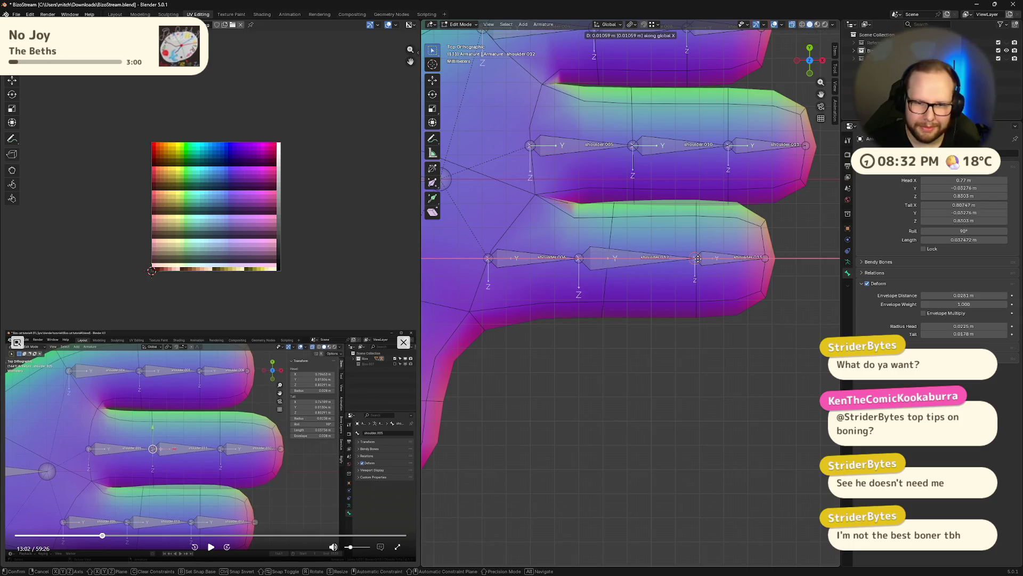
click(698, 259)
- Slide the shoulder.006 joint along X to finish the lower finger, then frame the thumb bones
click(577, 258)
key(g)
key(x)
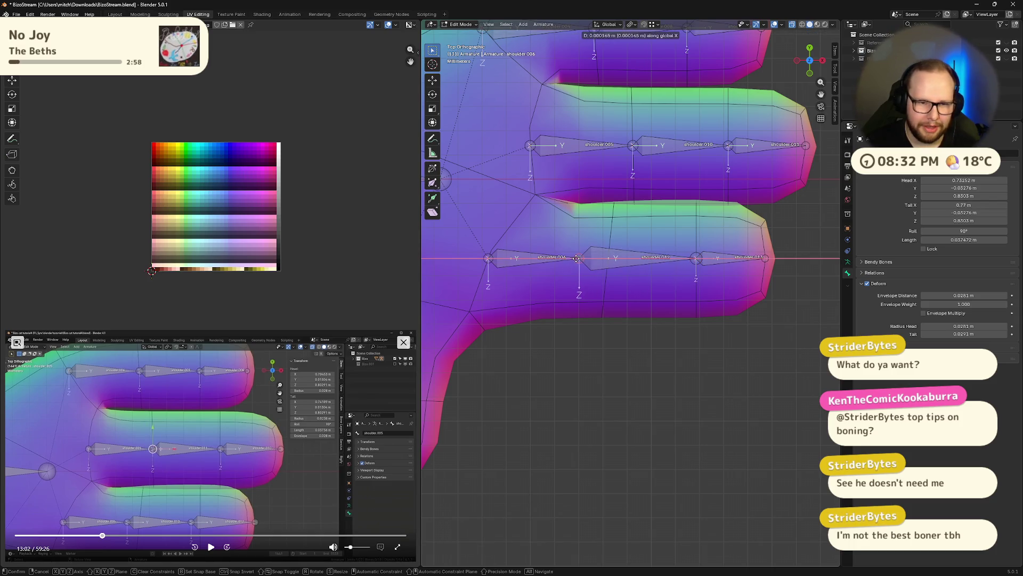
click(606, 258)
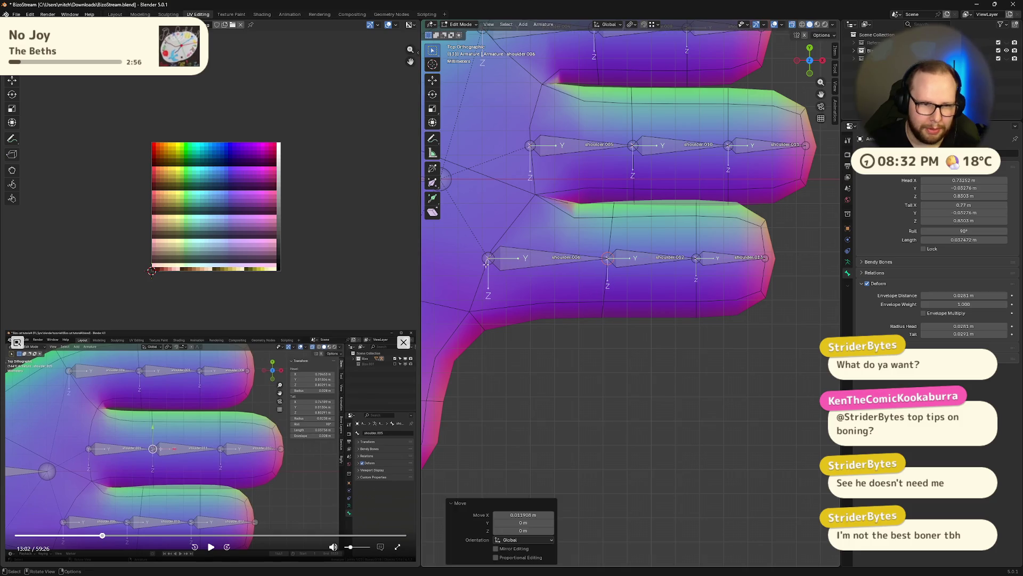
key(g)
click(489, 257)
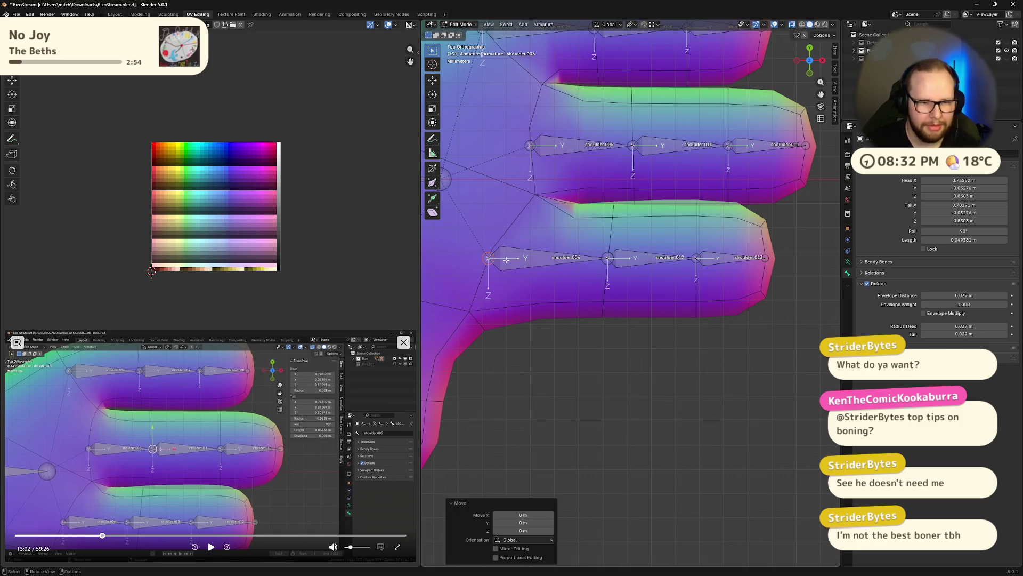
scroll(614, 229, up, 2)
shift+middle_drag(614, 230, 671, 199)
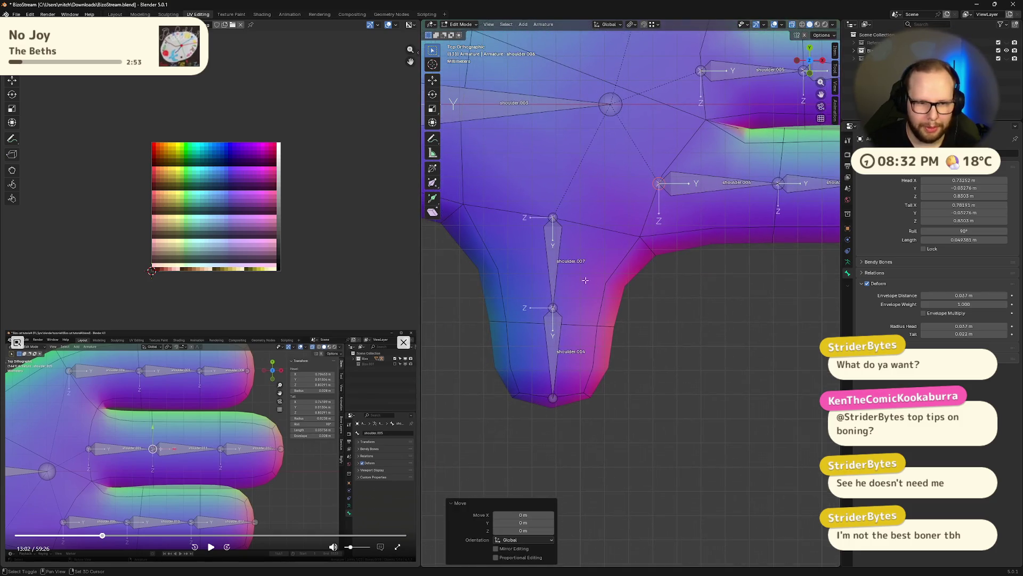
- Slide the thumb's shared joint and tip joint along Y to even its two segments, undoing the last nudge
click(553, 306)
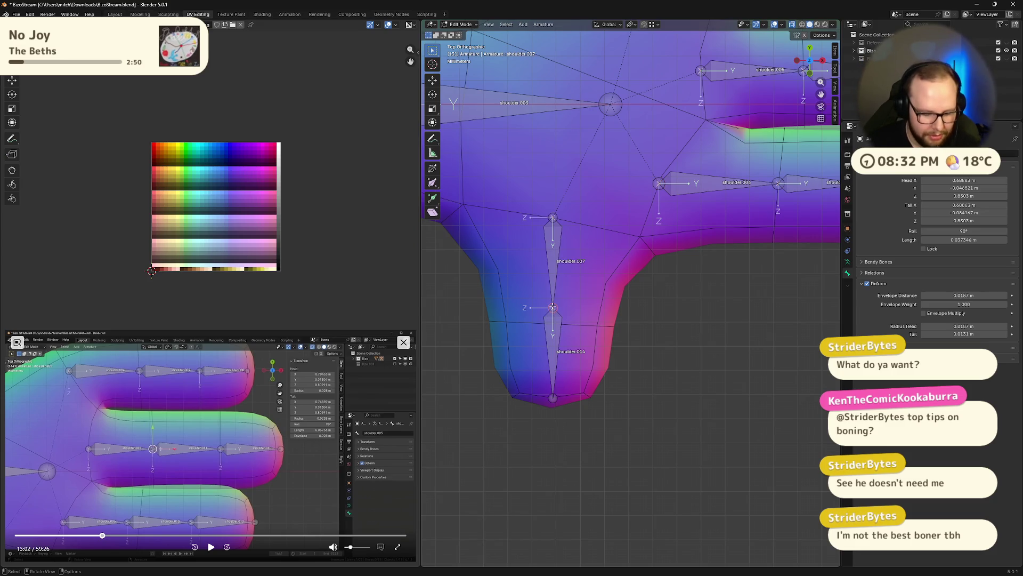
key(g)
key(y)
click(557, 321)
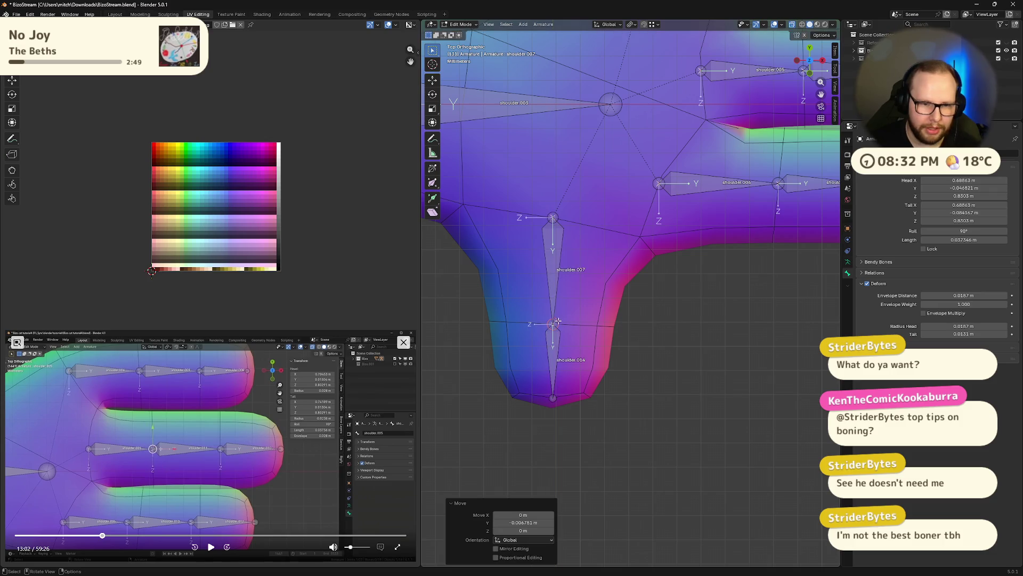
key(g)
key(y)
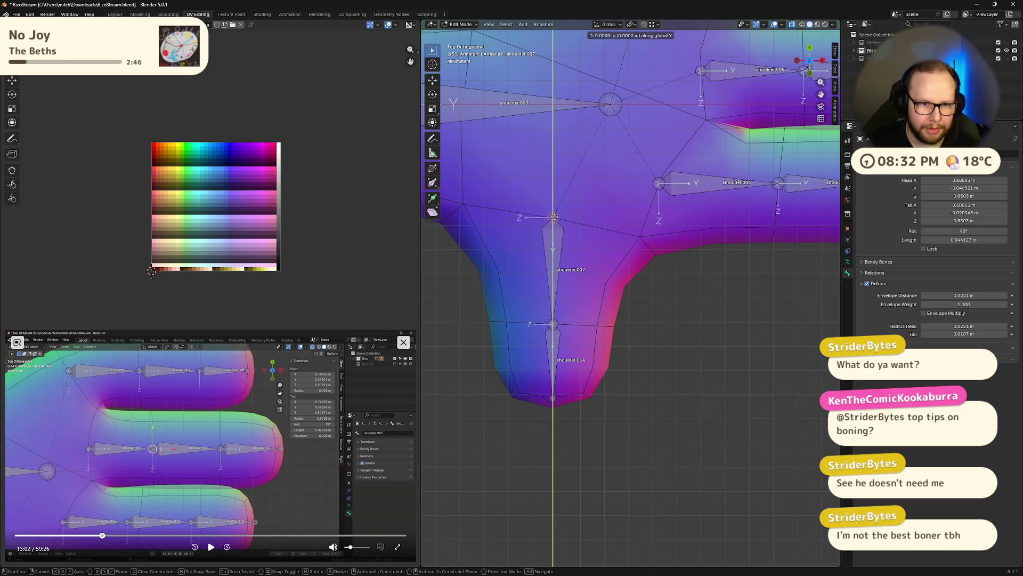
key(Return)
click(553, 393)
key(g)
key(y)
click(552, 393)
scroll(592, 361, down, 2)
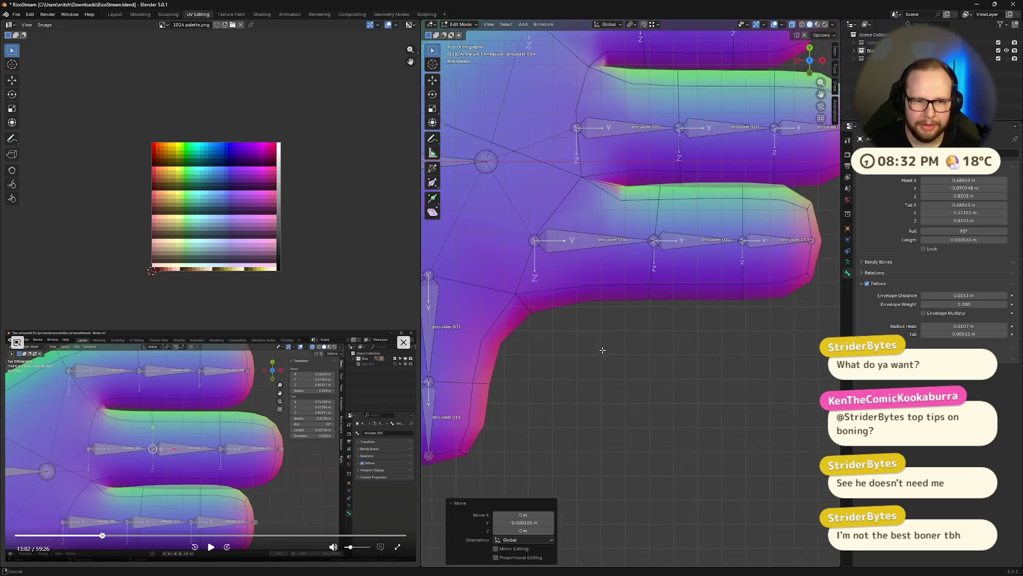
scroll(608, 340, down, 2)
key(ctrl+z)
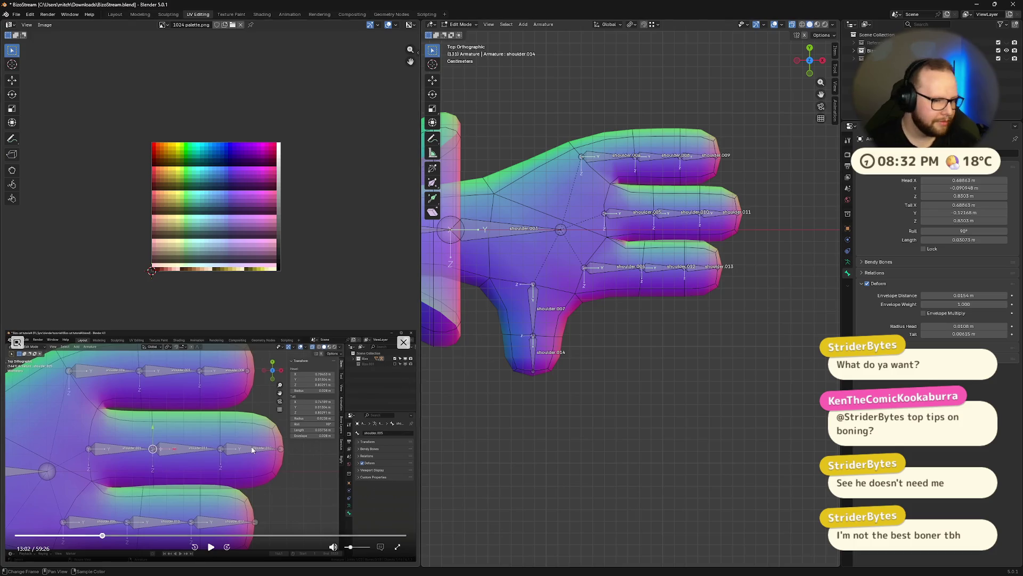
- Review the tutorial's hand rig, then switch to Front Orthographic to check the finger bones
click(211, 546)
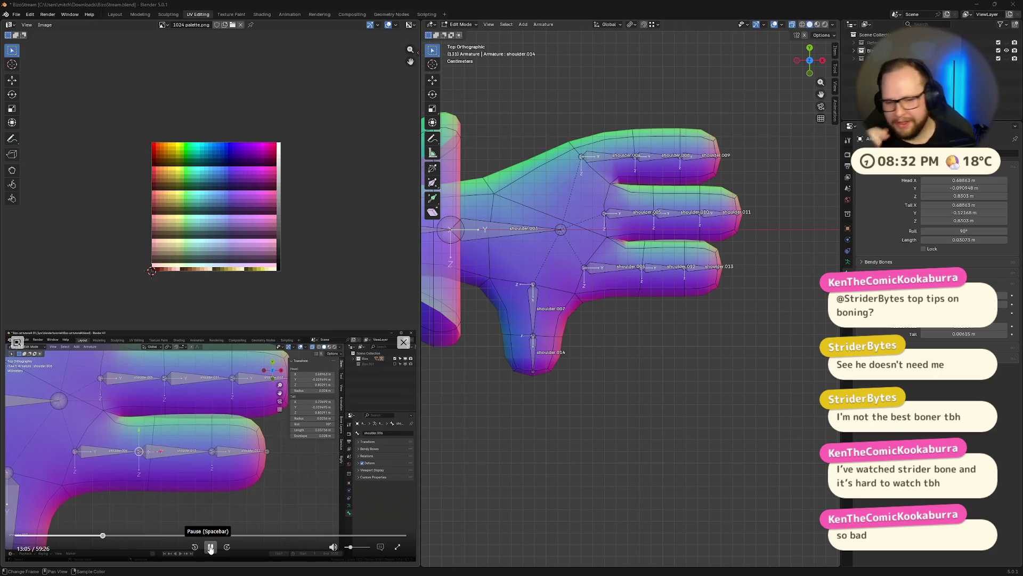
click(210, 547)
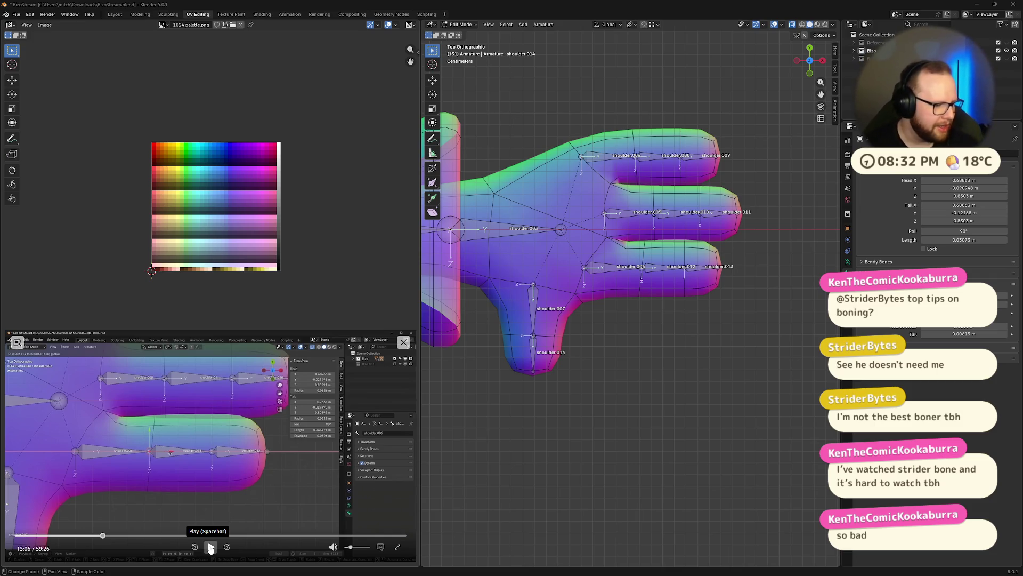
click(211, 548)
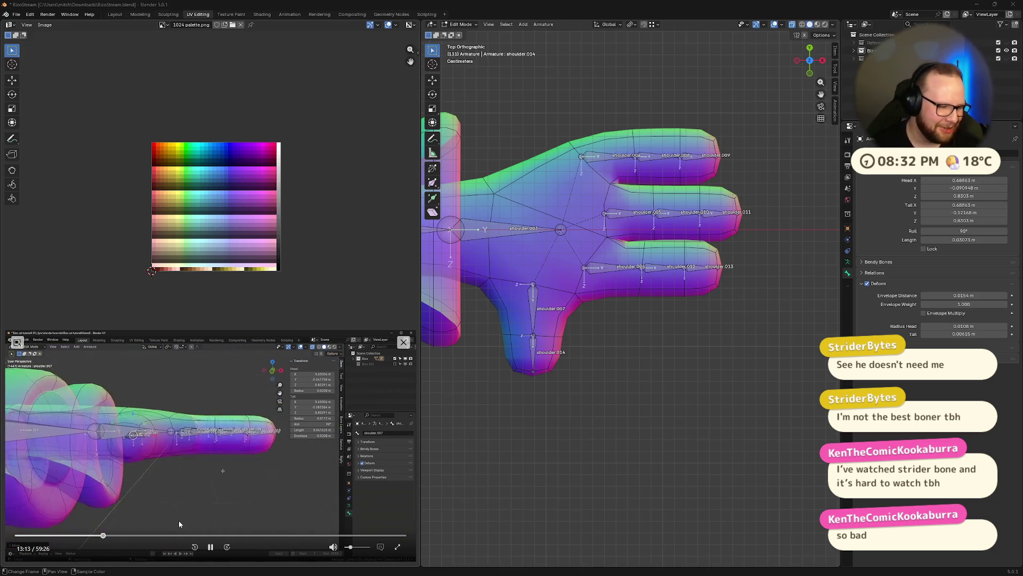
click(211, 546)
click(809, 74)
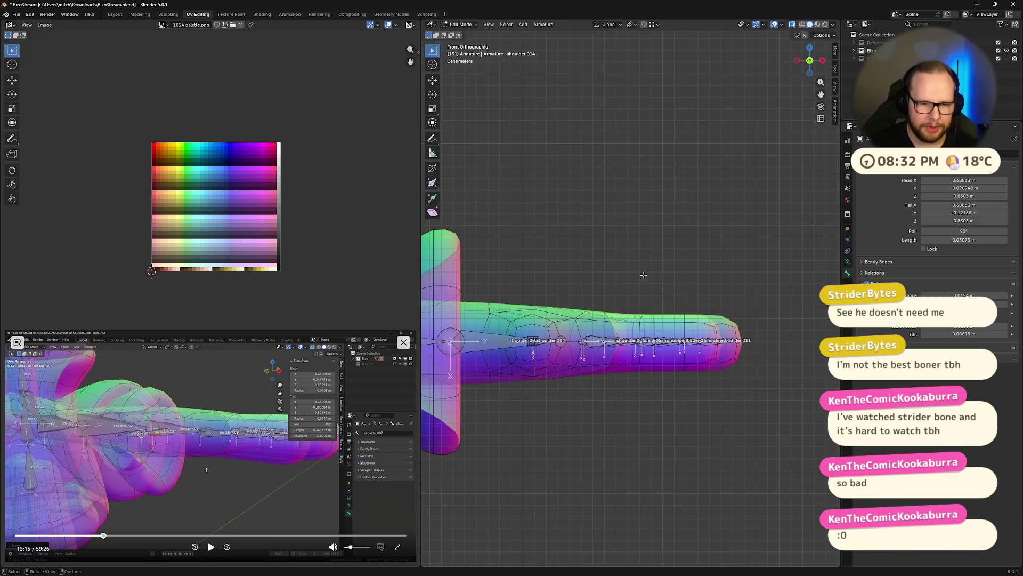
- Orbit to the torso and arm bones while pausing the reference at its snapping settings
middle_drag(743, 286, 679, 338)
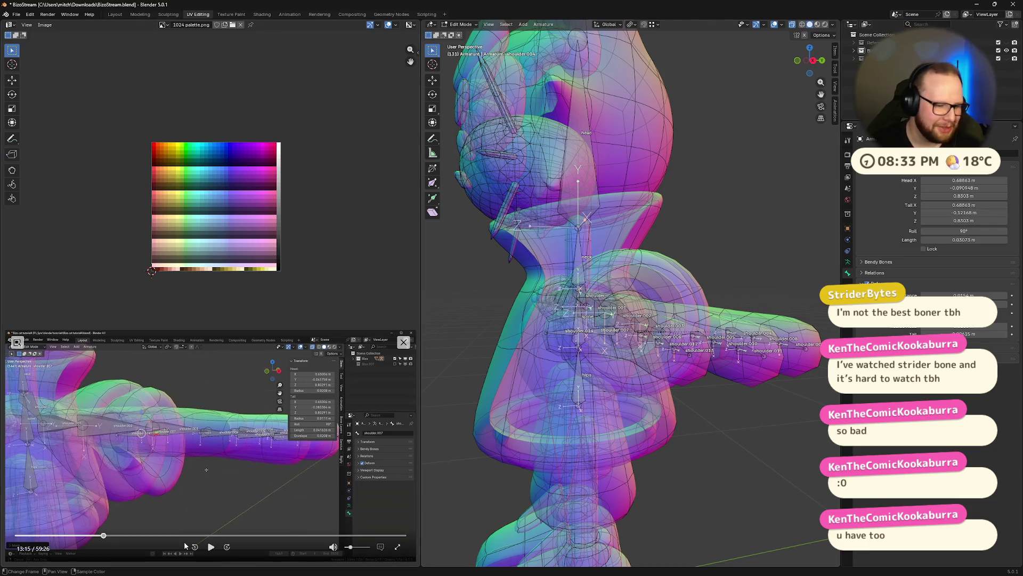
click(210, 546)
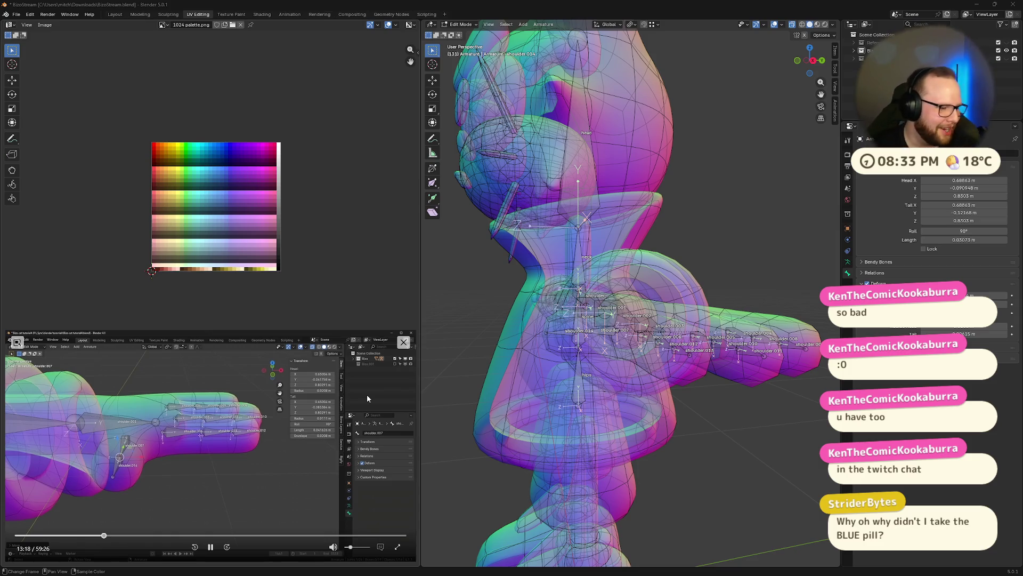
click(210, 546)
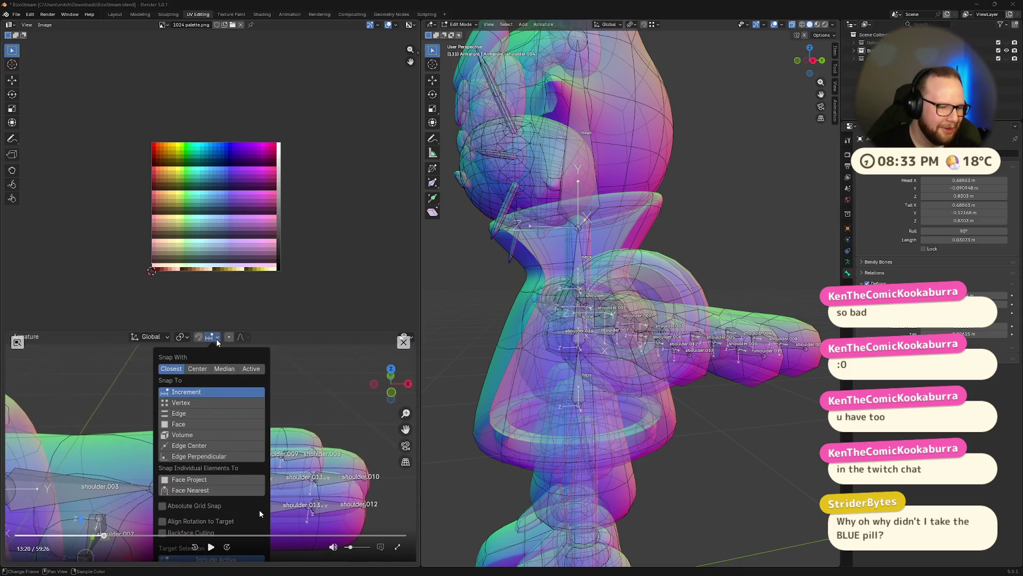
click(213, 547)
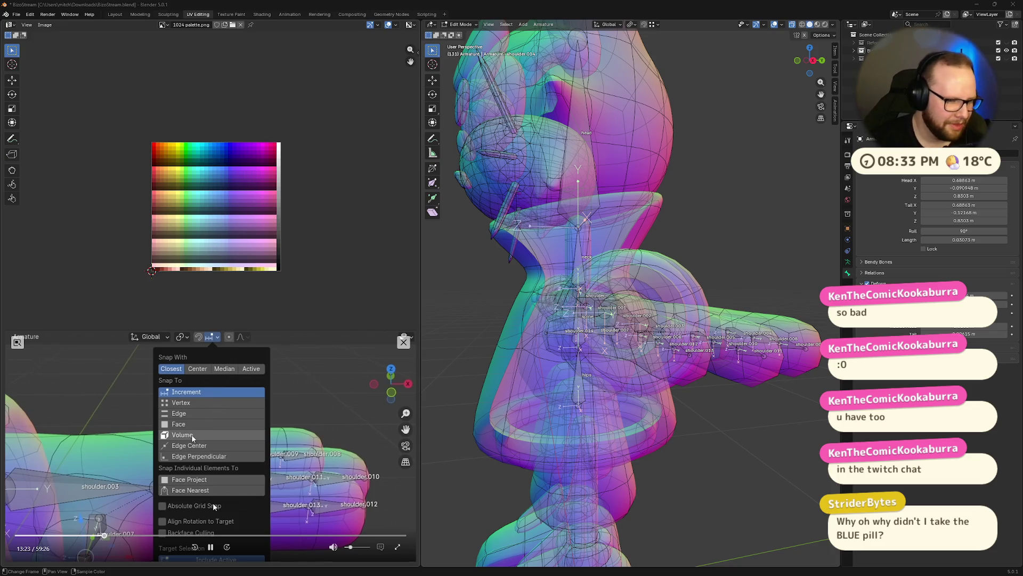
click(211, 547)
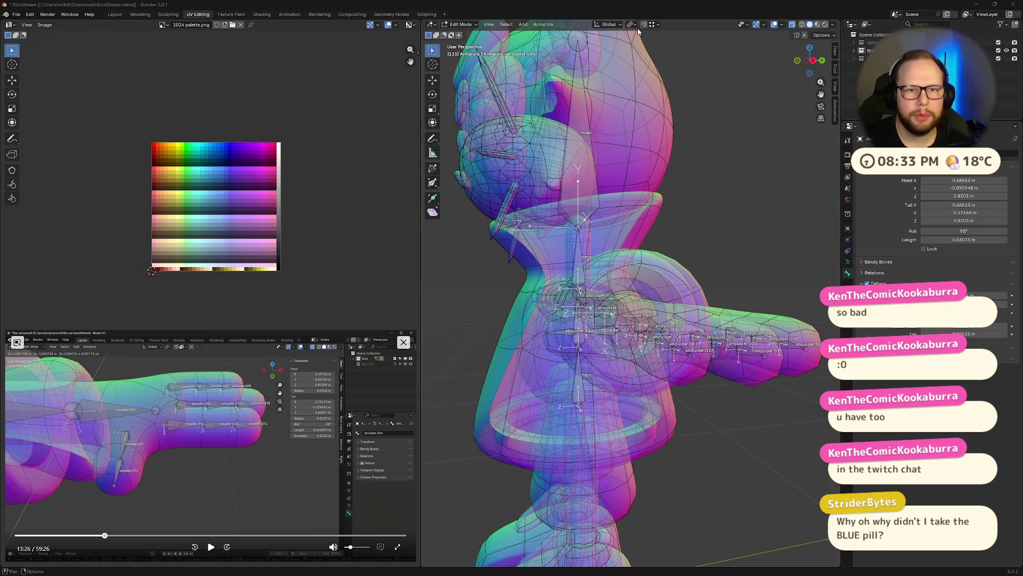
- Set Snap Target to Volume instead of Vertex in the viewport Snap popover
click(656, 25)
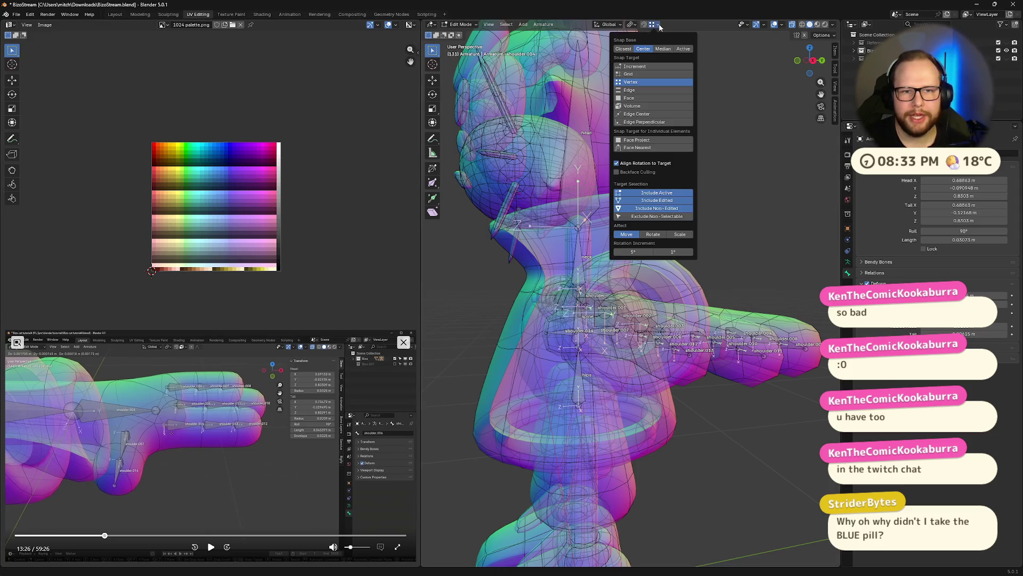
click(645, 106)
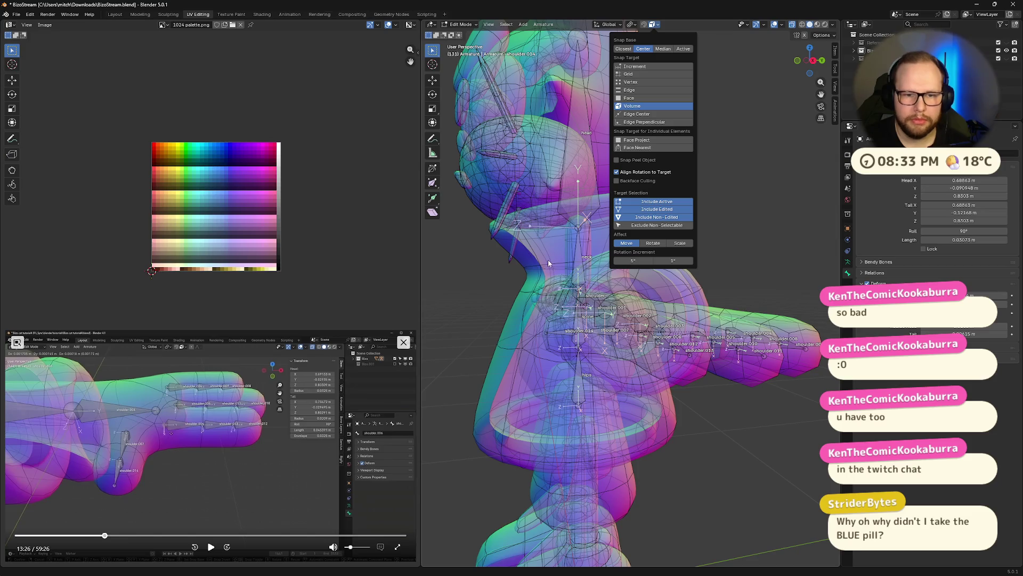
click(210, 547)
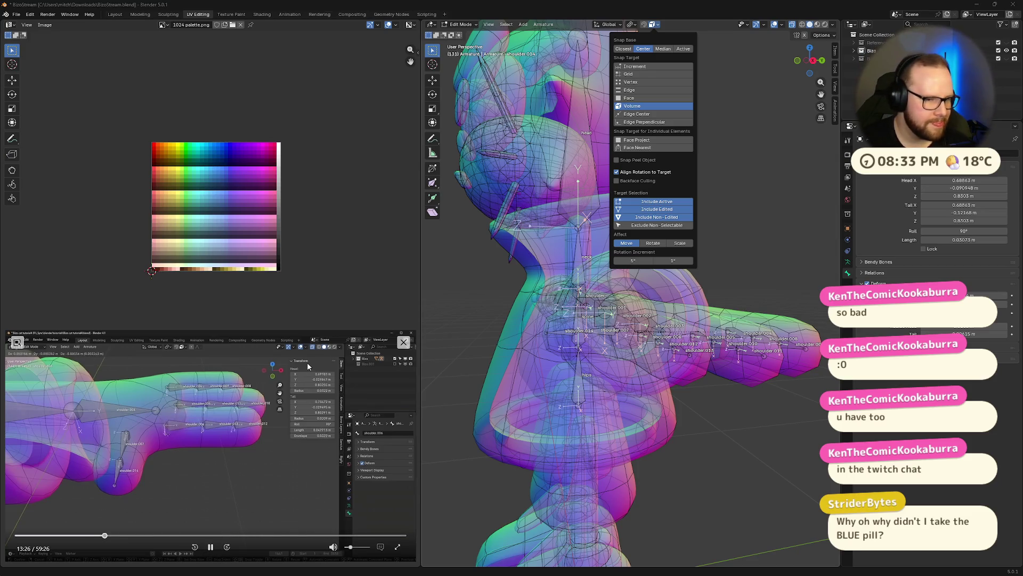
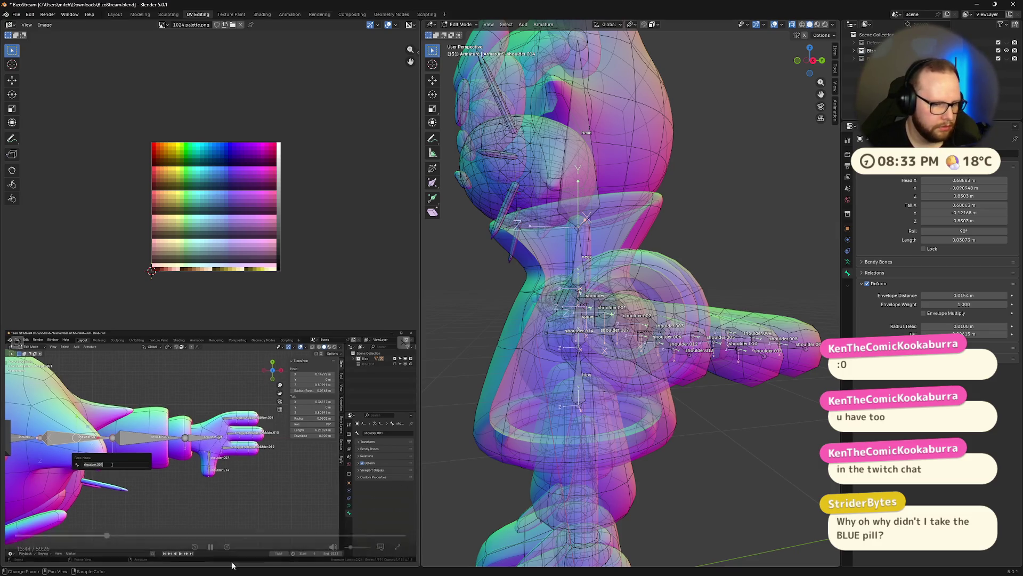
- Switch to a top orthographic view of the arm and select the shoulder.001 upper-arm bone
click(210, 549)
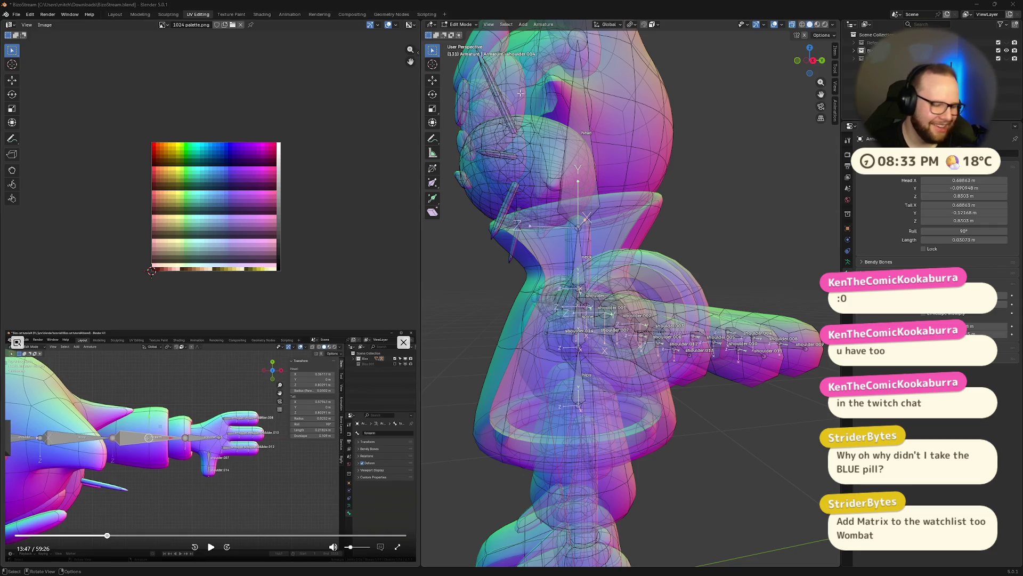
click(799, 64)
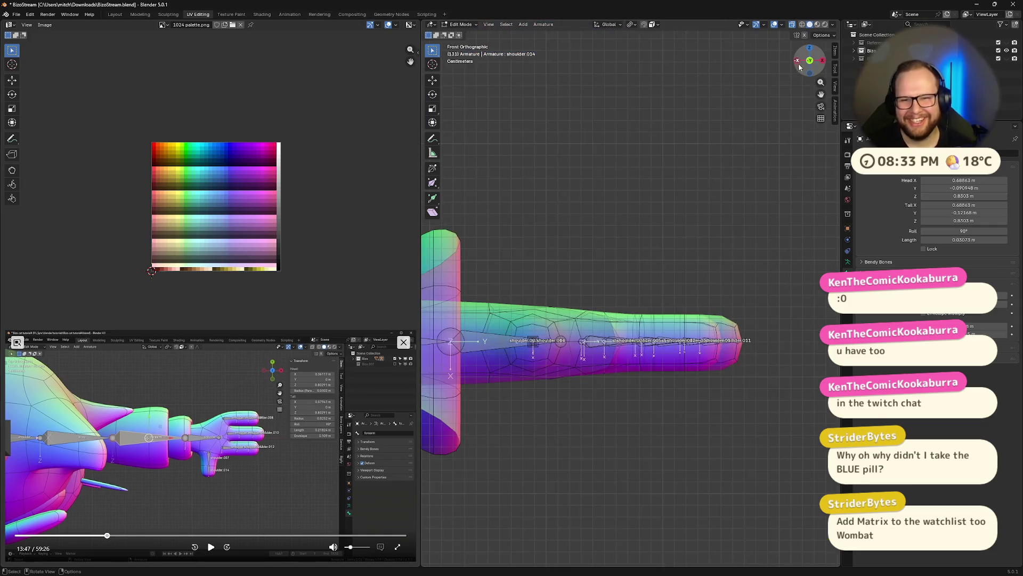
click(814, 52)
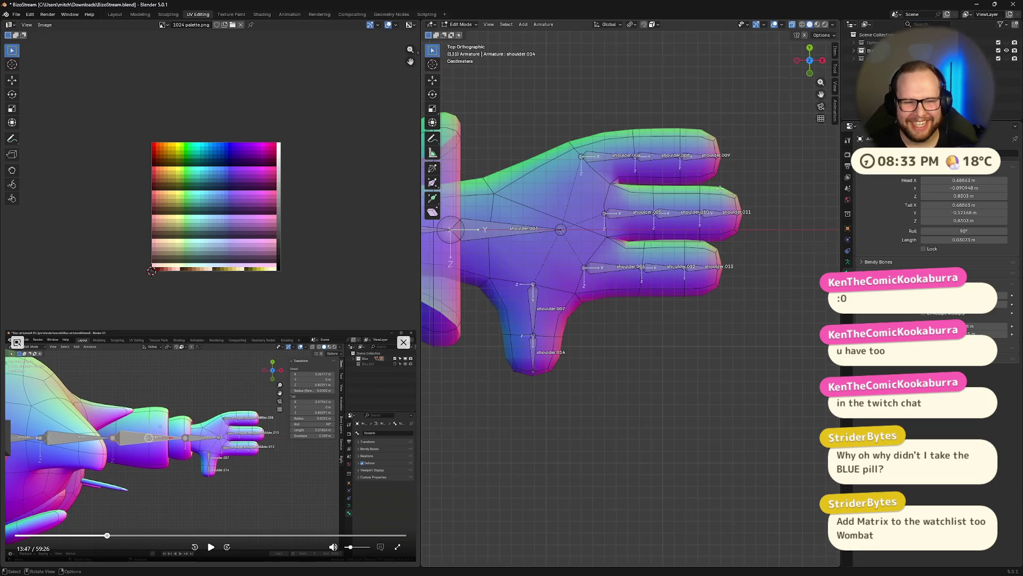
shift+middle_drag(557, 264, 718, 241)
click(589, 226)
scroll(589, 228, up, 1)
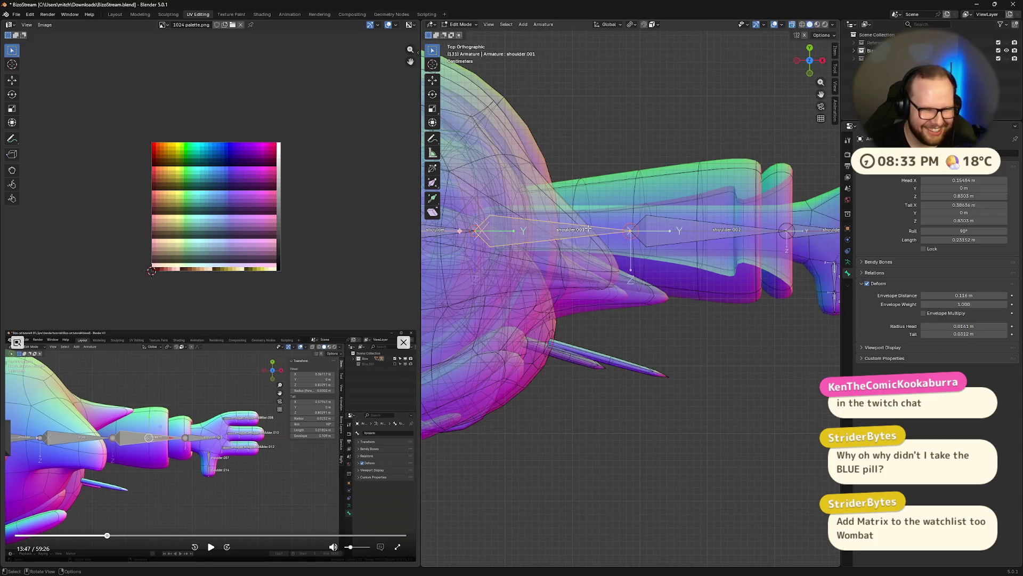
- Rename shoulder.001 to bicep and shoulder.002 to forearm
key(F2)
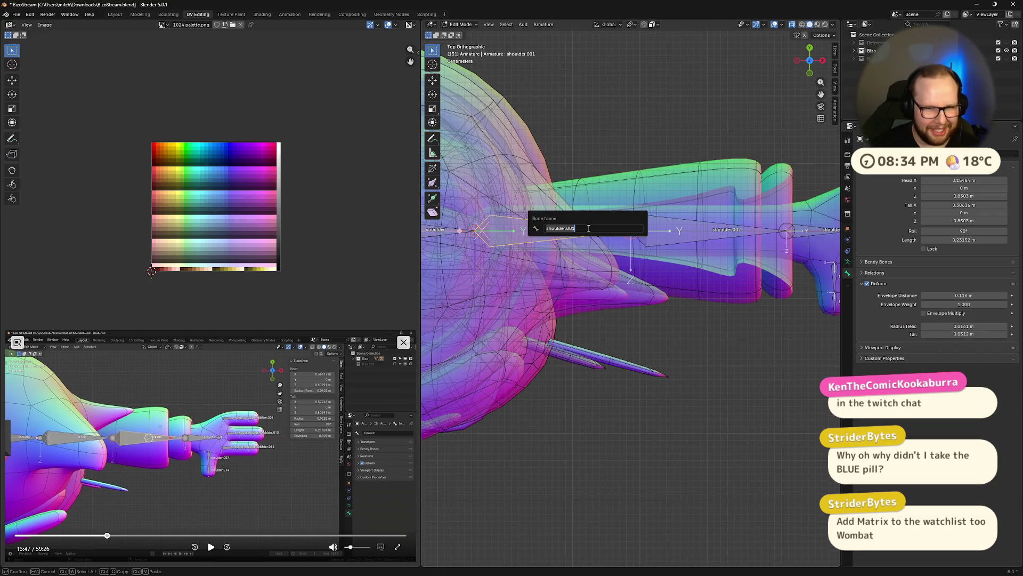
text(butt)
key(BackSpace)
key(BackSpace)
key(BackSpace)
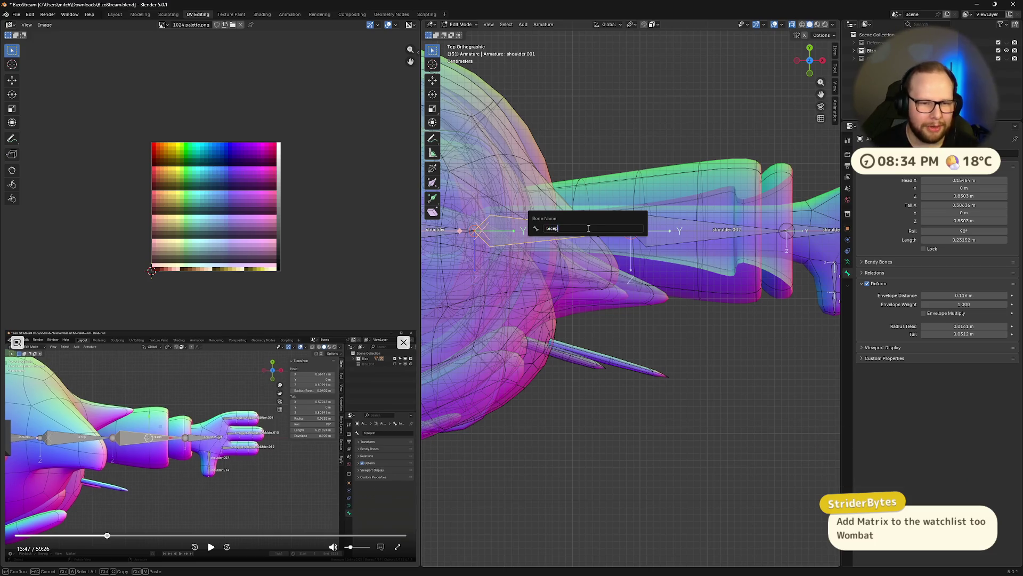
key(Return)
click(737, 232)
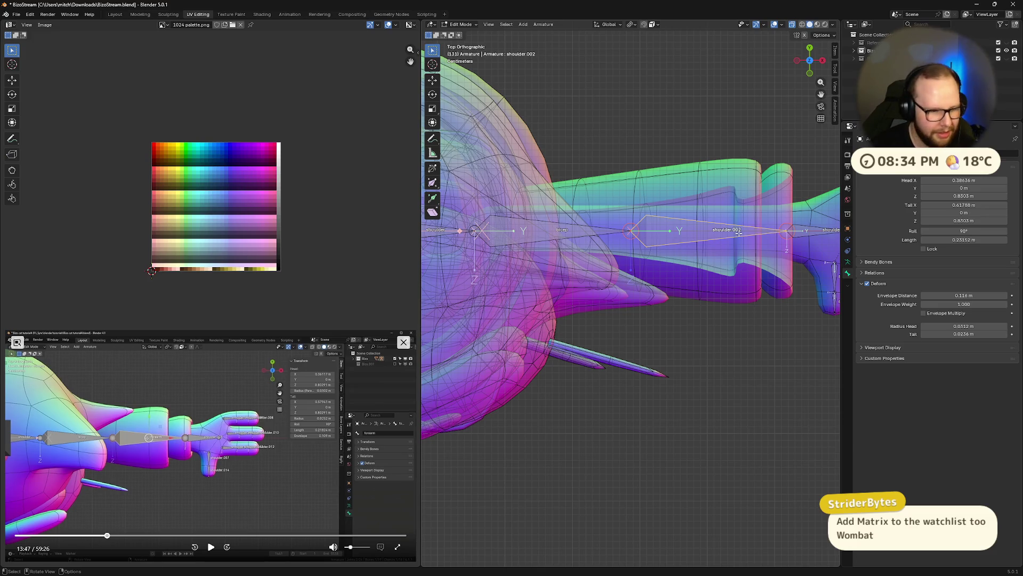
key(F2)
text(forearm)
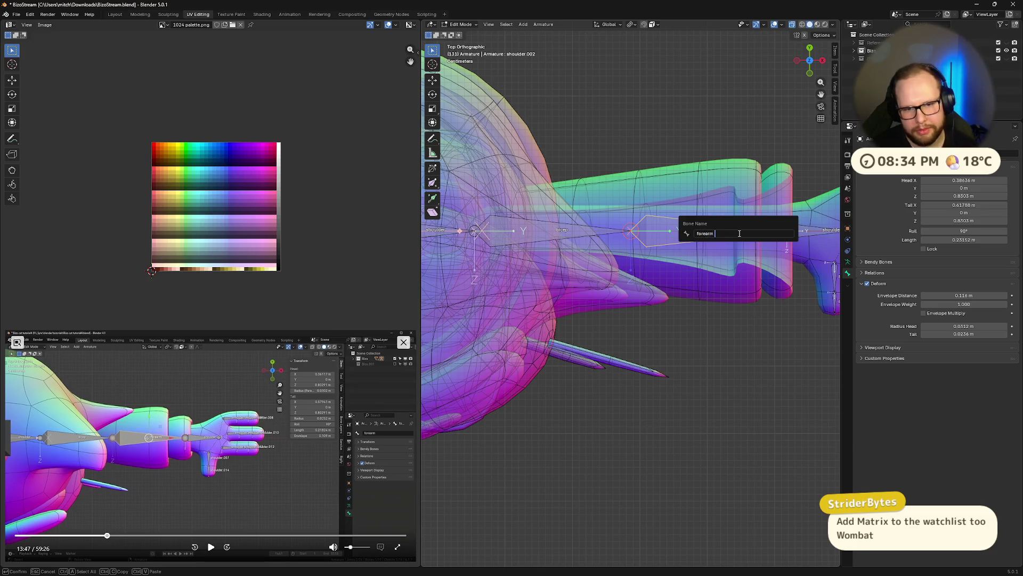
key(Return)
- Rename shoulder.003 to wrist, then check the tutorial for the intended name
shift+drag(813, 234, 654, 217)
click(653, 217)
key(F2)
text(wrist)
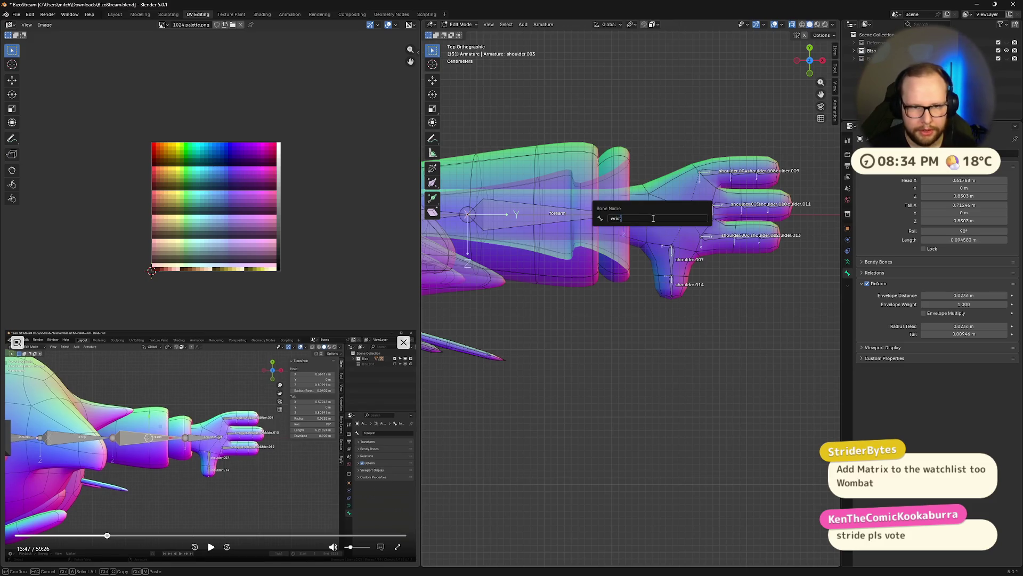
key(Return)
click(215, 508)
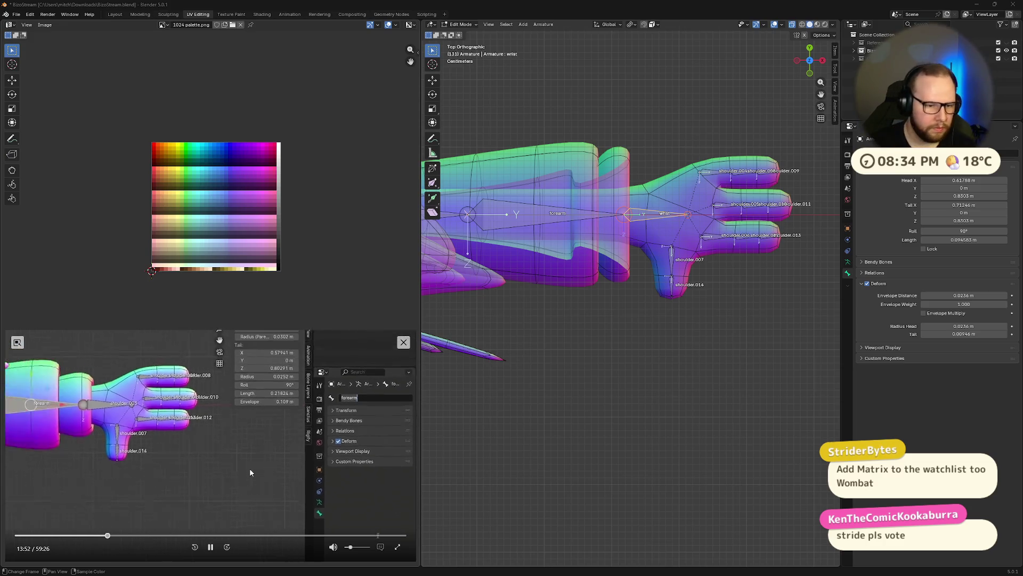
click(211, 548)
click(629, 354)
- Rename the wrist bone again to hand
click(653, 218)
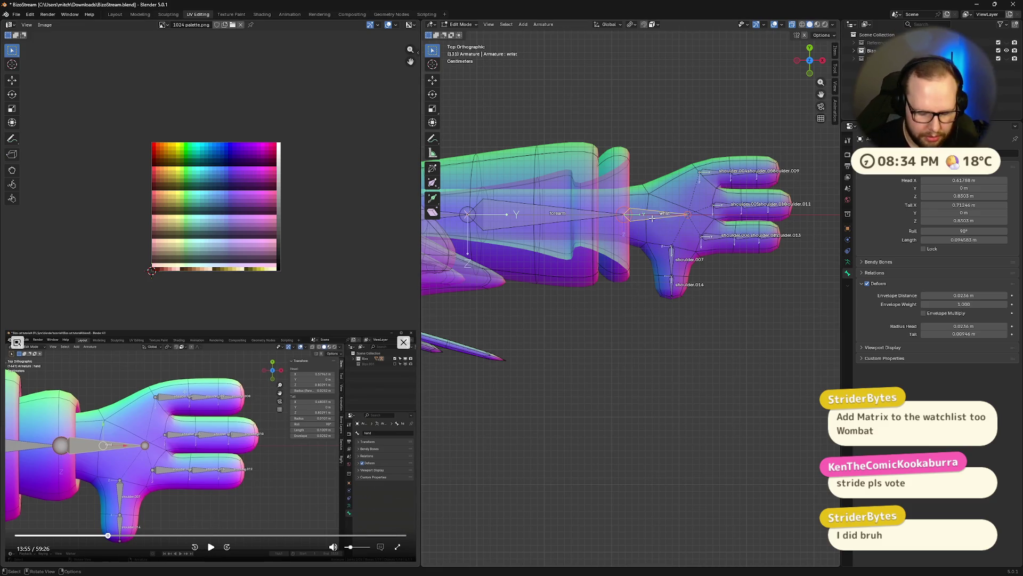
key(F2)
text(hand)
key(Return)
click(212, 547)
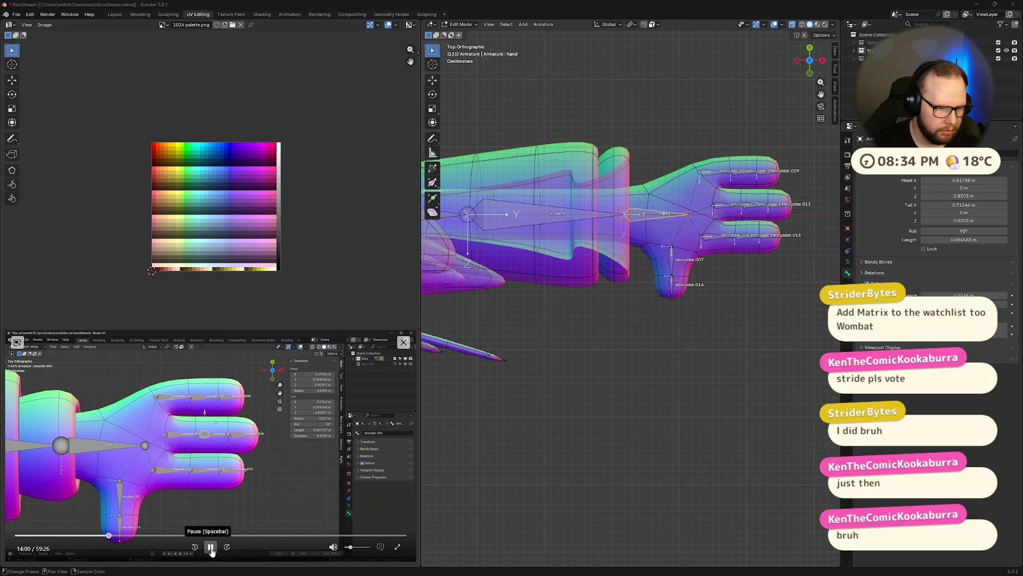
- Box-select all the finger bones with shoulder.004 active, pausing at the tutorial's batch-rename tip
click(211, 547)
mouse_move(802, 134)
mouse_down()
mouse_move(736, 261)
mouse_move(708, 170)
mouse_up()
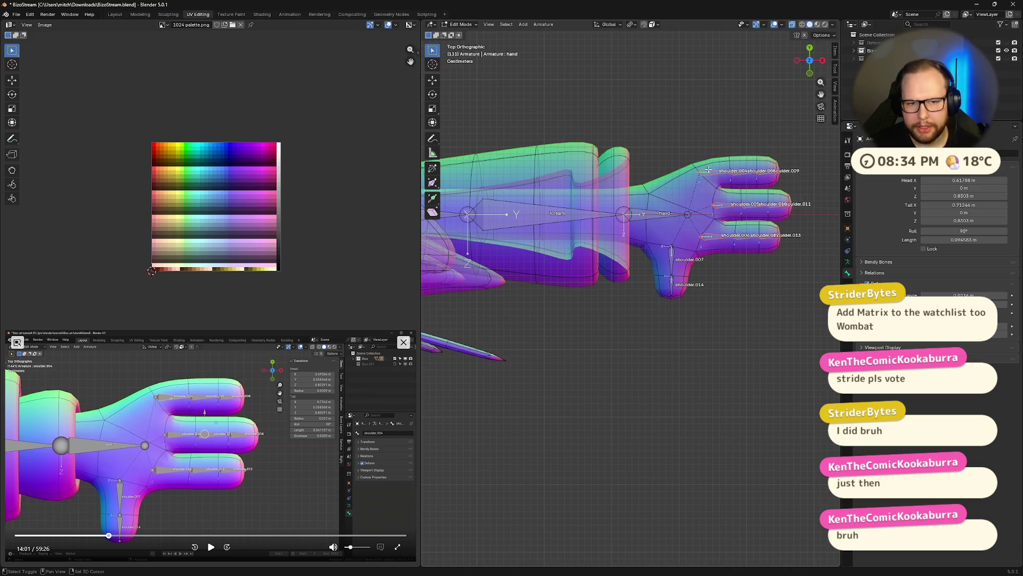
click(707, 170)
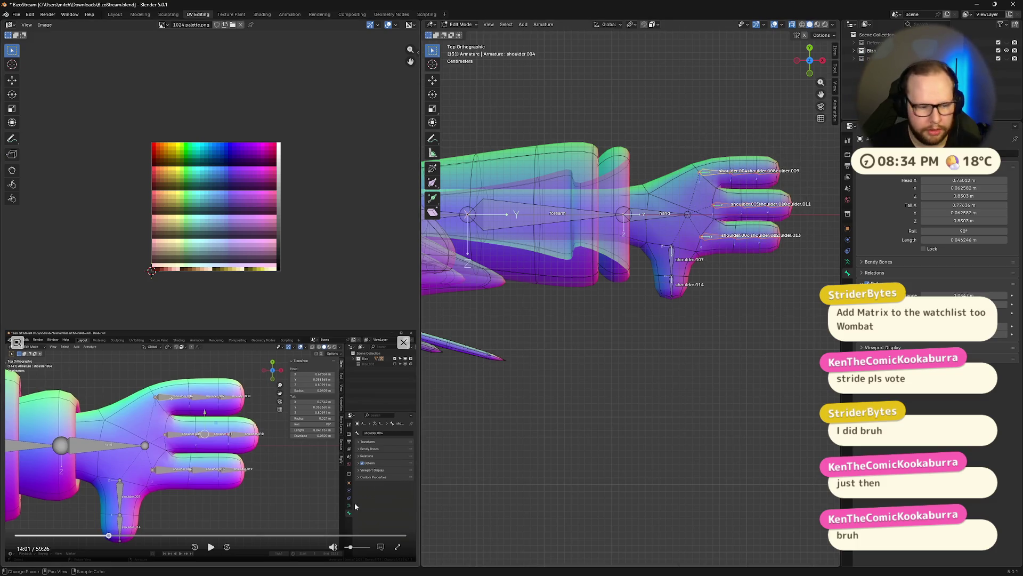
click(211, 547)
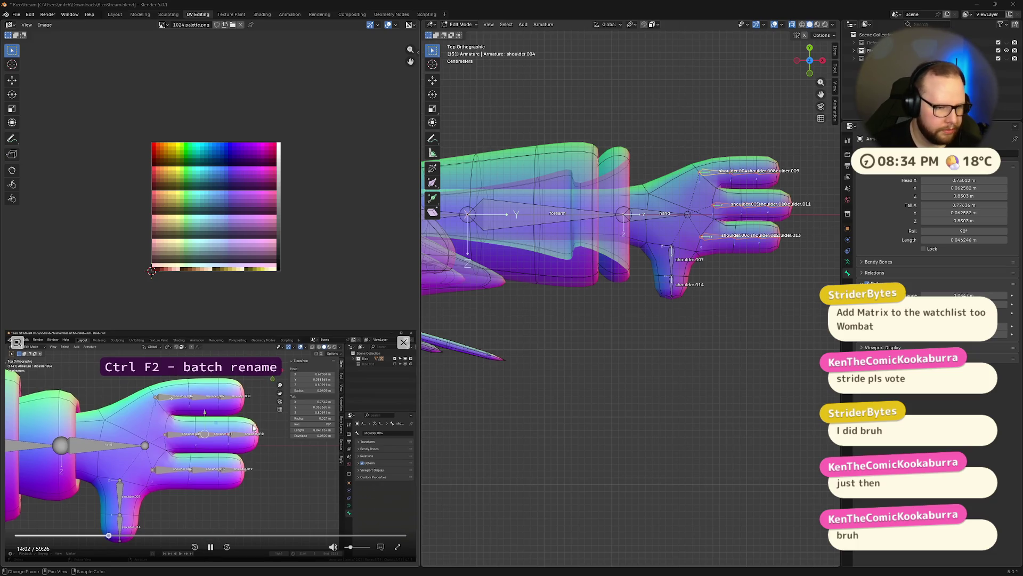
click(210, 547)
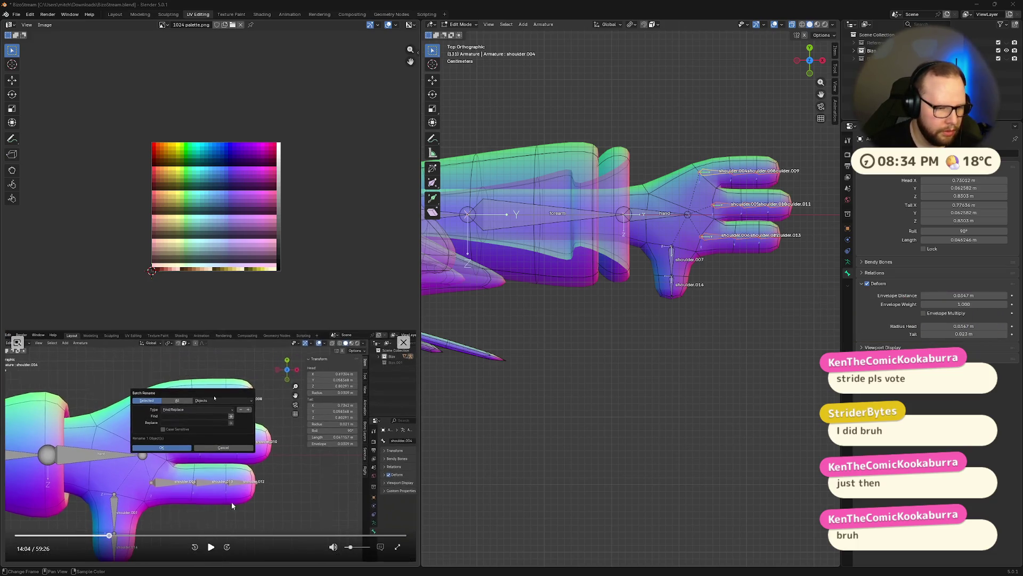
- Bring up batch rename (Ctrl+F2) for the selected bones and choose Set Name
right_click(698, 346)
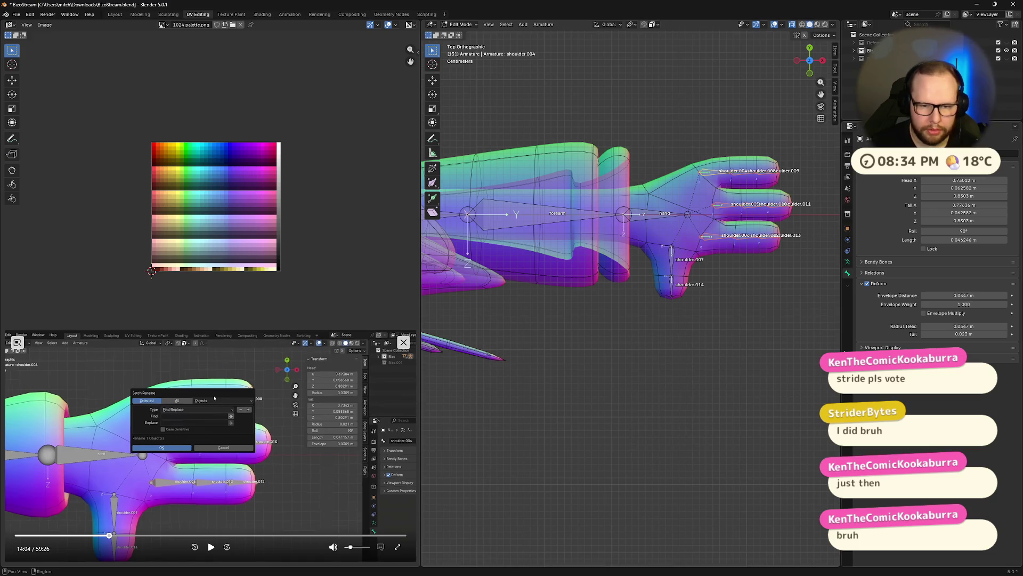
key(ctrl+F2)
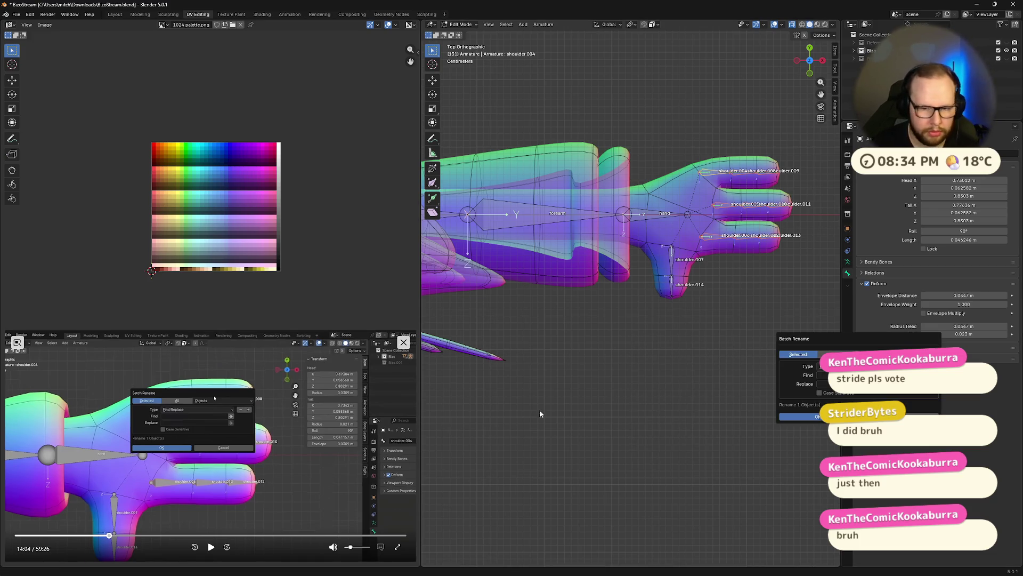
click(211, 547)
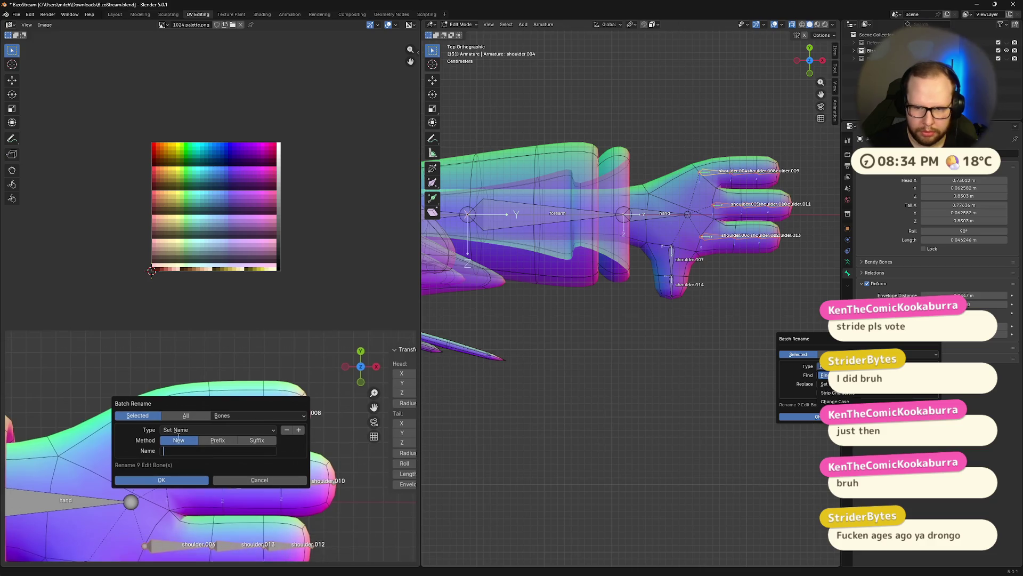
click(825, 385)
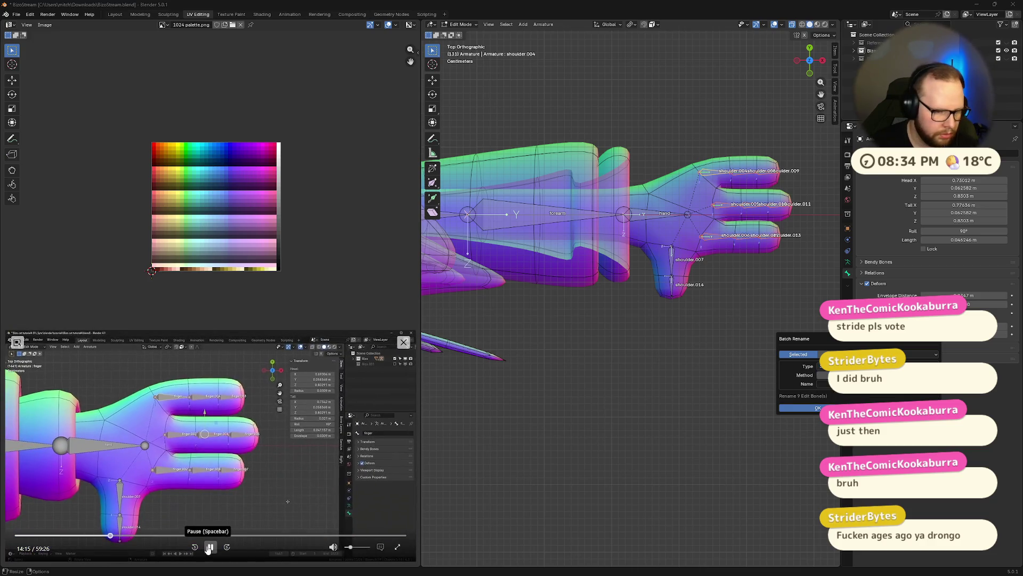
- Enter finger as the new name and apply it to all nine bones
click(211, 547)
click(822, 384)
text(fing)
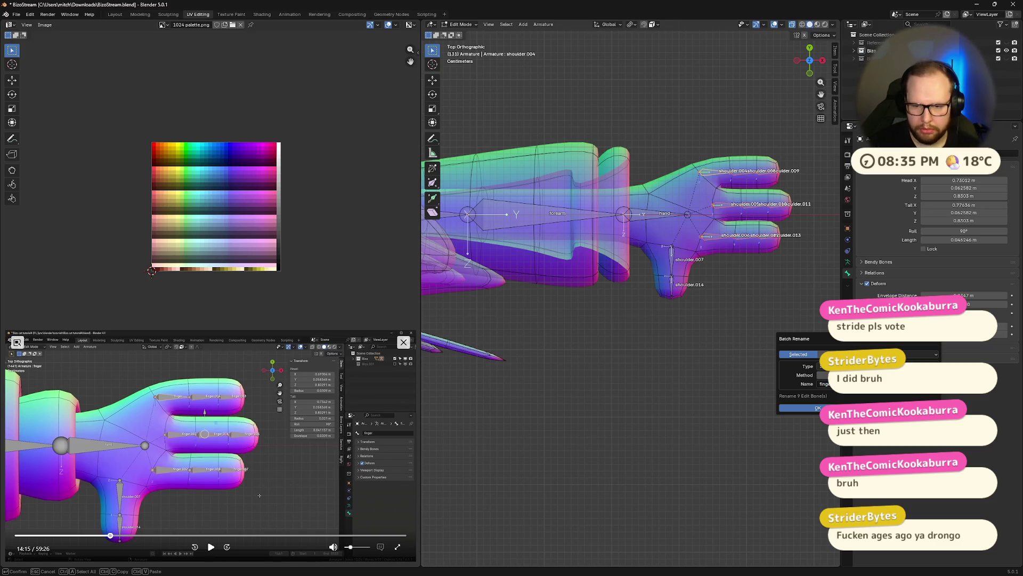
key(Return)
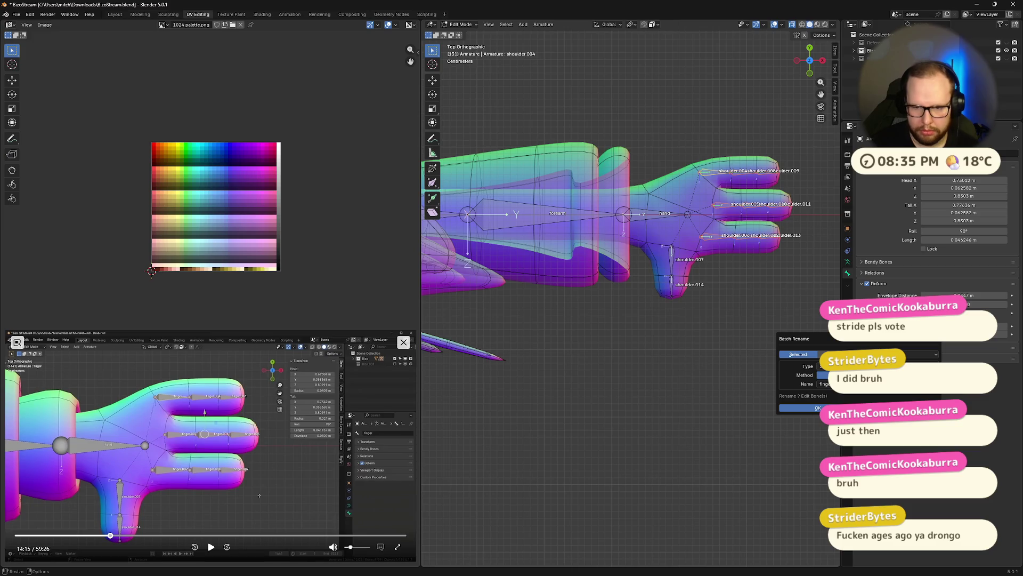
click(812, 407)
scroll(790, 254, up, 3)
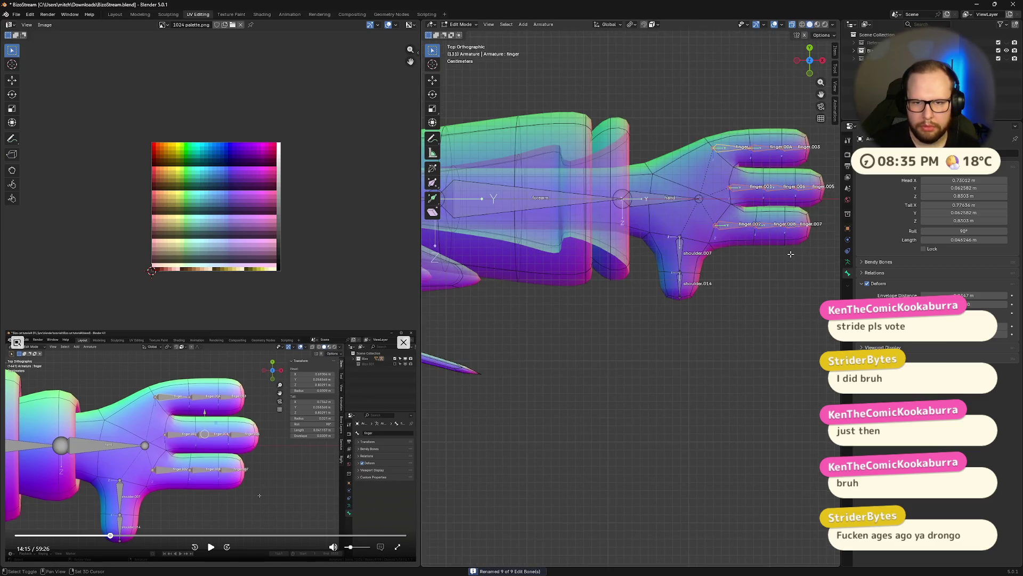
scroll(790, 254, up, 2)
mouse_move(790, 254)
shift+middle_down()
mouse_move(595, 225)
mouse_move(607, 277)
shift+middle_up()
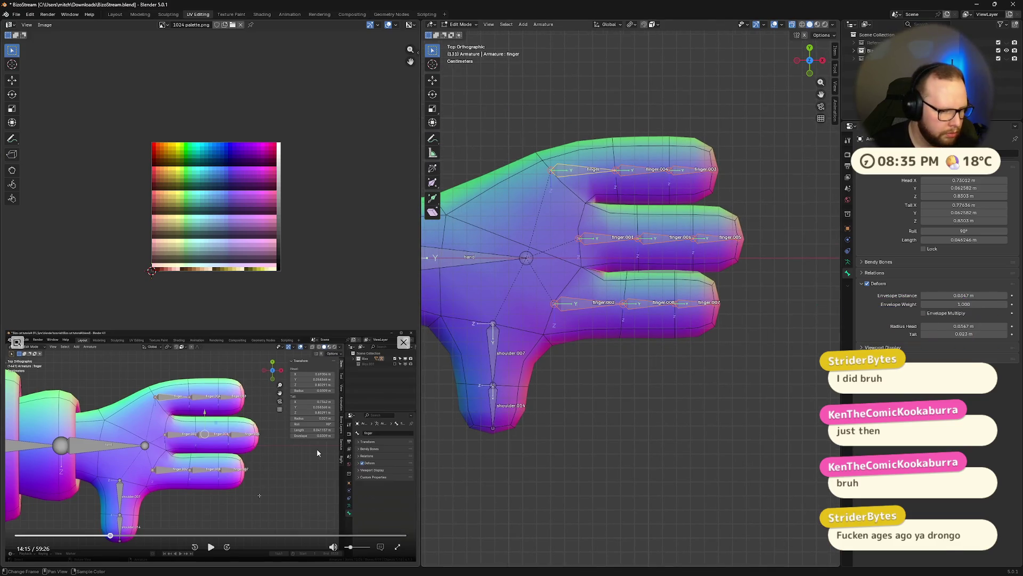
- Follow the tutorial through positioning the finger and thumb bones
click(210, 547)
click(210, 549)
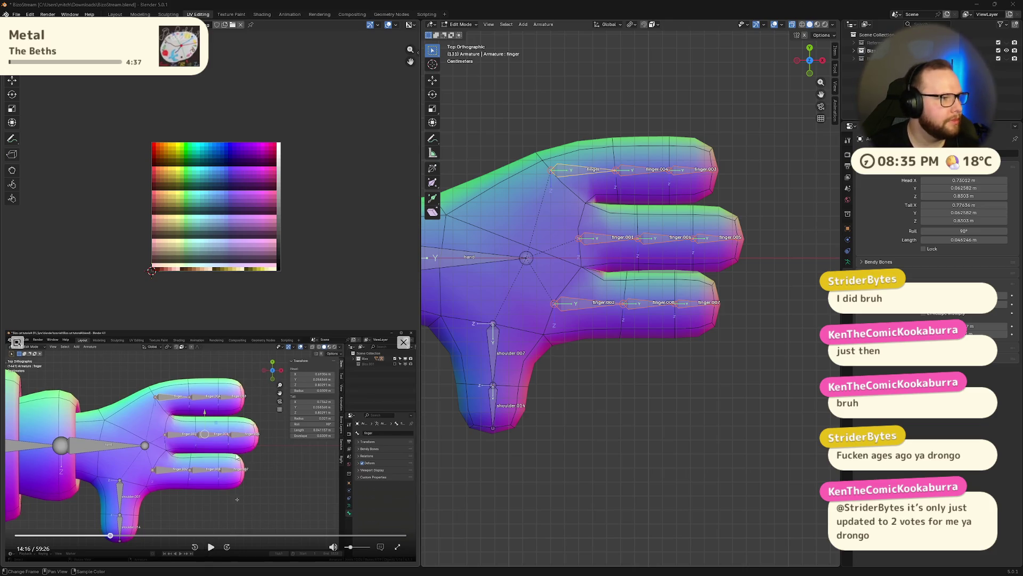
click(210, 549)
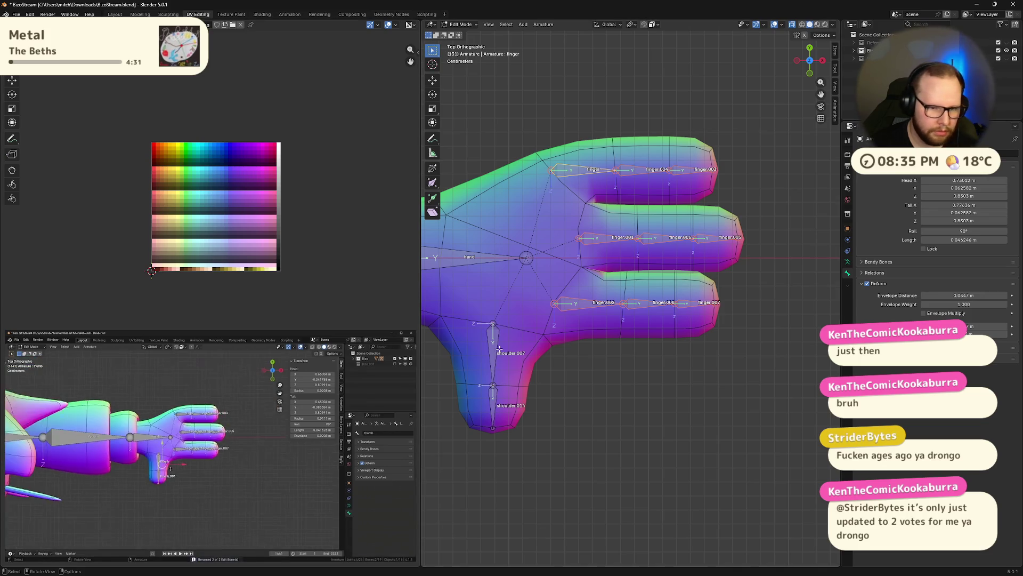
click(210, 546)
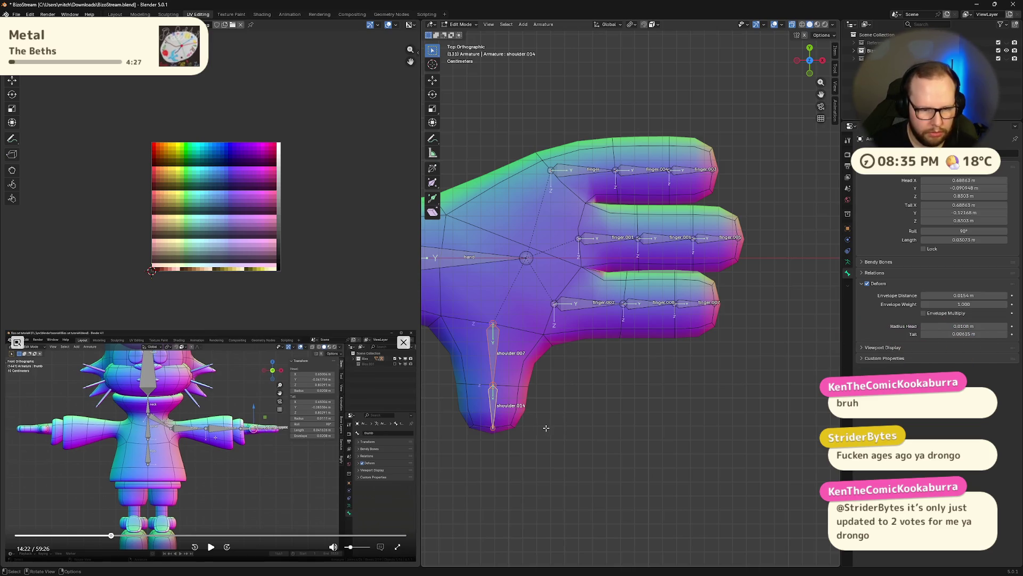
- Batch-rename the two thumb bones to thumb and thumb.001
key(ctrl+F2)
click(539, 462)
text(thumb)
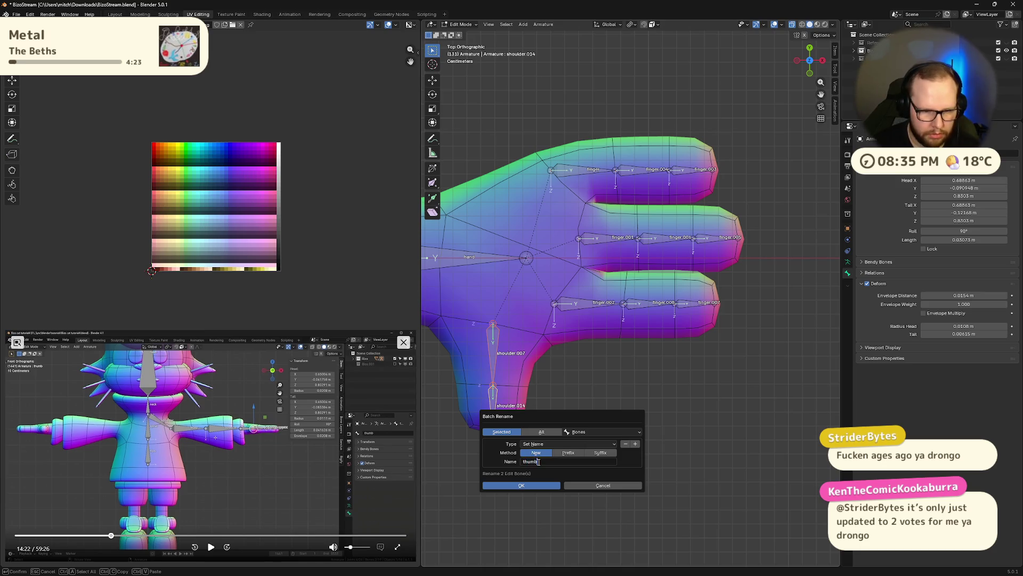
key(Return)
click(522, 485)
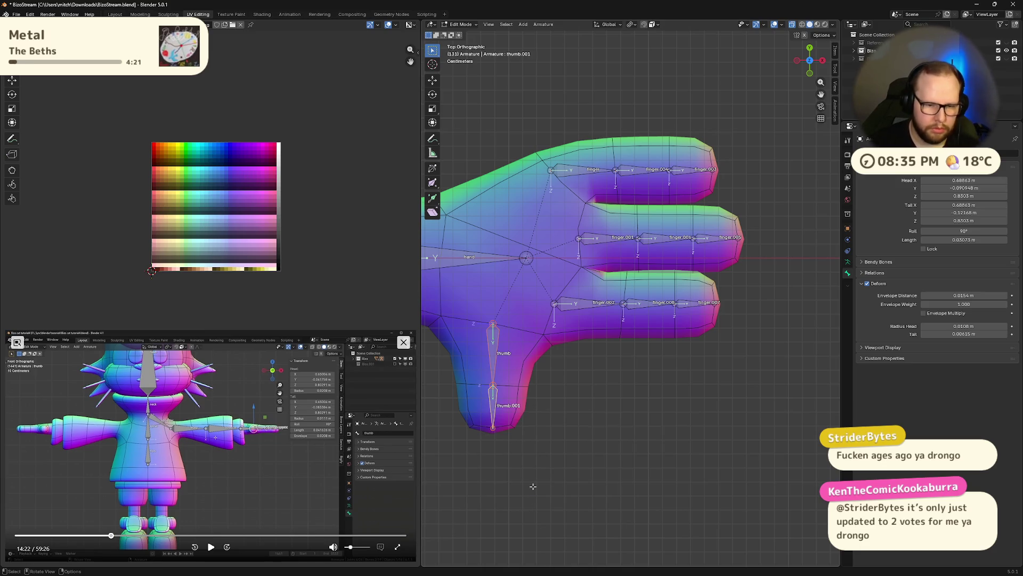
scroll(521, 507, down, 1)
click(210, 547)
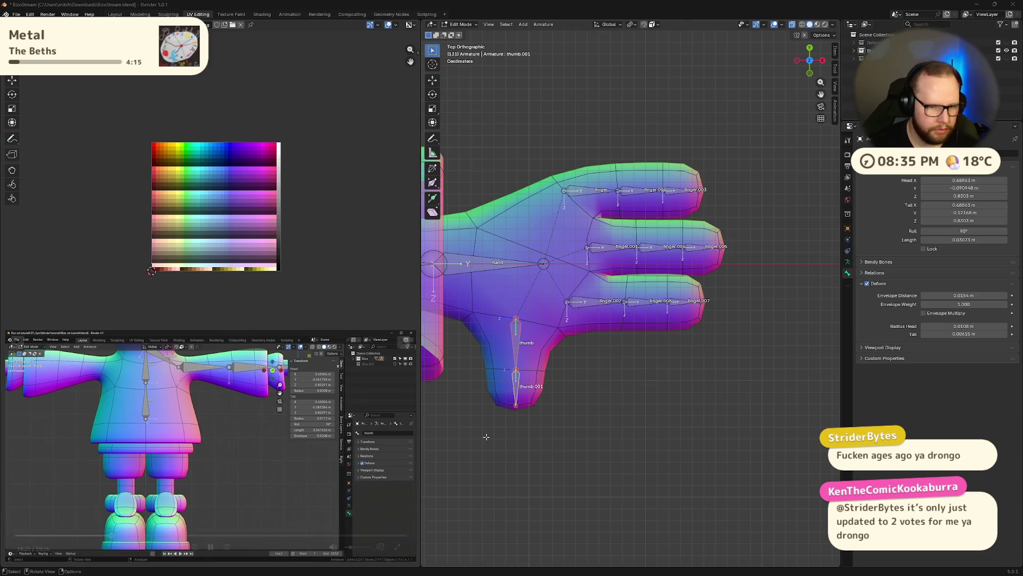
- In front view, select the hips bone and duplicate it with Shift+D
click(809, 72)
scroll(744, 183, down, 3)
scroll(693, 277, down, 3)
scroll(692, 277, down, 2)
scroll(632, 277, up, 4)
scroll(633, 277, up, 3)
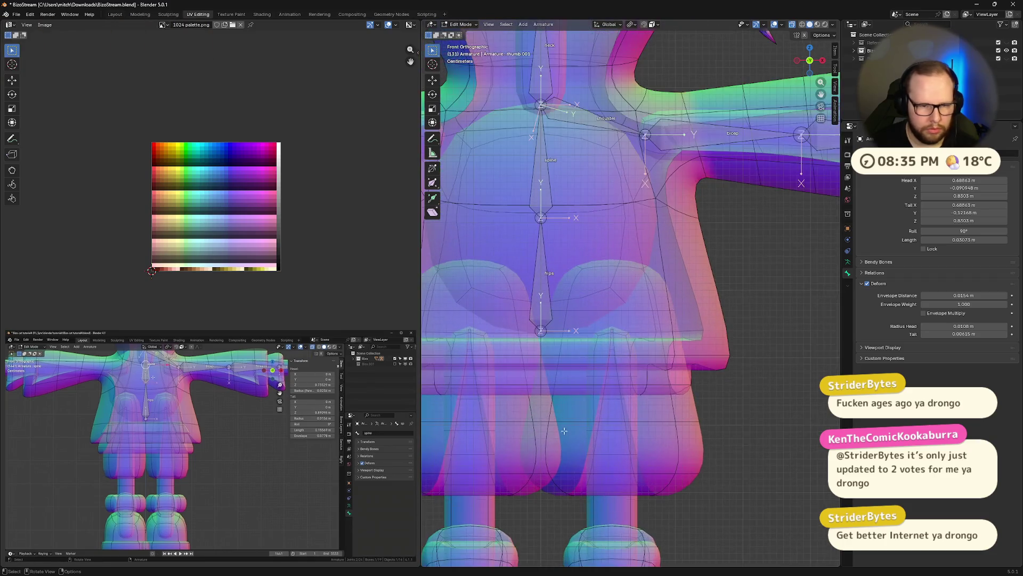
shift+middle_drag(632, 277, 558, 182)
click(558, 182)
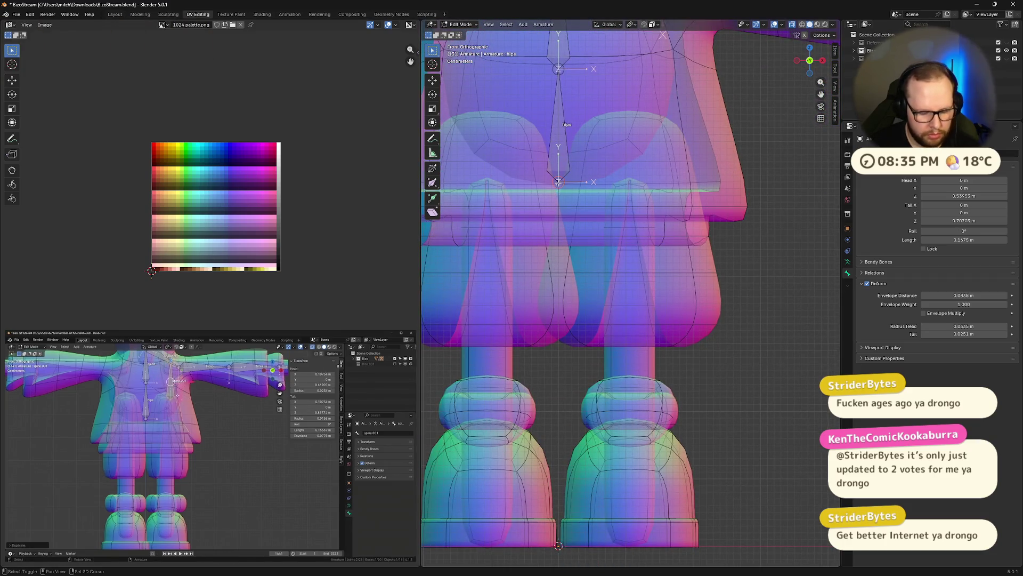
key(shift+d)
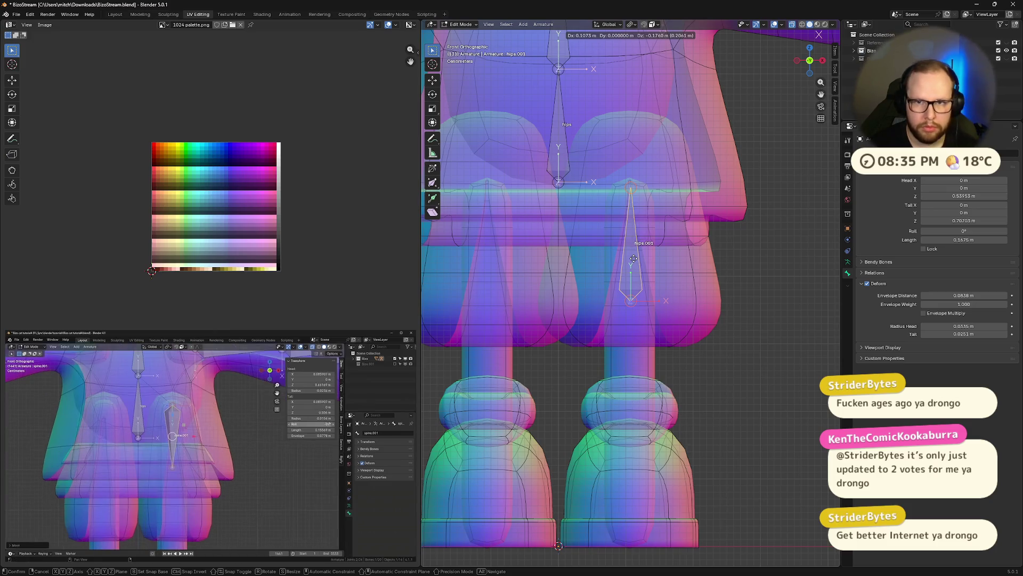
- Flip the copy 180° about Y and move it into the right thigh
key(r)
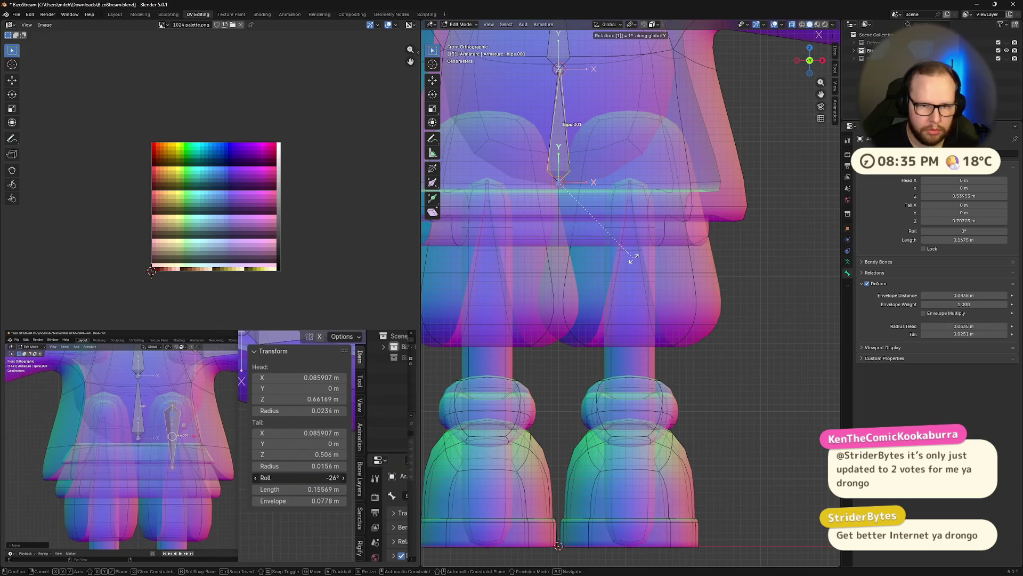
text(80)
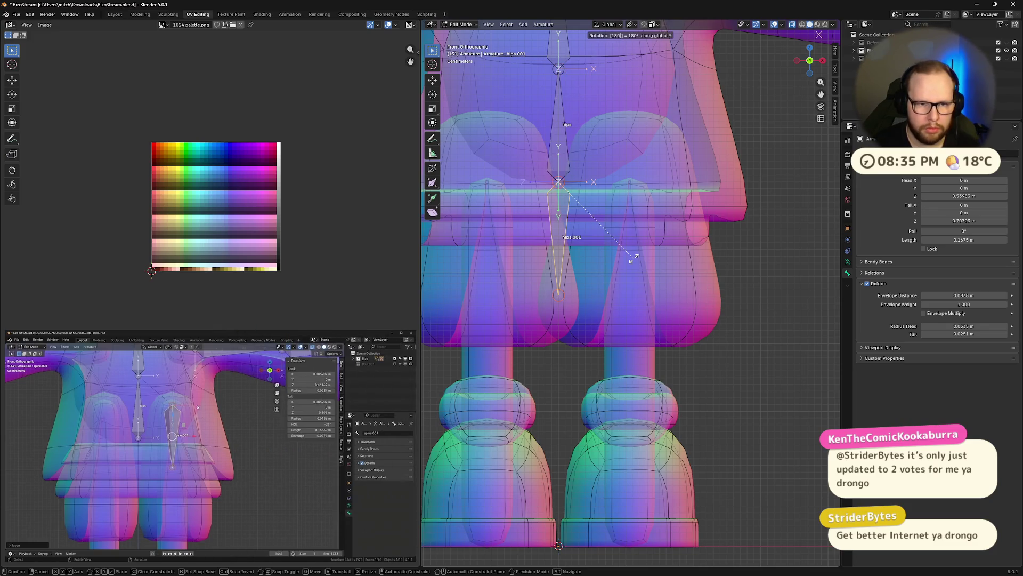
key(Return)
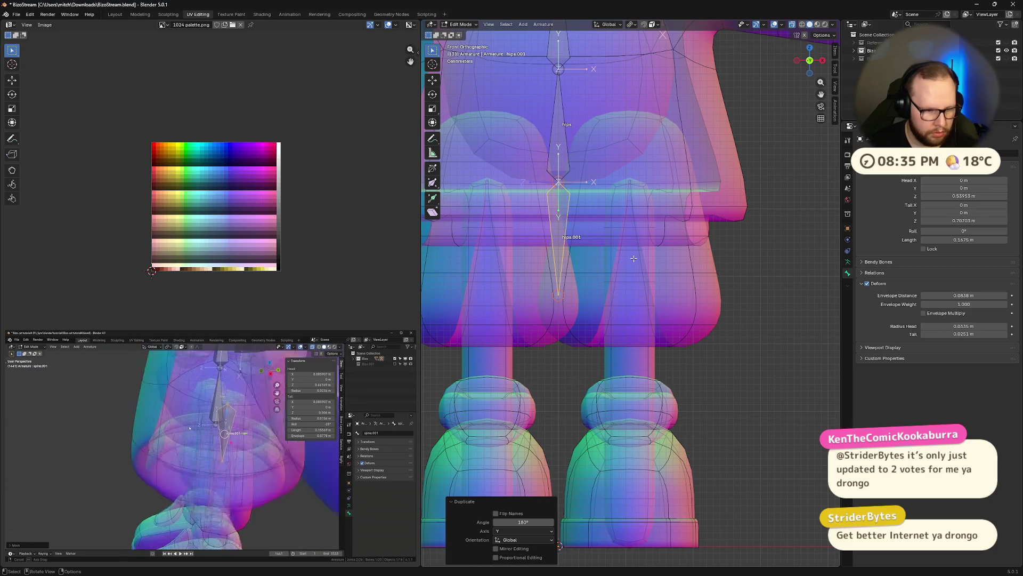
key(g)
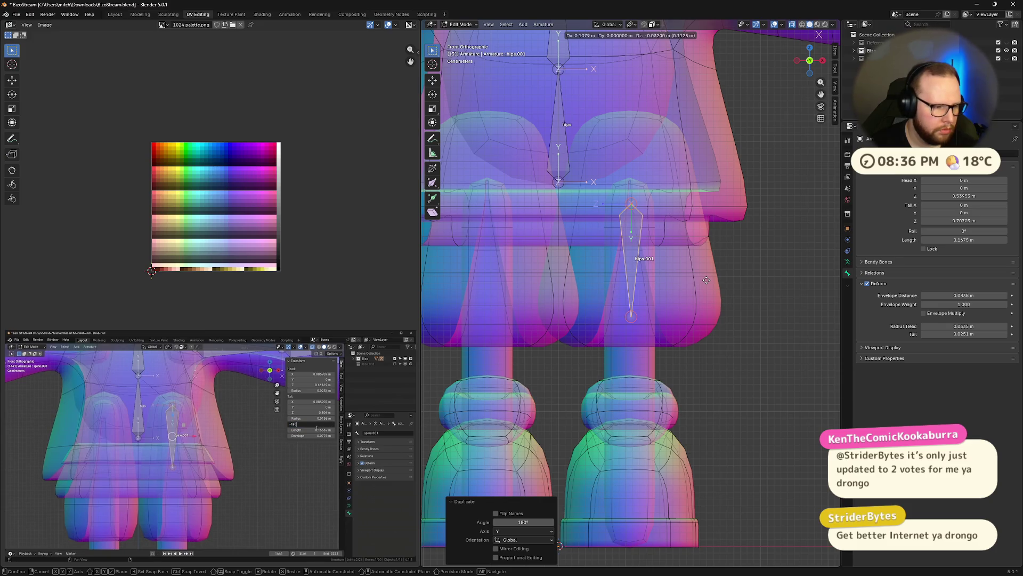
click(705, 279)
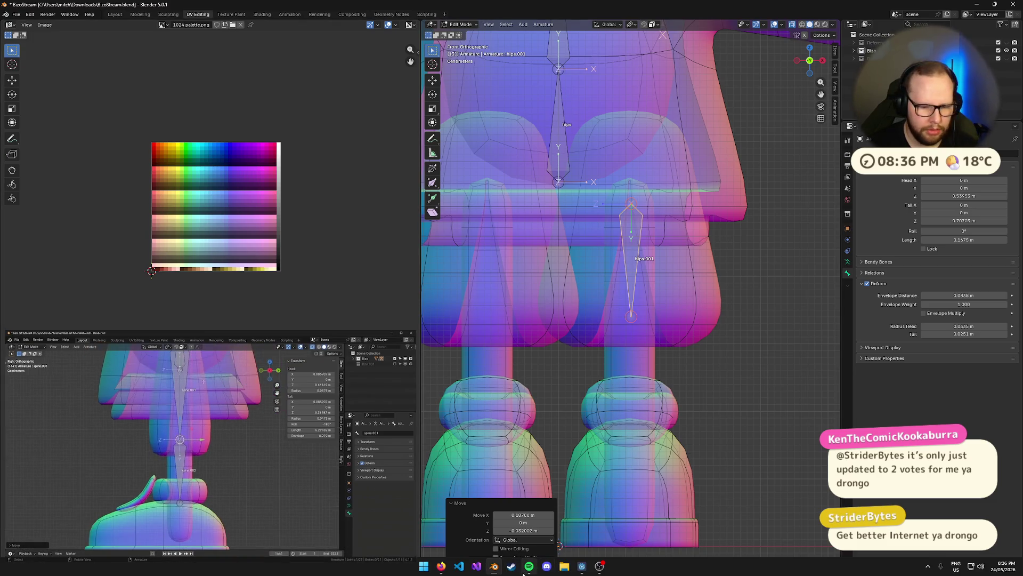
click(535, 543)
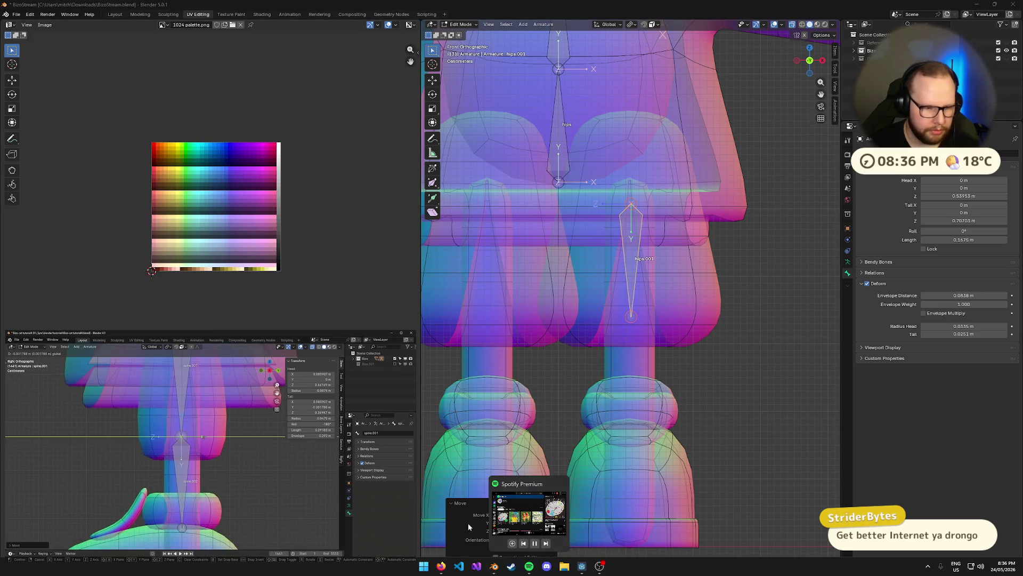
mouse_move(210, 448)
click(215, 546)
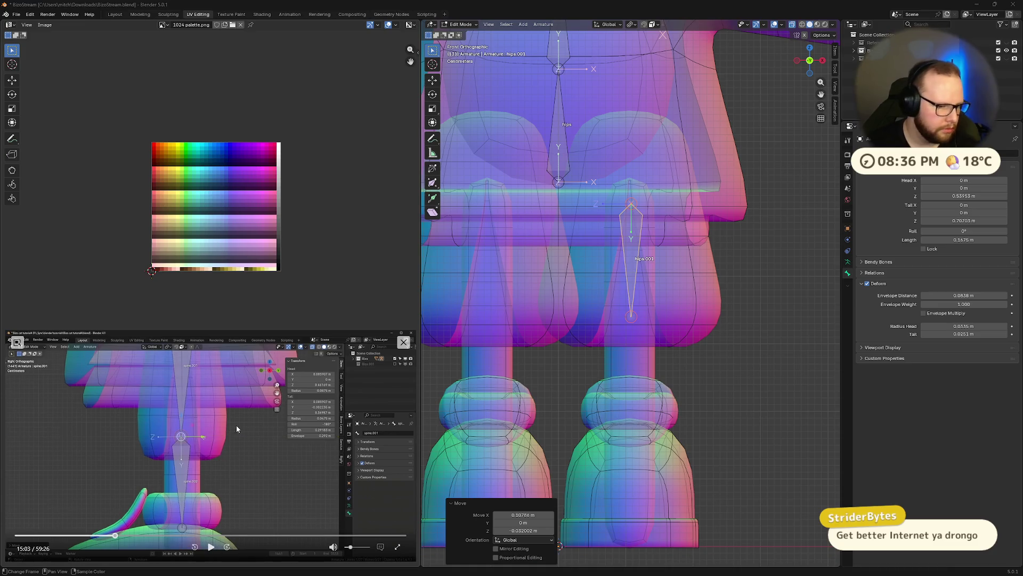
click(795, 489)
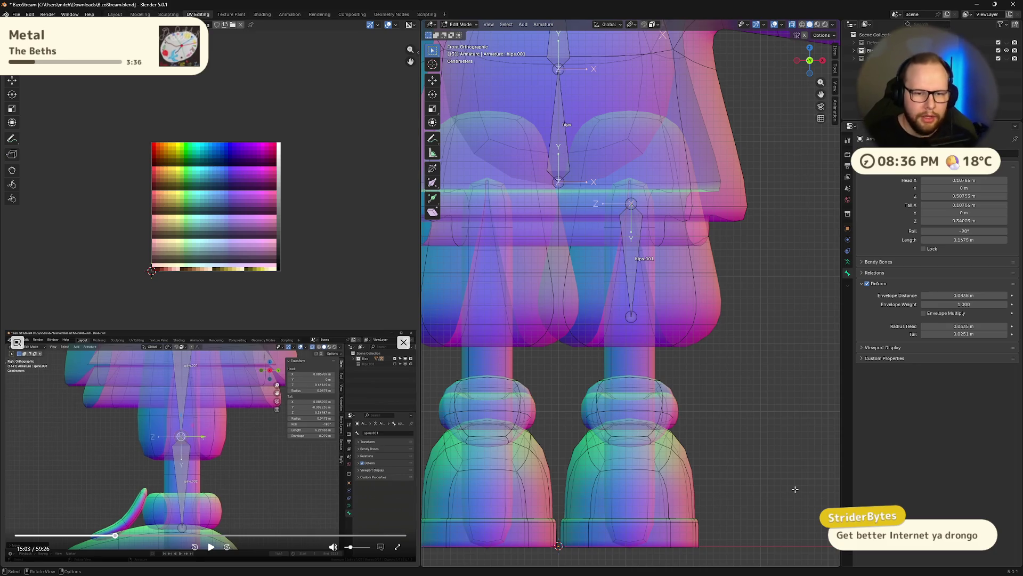
click(631, 240)
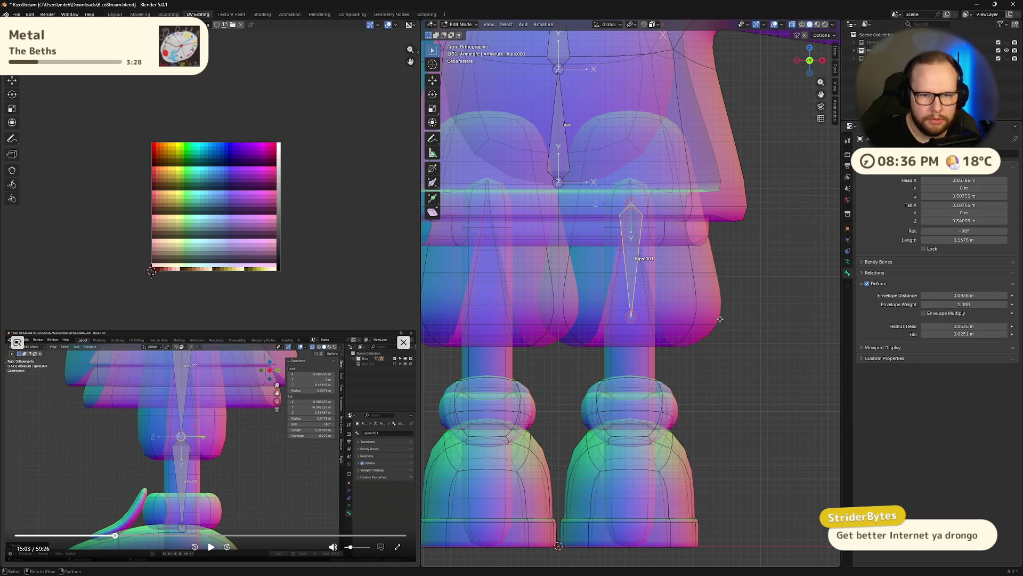
- Rotate the thigh bone 90° about Z and orbit to inspect it
click(210, 547)
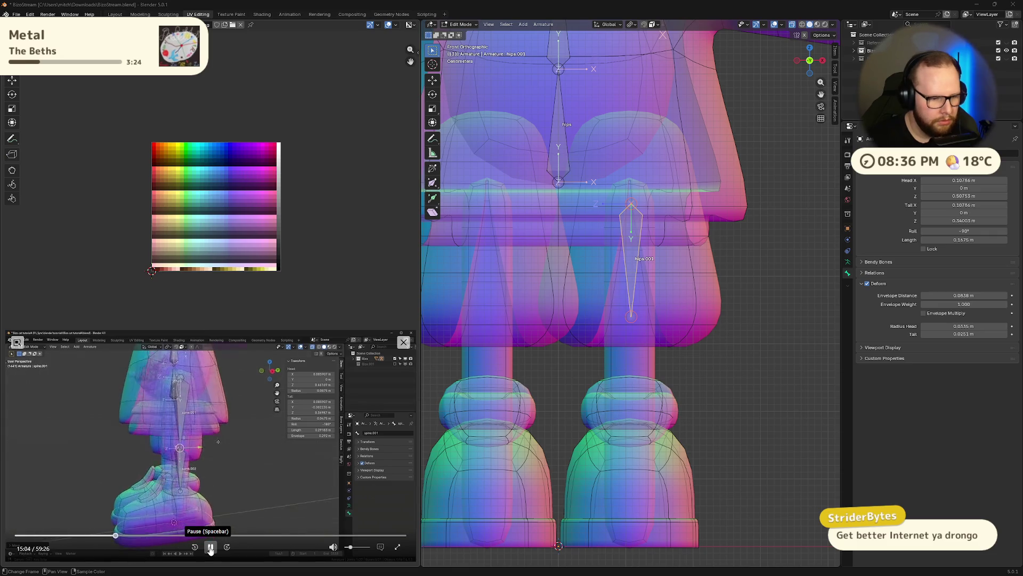
click(210, 548)
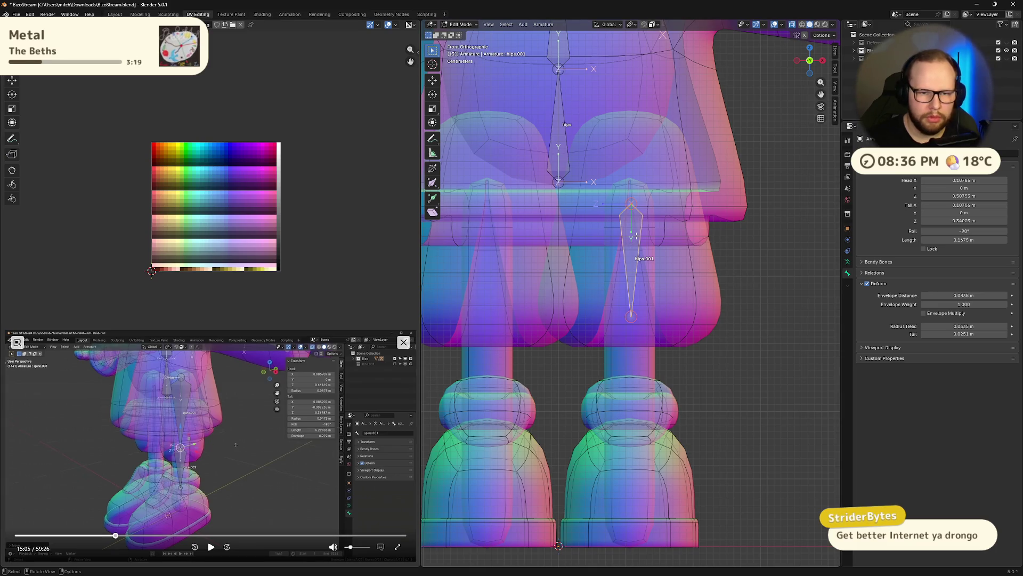
key(r)
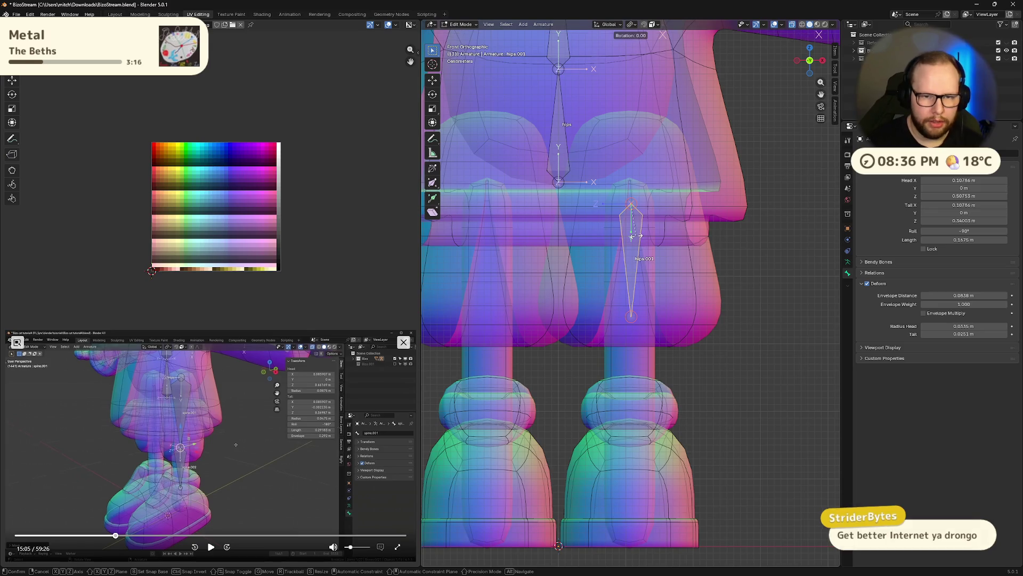
text(z)
text(90)
key(Return)
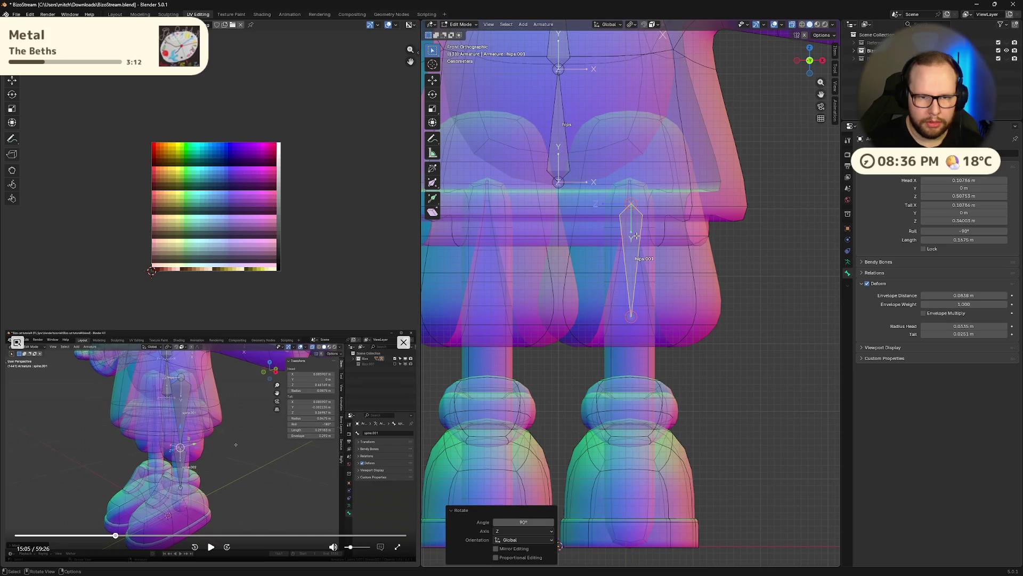
mouse_move(624, 256)
middle_down()
mouse_move(683, 251)
mouse_move(512, 270)
middle_up()
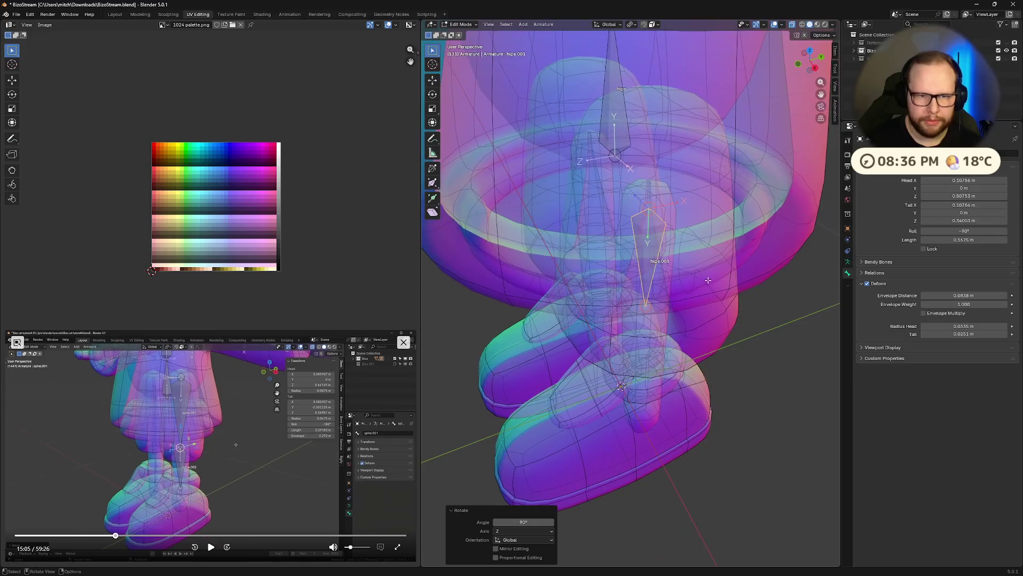
- Review the tutorial step, return to front view and reselect the thigh bone
click(195, 546)
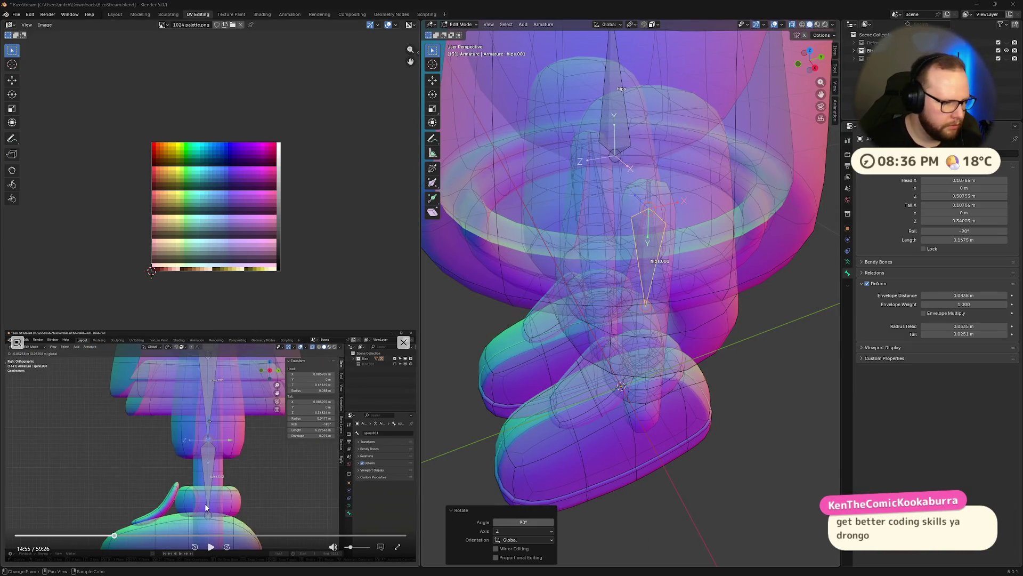
click(210, 546)
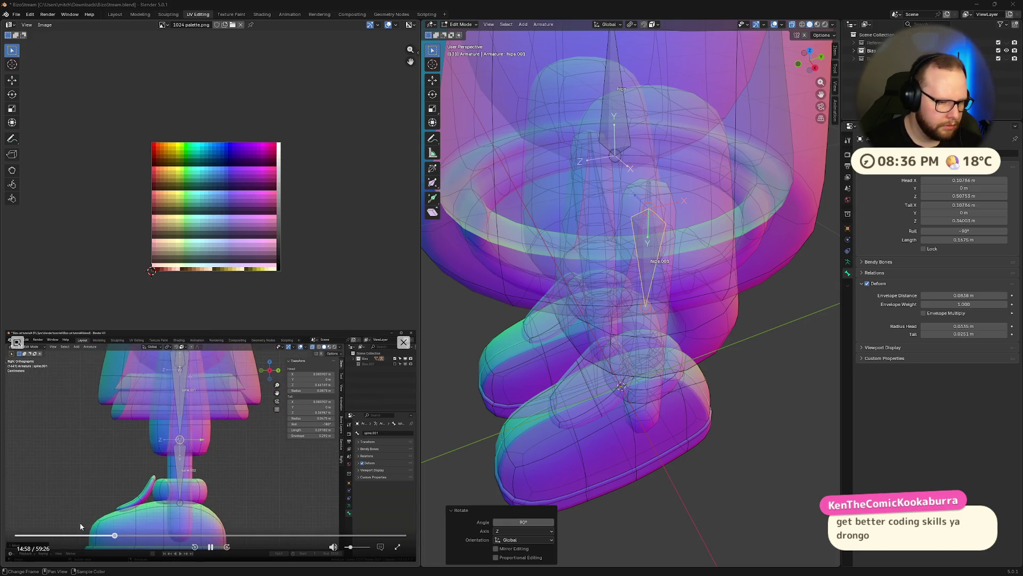
key(Left)
key(Left)
key(Left)
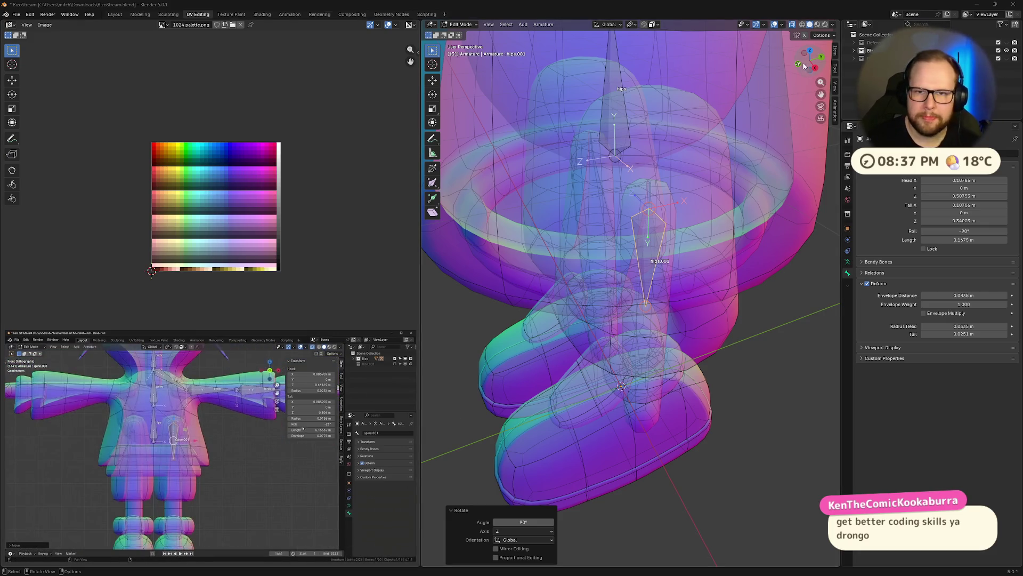
key(KP_1)
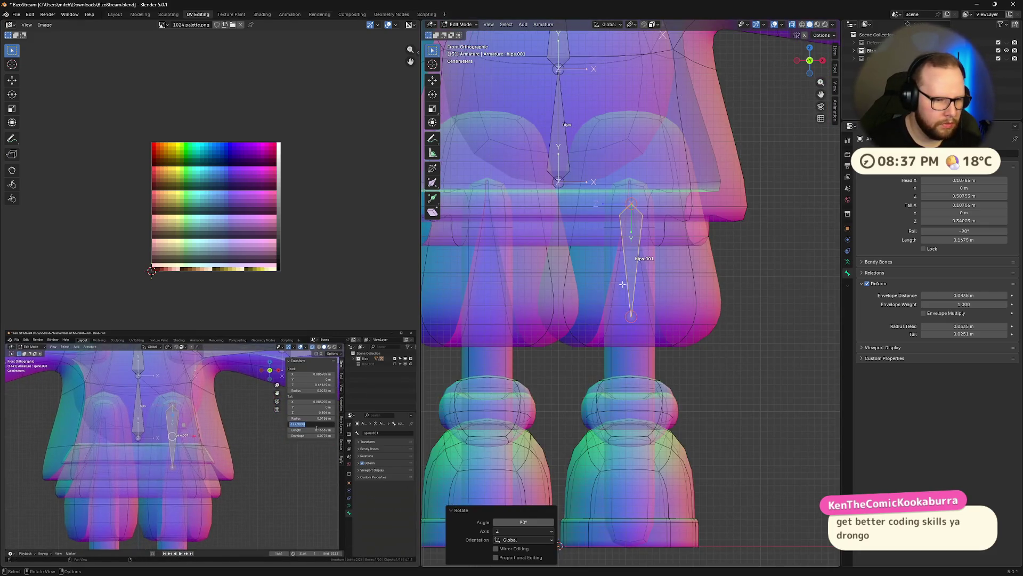
click(211, 546)
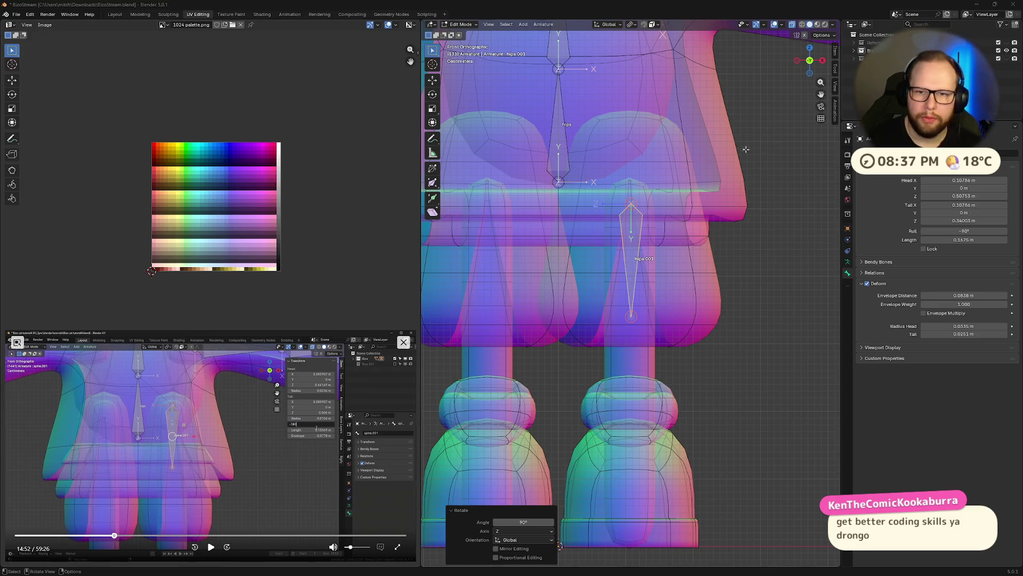
click(629, 227)
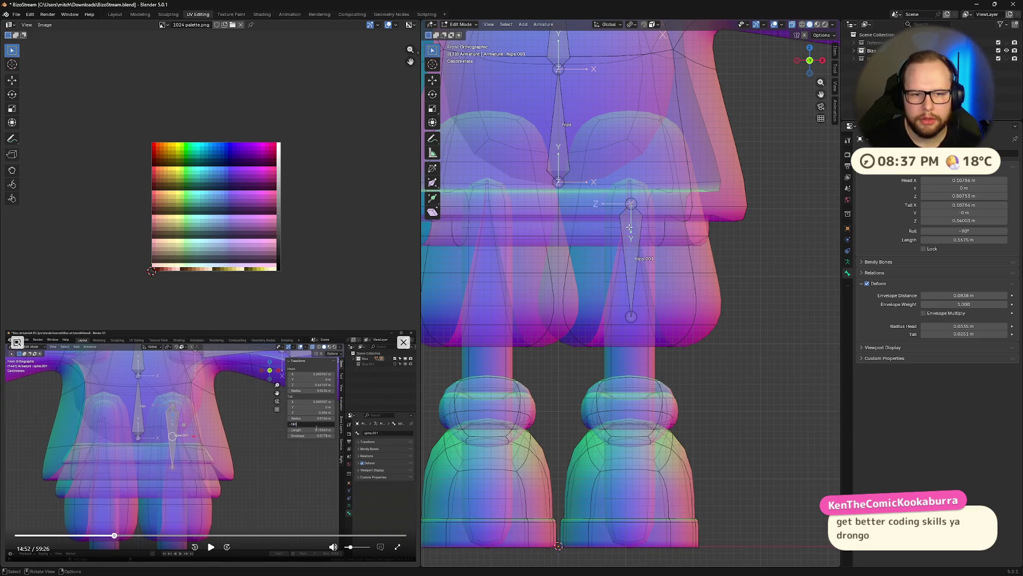
- In the N sidebar set the thigh bone's Roll to 90°, then to 180°
key(n)
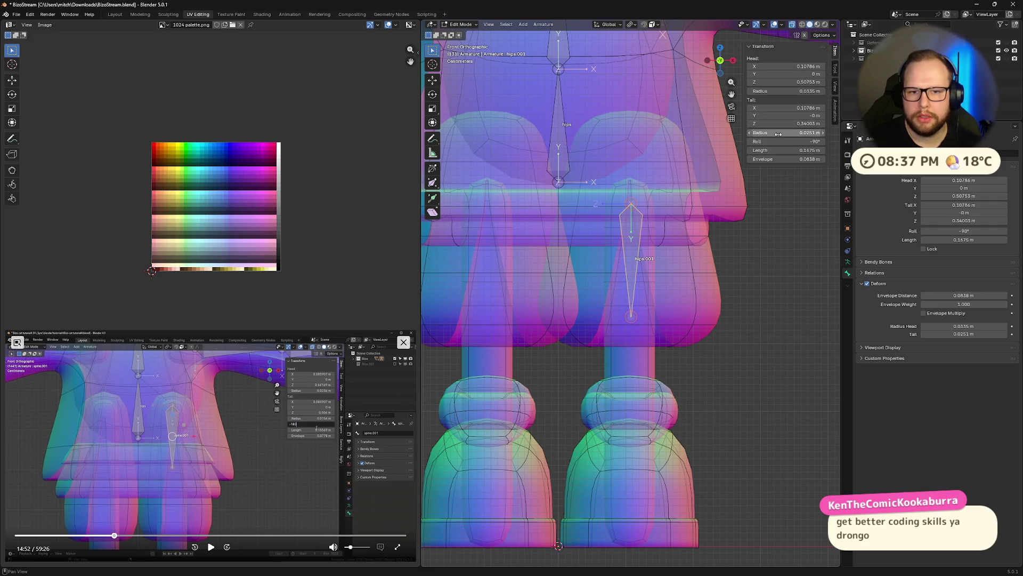
click(785, 142)
text(90)
key(Return)
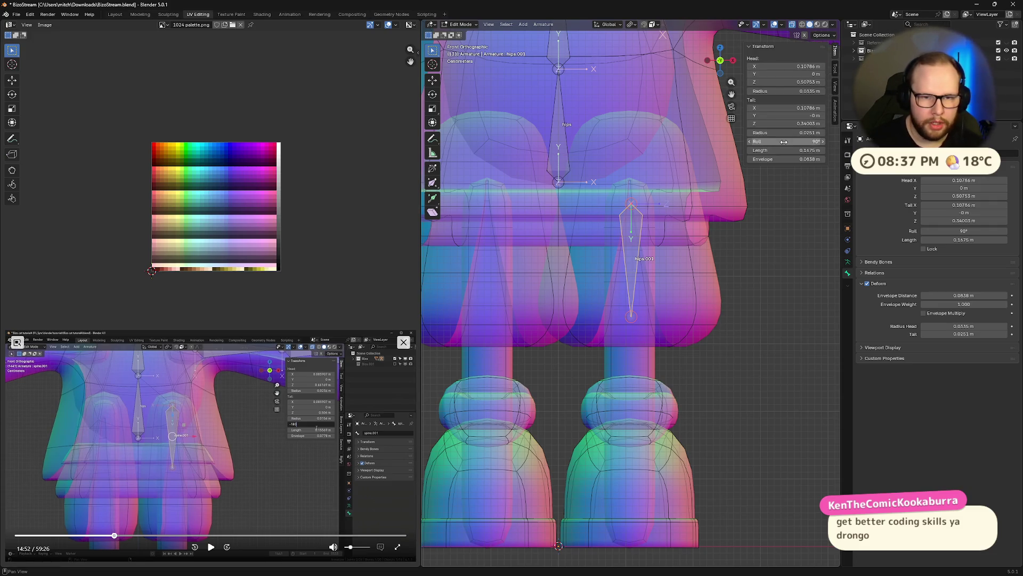
click(784, 142)
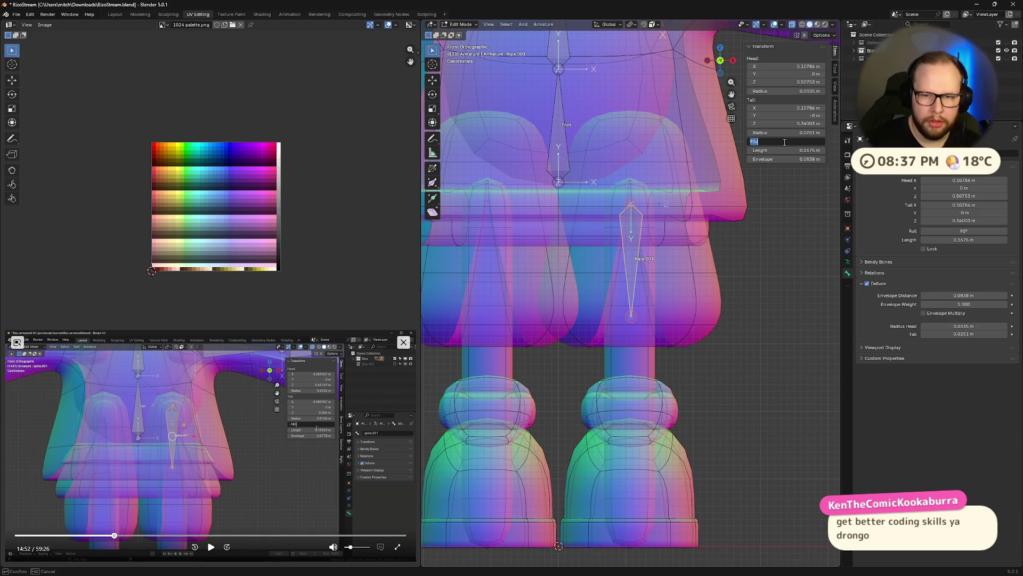
text(180)
key(Return)
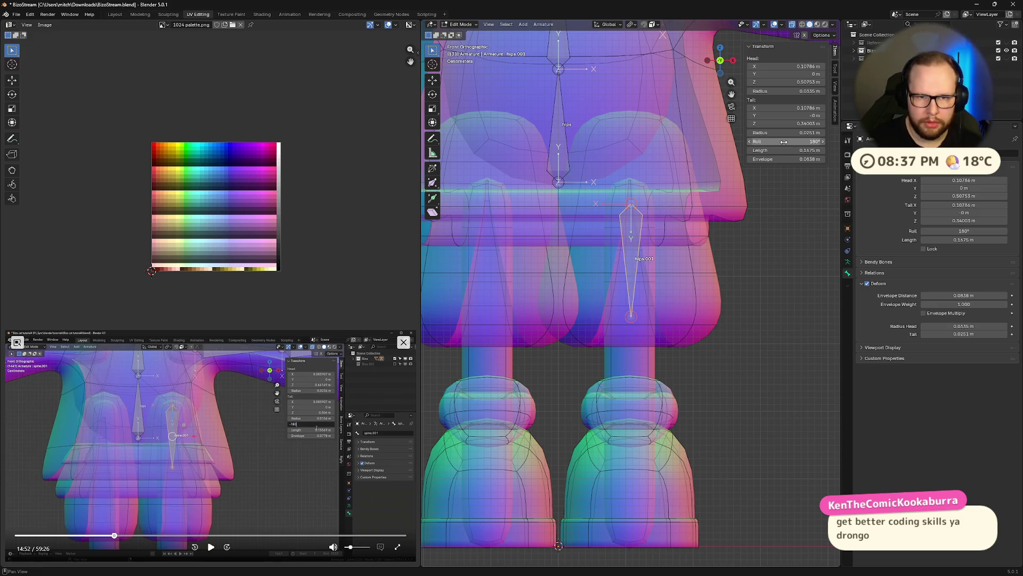
click(211, 548)
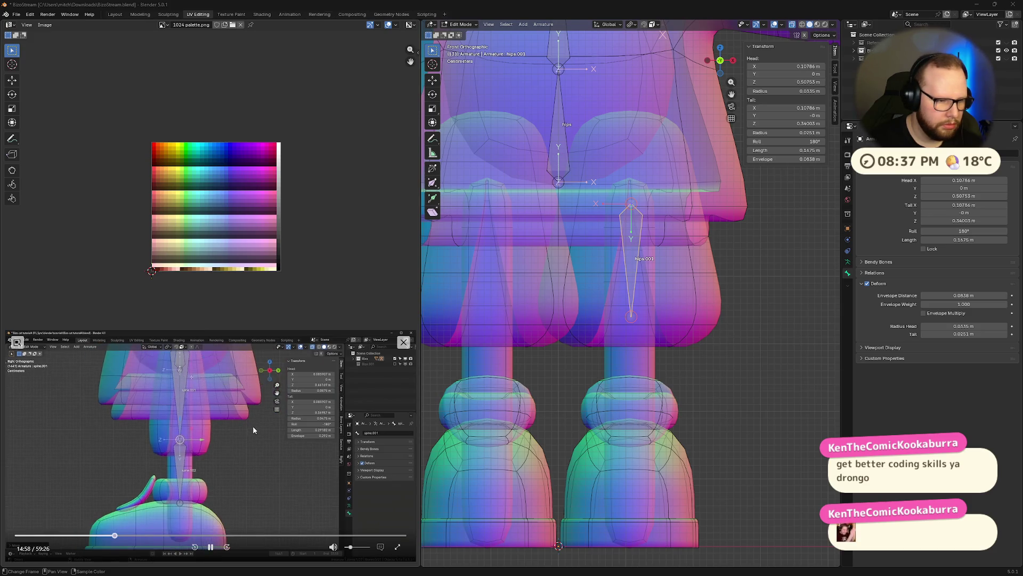
- Move the lower tip of hips.001 down along Z to the foot and switch to the right orthographic view
click(210, 546)
scroll(693, 310, down, 3)
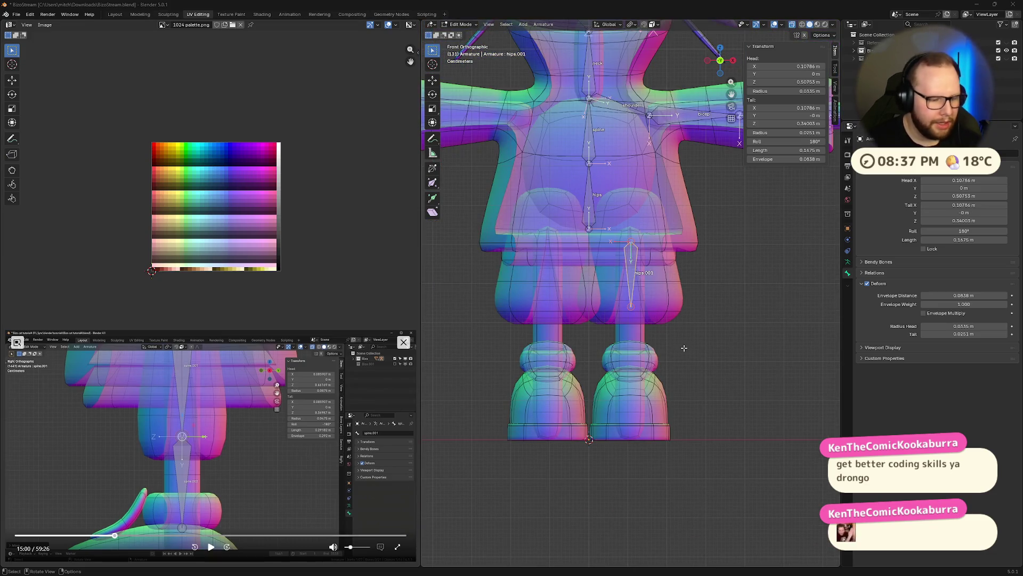
click(631, 306)
key(g)
key(z)
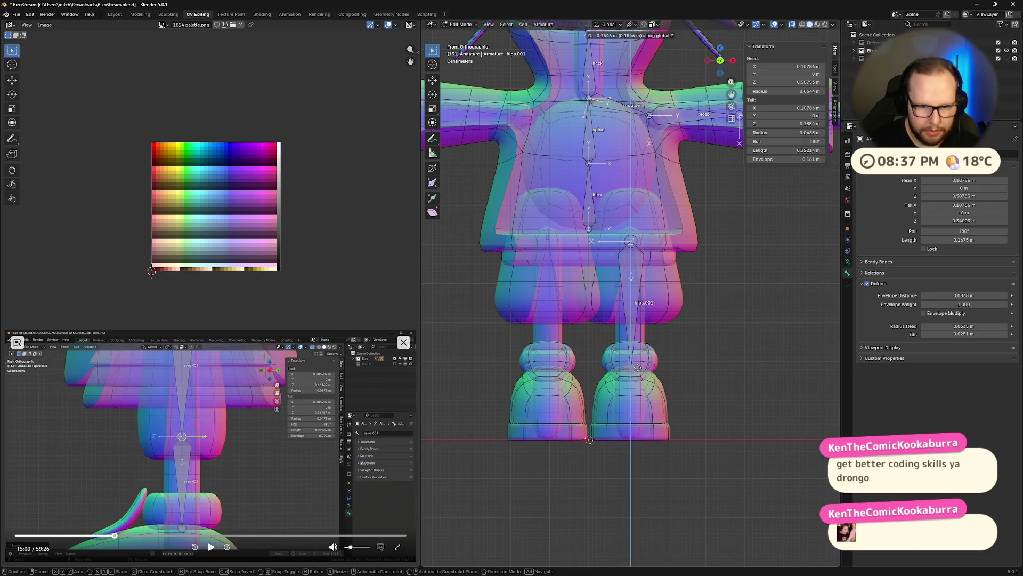
click(589, 439)
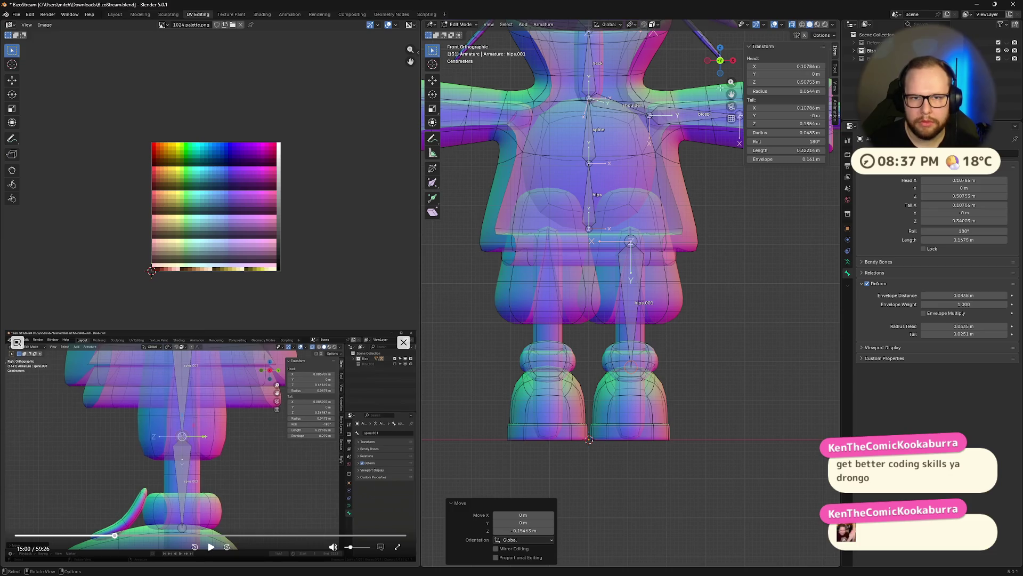
click(732, 61)
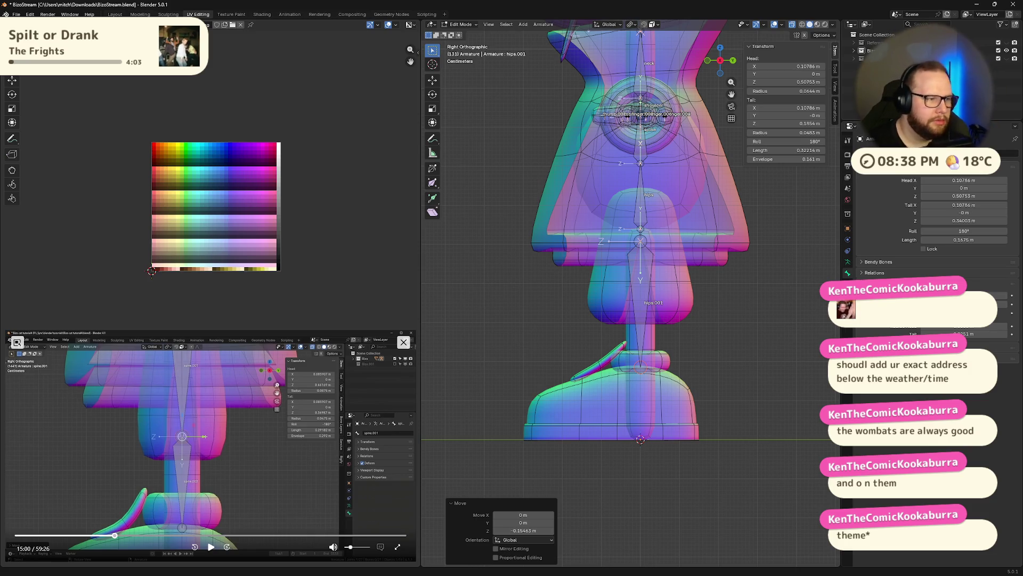
scroll(674, 397, up, 2)
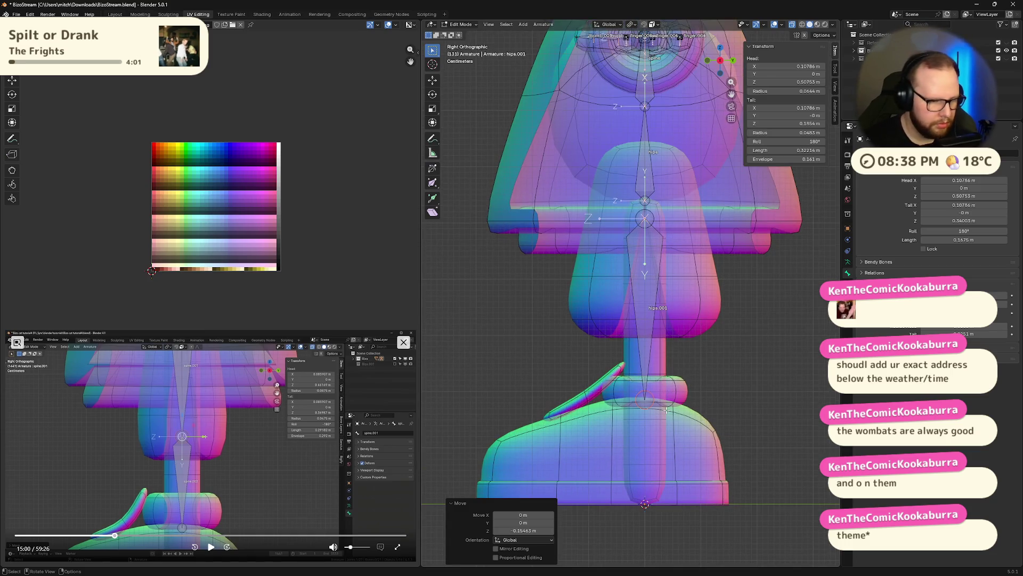
- Nudge the leg bone's end vertically, then Subdivide it into hips.001 and hips.002
shift+middle_drag(643, 392, 623, 350)
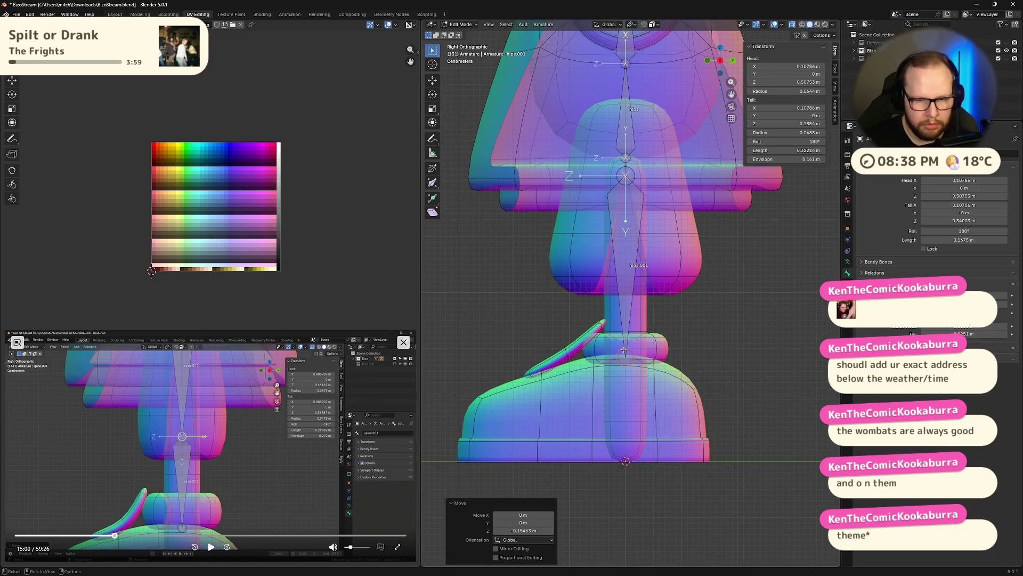
key(g)
key(z)
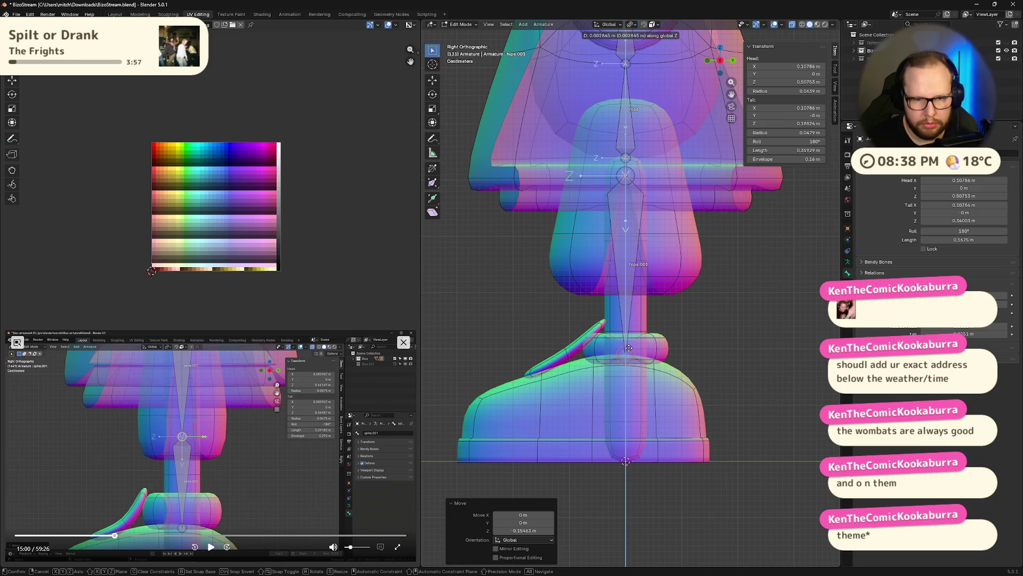
click(629, 347)
right_click(632, 254)
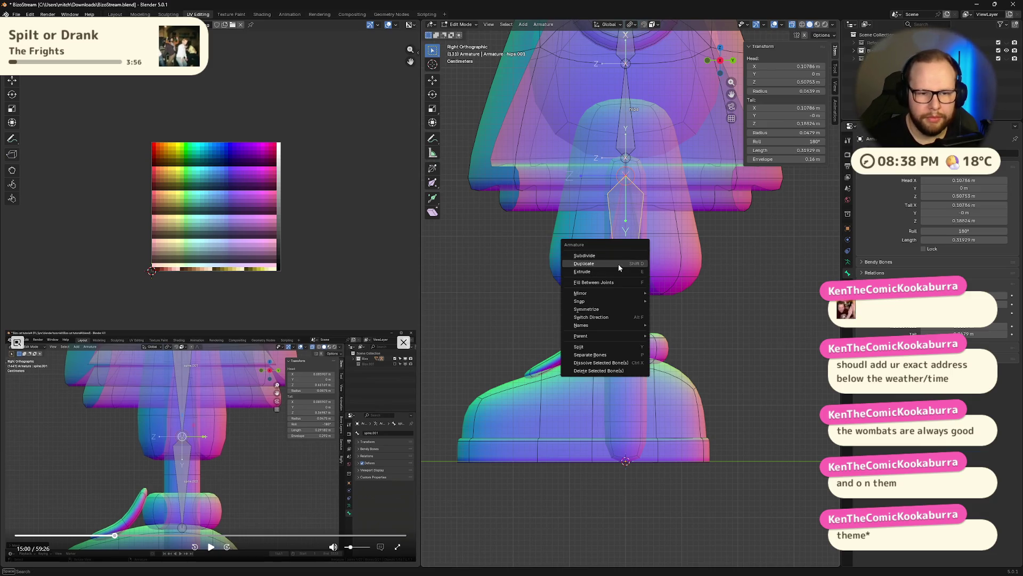
click(617, 263)
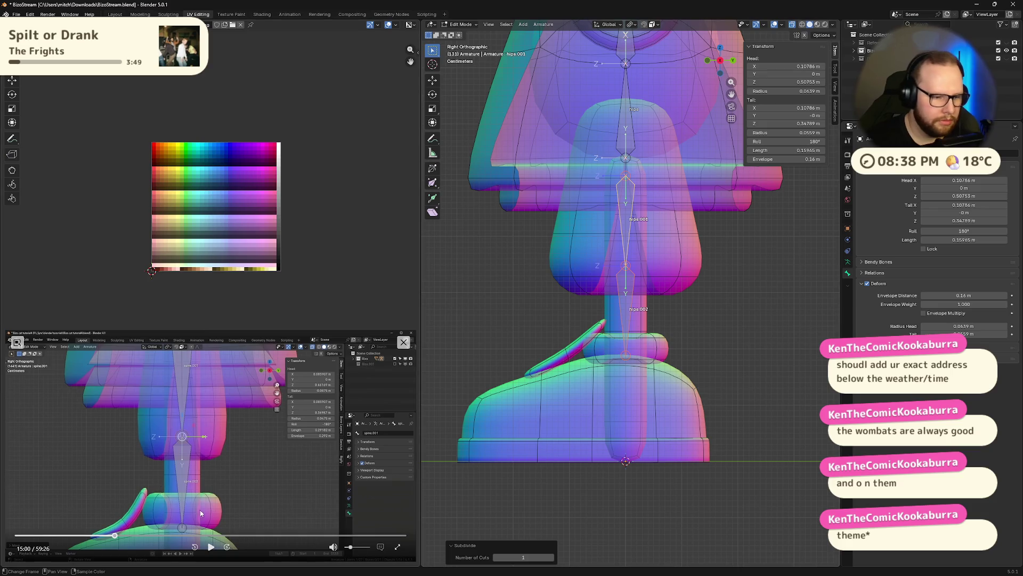
click(211, 545)
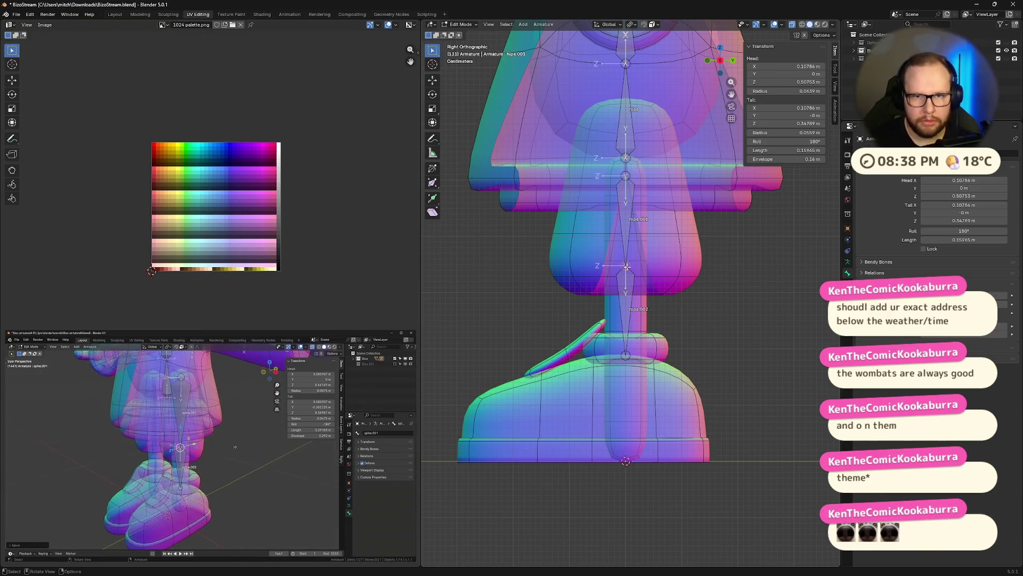
- Nudge the knee joint about 0.004 m along Y so the leg bones bend slightly
key(g)
key(y)
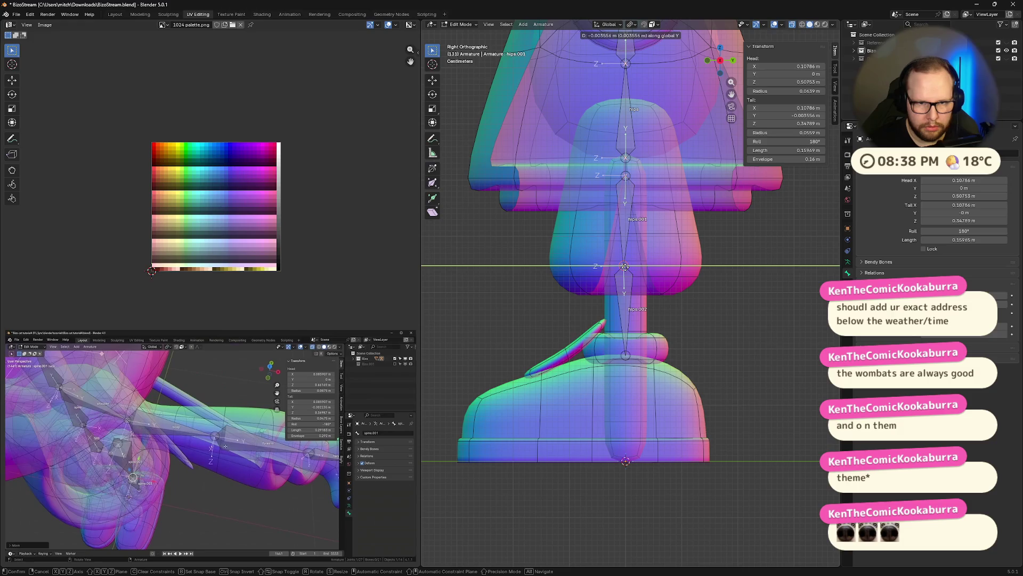
key(Return)
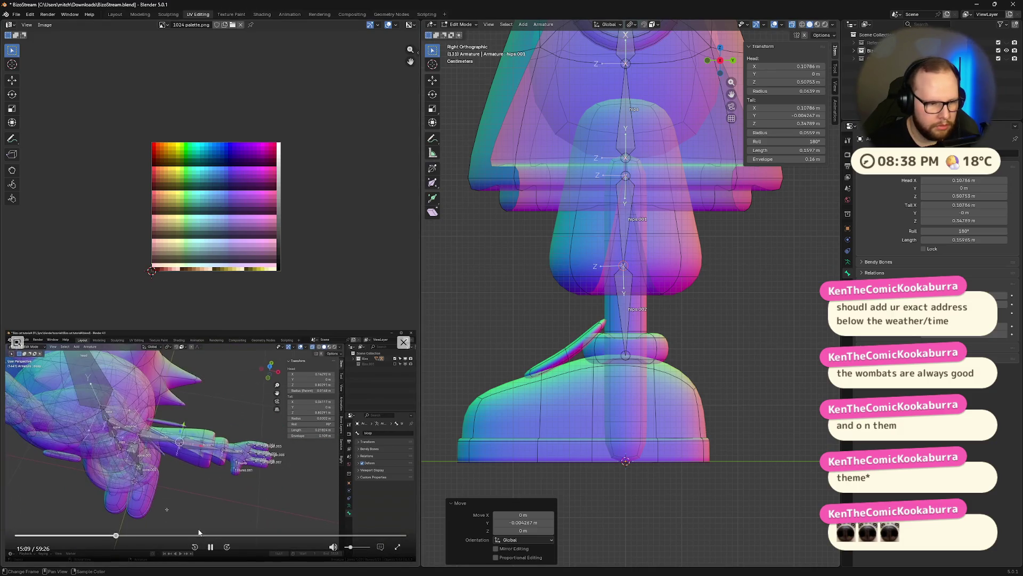
- Check the reference video, then view the whole rig from the top
click(215, 550)
click(213, 549)
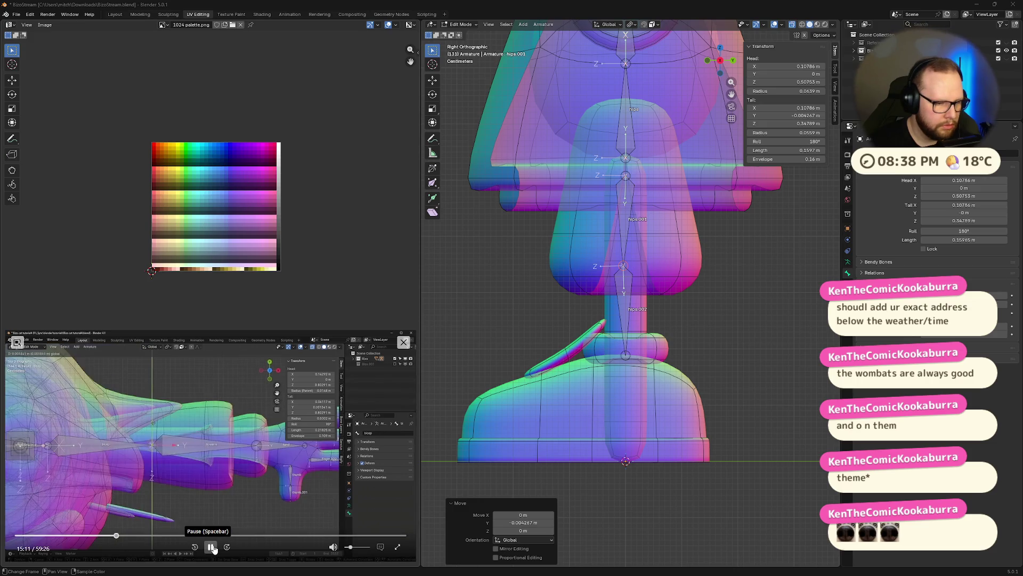
click(214, 548)
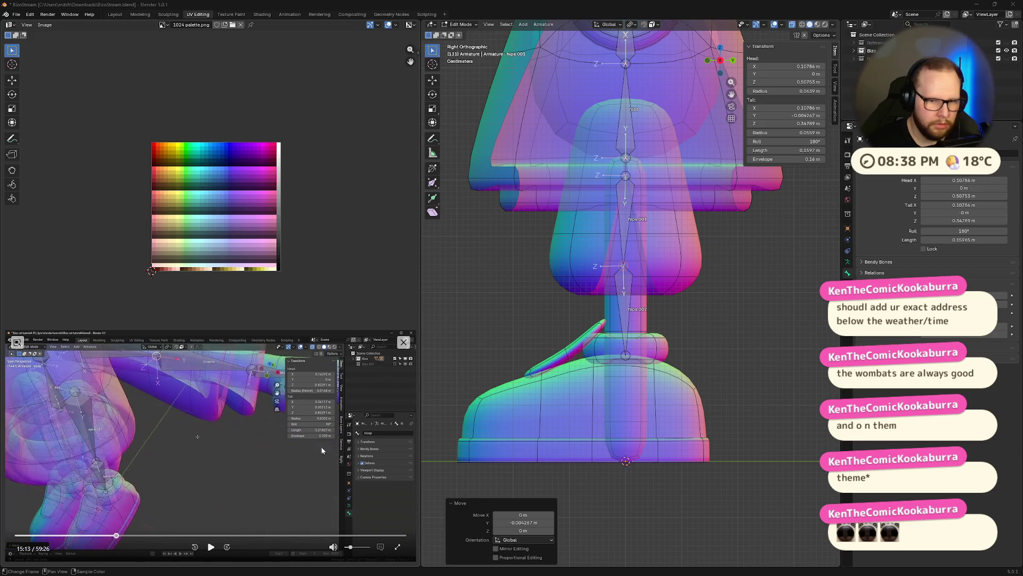
middle_drag(738, 118, 826, 55)
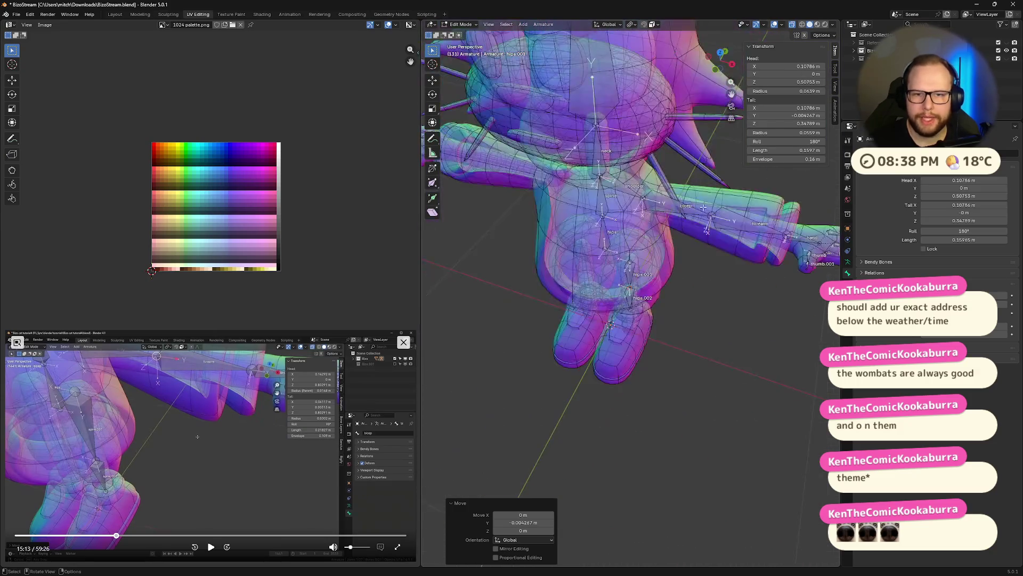
click(720, 52)
scroll(629, 277, up, 4)
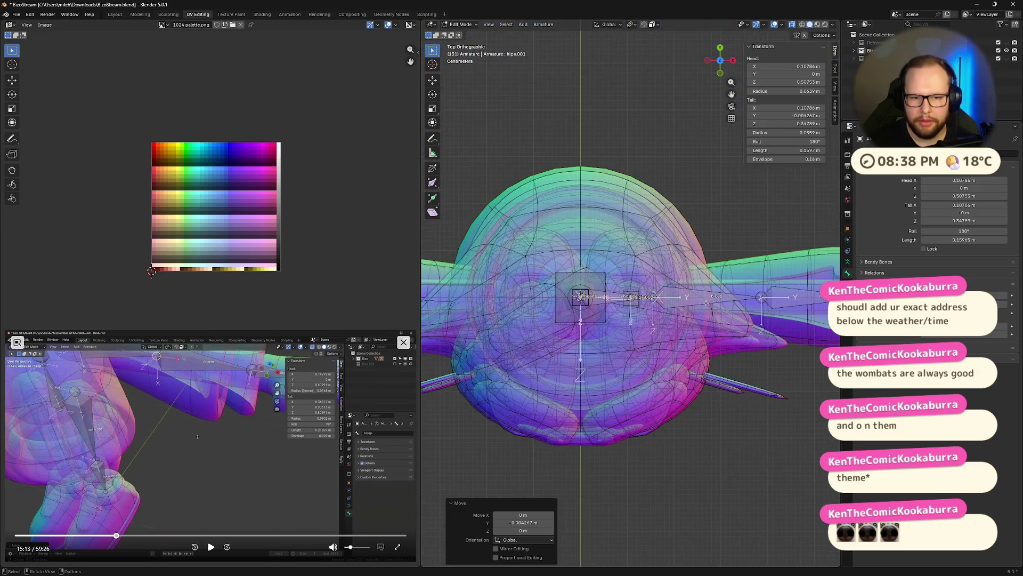
scroll(628, 278, up, 3)
scroll(628, 278, up, 2)
- Nudge the elbow joint between bicep and forearm about 0.004 m along Y to bend the arm
click(581, 274)
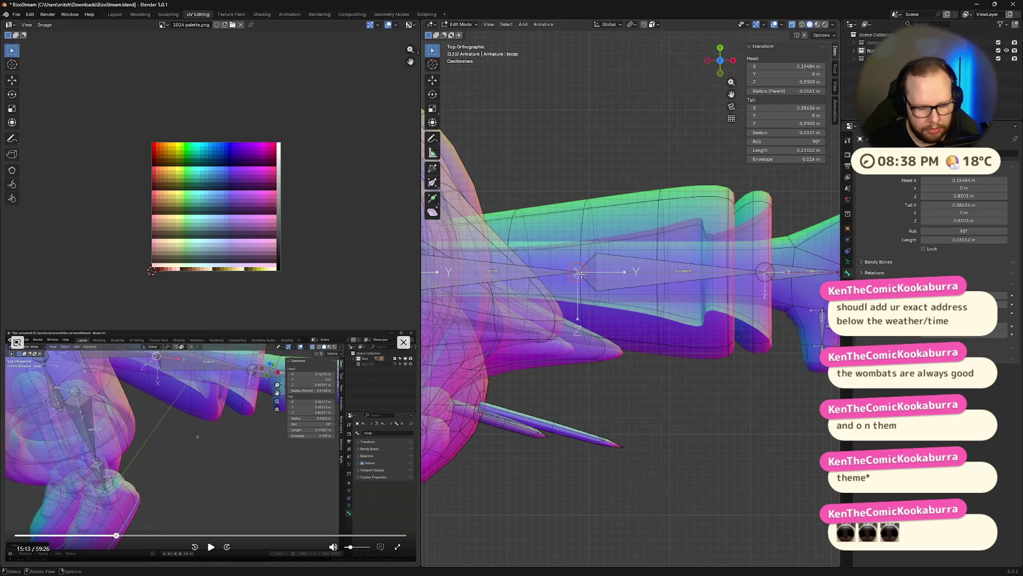
key(g)
key(y)
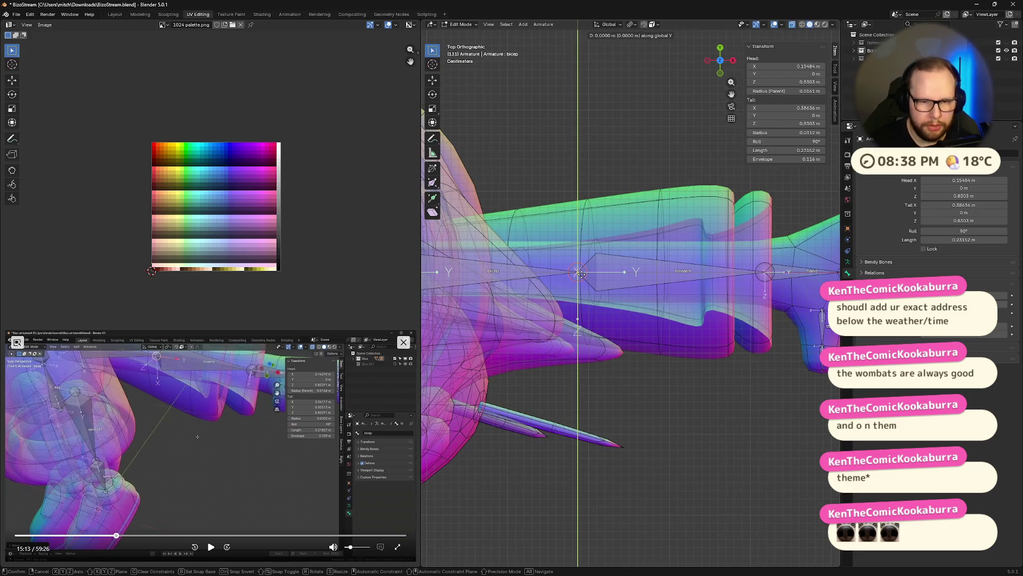
click(578, 273)
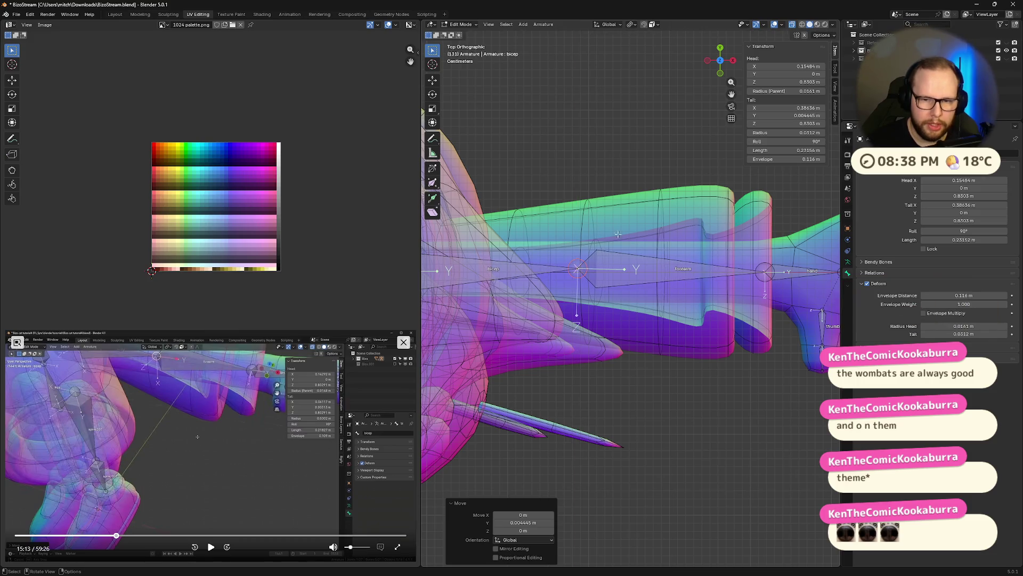
mouse_move(760, 315)
middle_down()
mouse_move(673, 304)
mouse_move(733, 324)
middle_up()
scroll(703, 305, down, 4)
scroll(674, 303, down, 2)
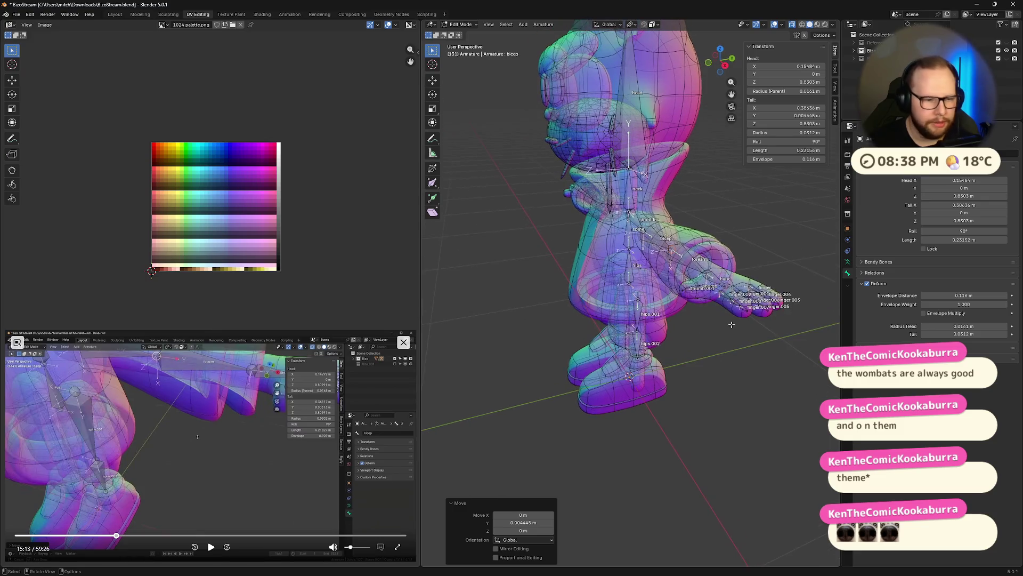
- Follow the reference video and frame the torso and lower leg bones from the side
click(210, 548)
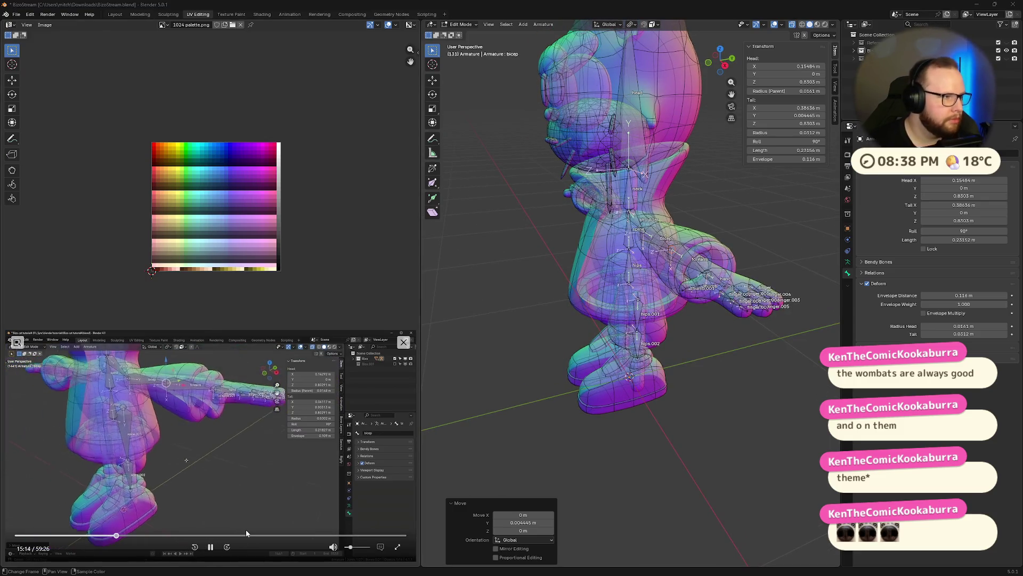
click(213, 546)
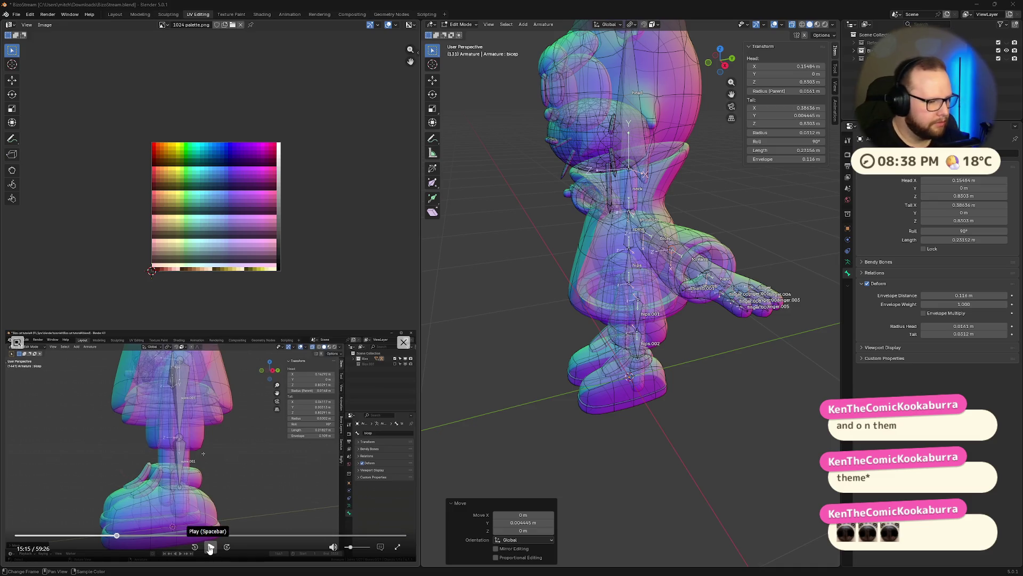
click(211, 547)
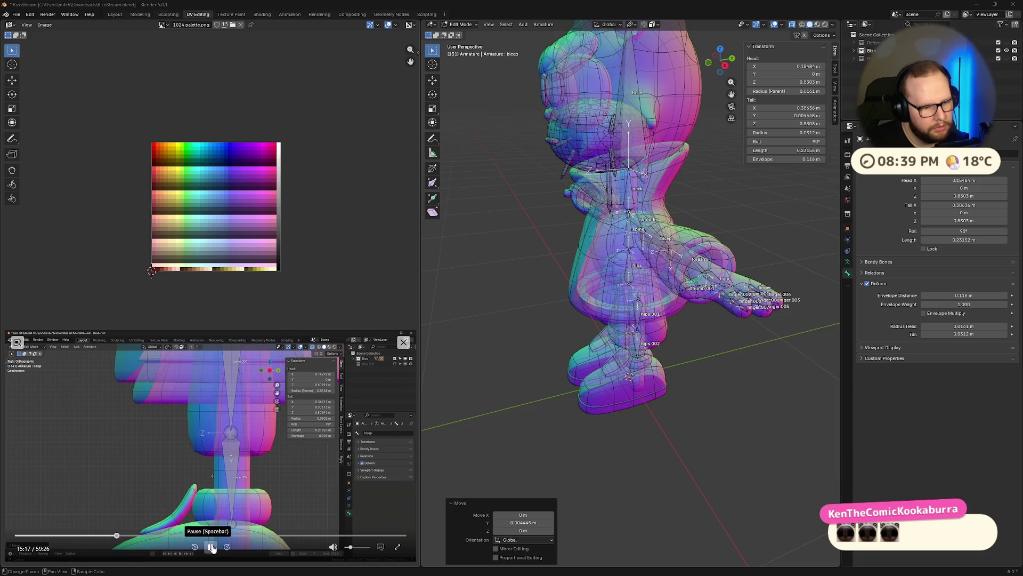
click(212, 548)
click(723, 68)
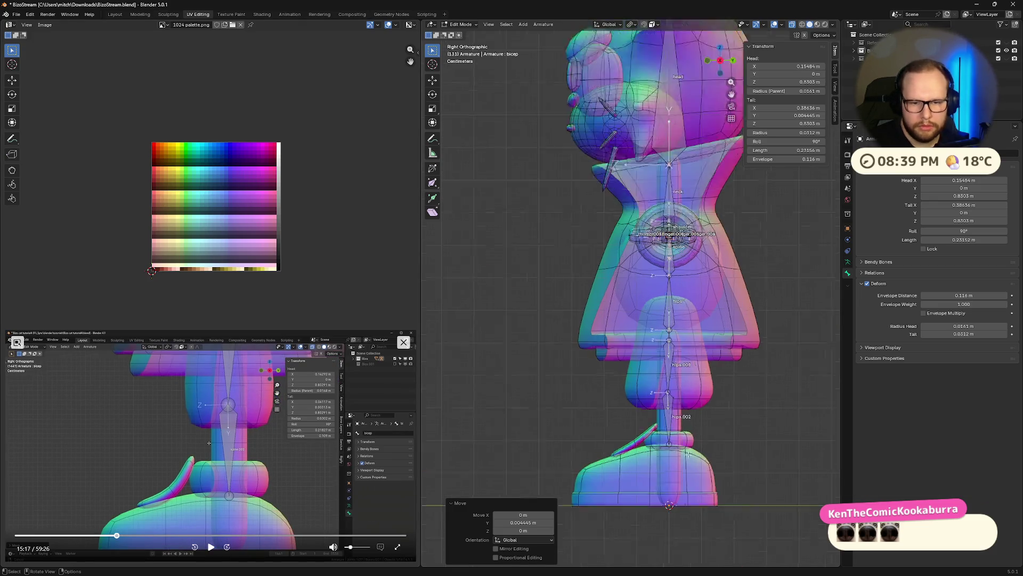
scroll(707, 502, up, 5)
shift+middle_drag(707, 501, 629, 309)
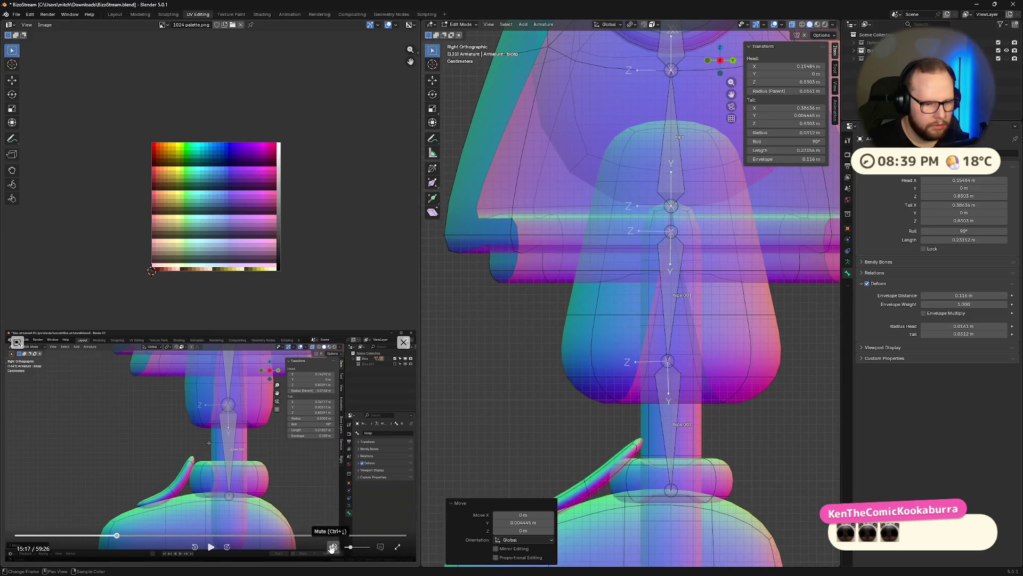
click(210, 547)
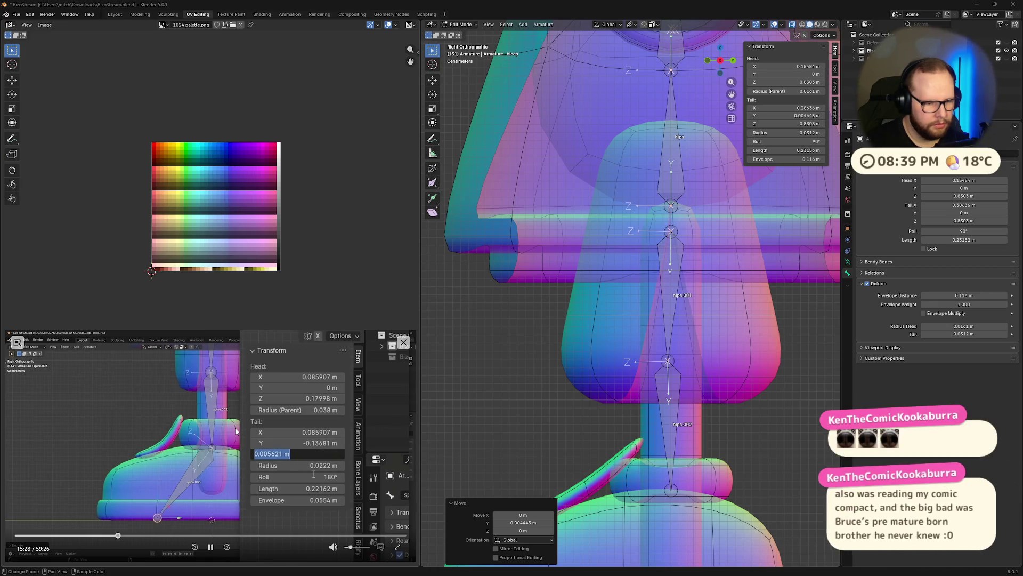
click(210, 548)
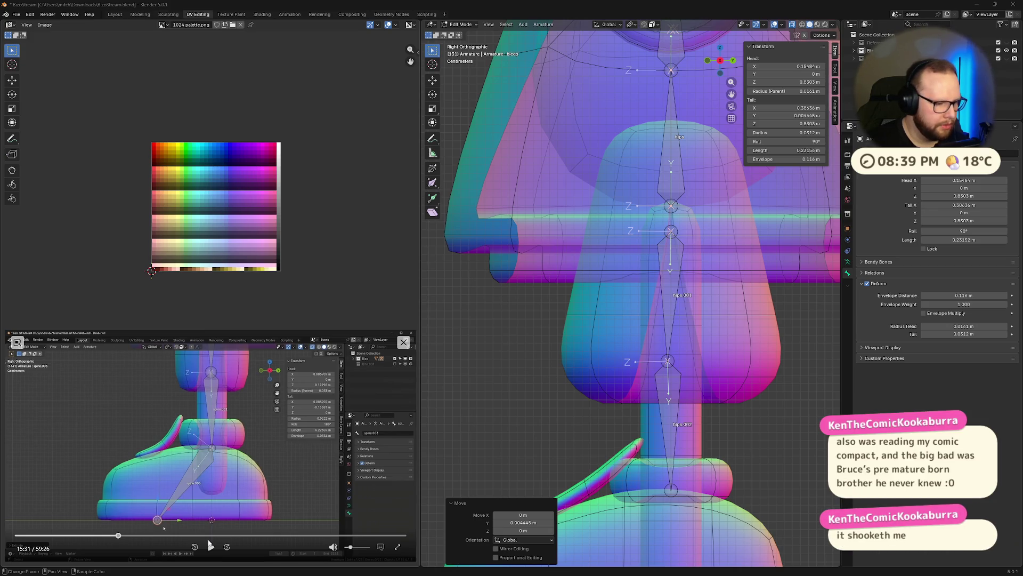
shift+middle_drag(734, 502, 732, 309)
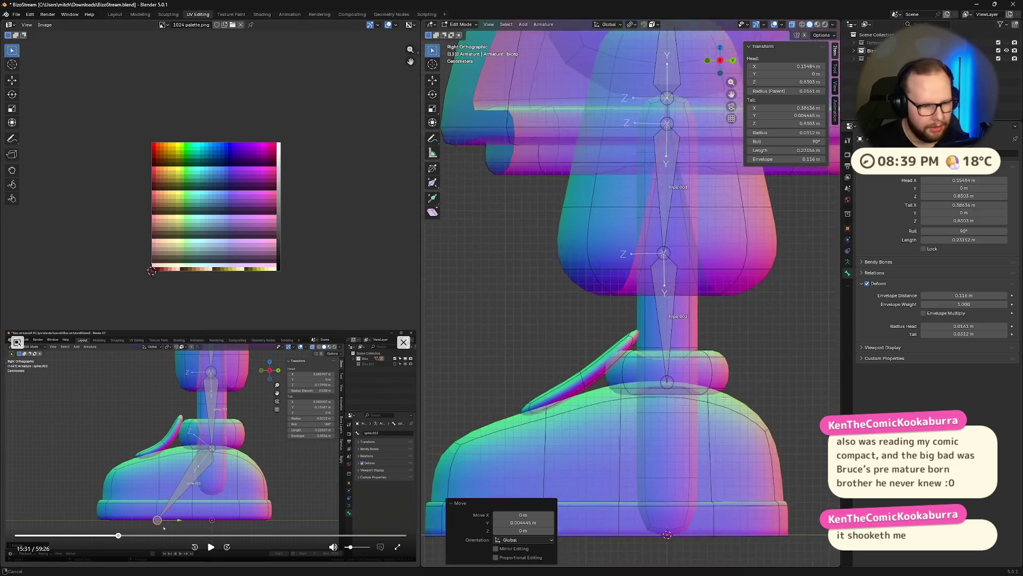
- Adjust the lower leg bone hips.002 vertically along Z
click(681, 294)
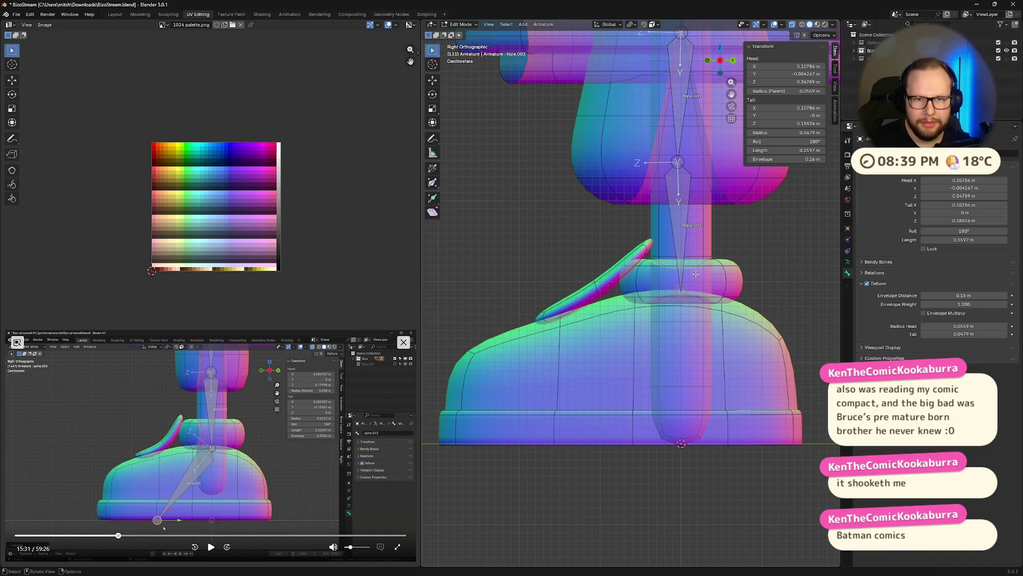
key(g)
key(z)
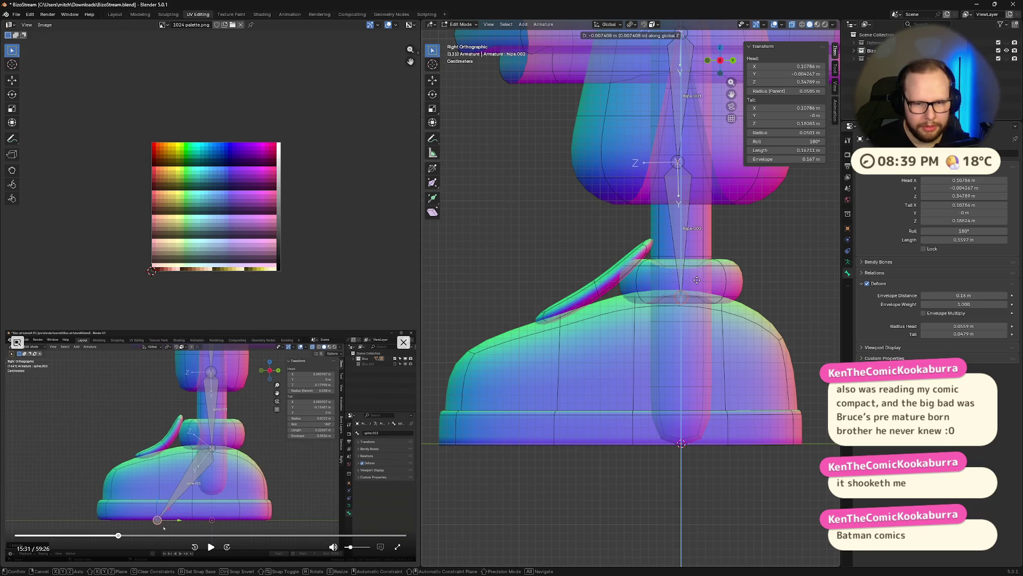
click(697, 280)
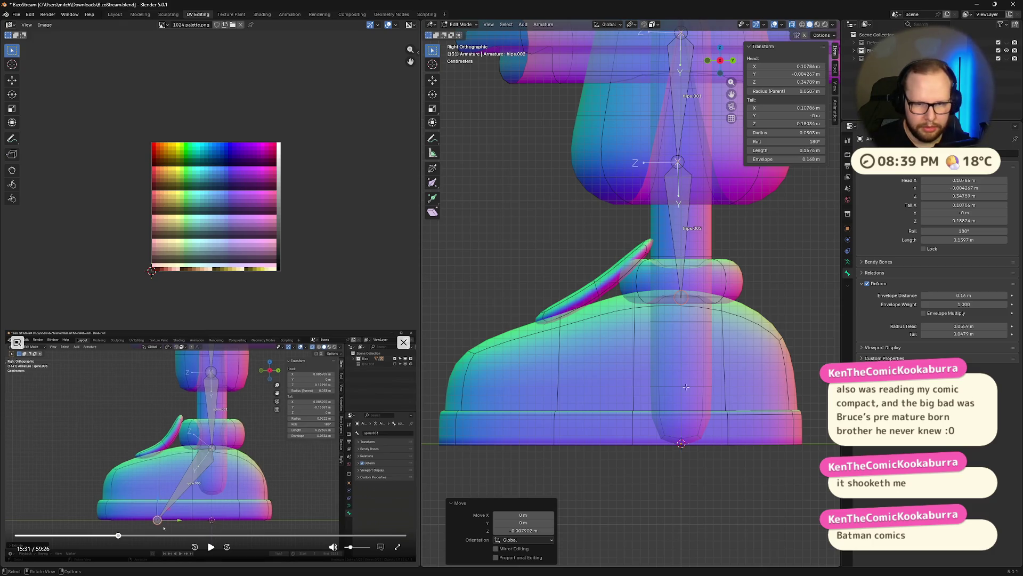
scroll(686, 387, up, 1)
scroll(692, 396, up, 1)
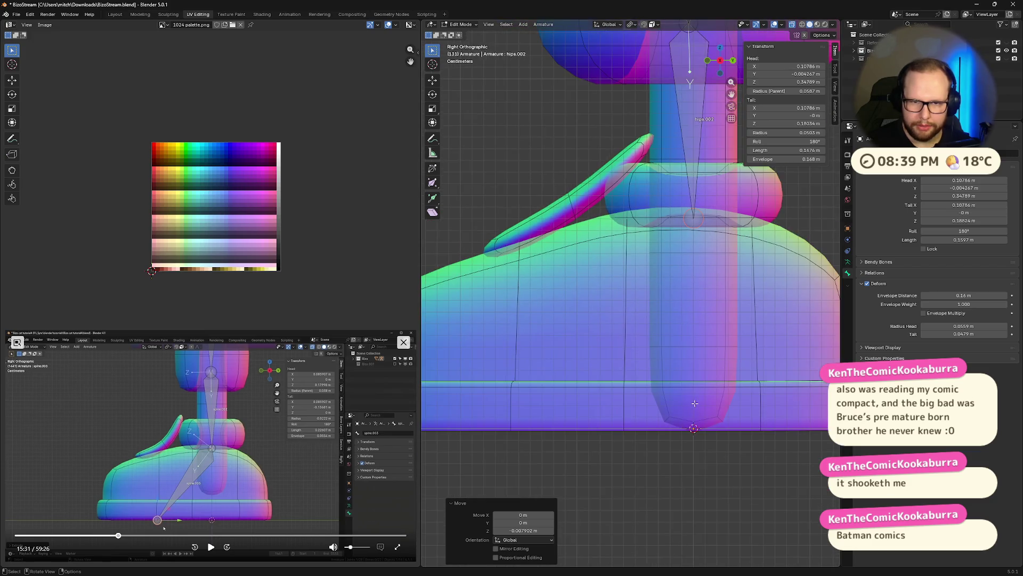
scroll(682, 357, down, 2)
- Inspect hips.002 through the see-through body, expand the character collection and return to Object Mode
key(alt+z)
mouse_move(687, 405)
middle_down()
mouse_move(698, 346)
mouse_move(704, 406)
middle_up()
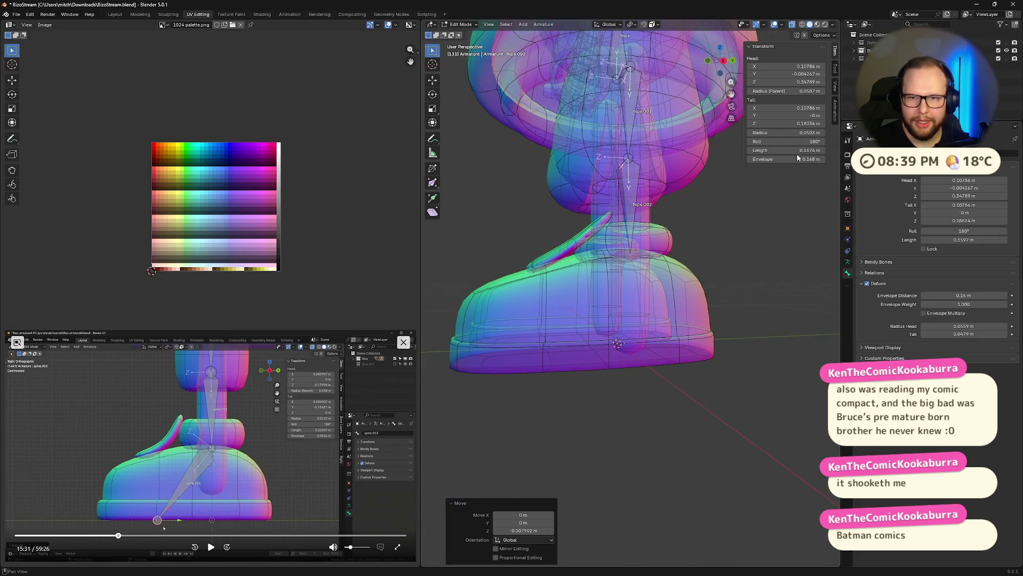
click(855, 51)
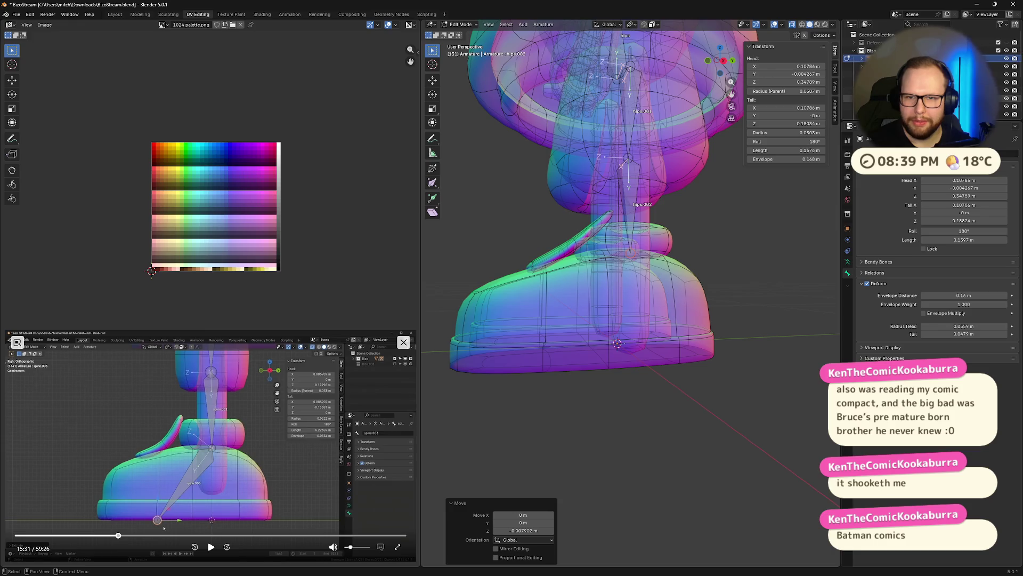
scroll(863, 56, down, 2)
scroll(863, 56, down, 2)
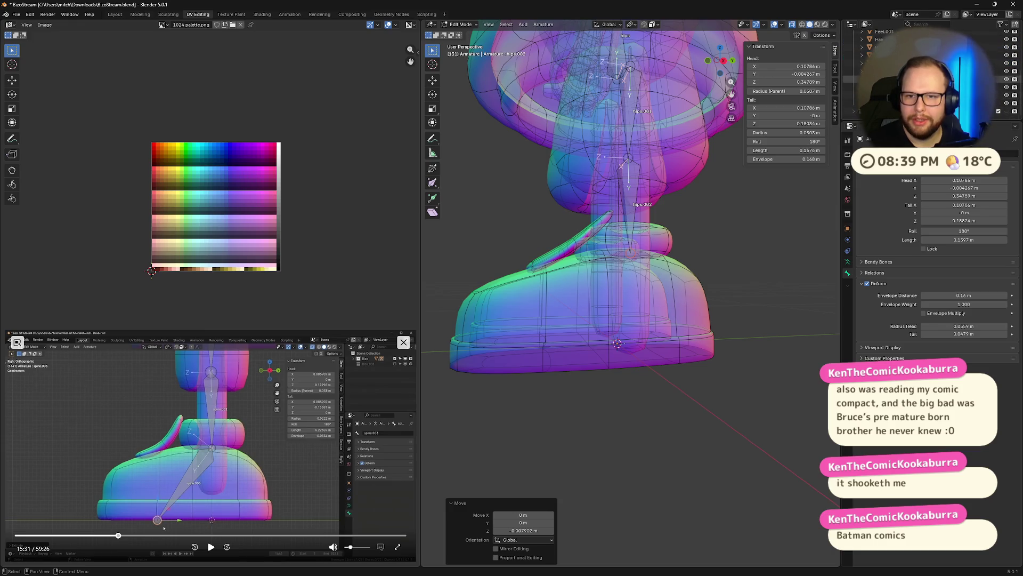
click(864, 71)
key(Tab)
key(Tab)
key(Tab)
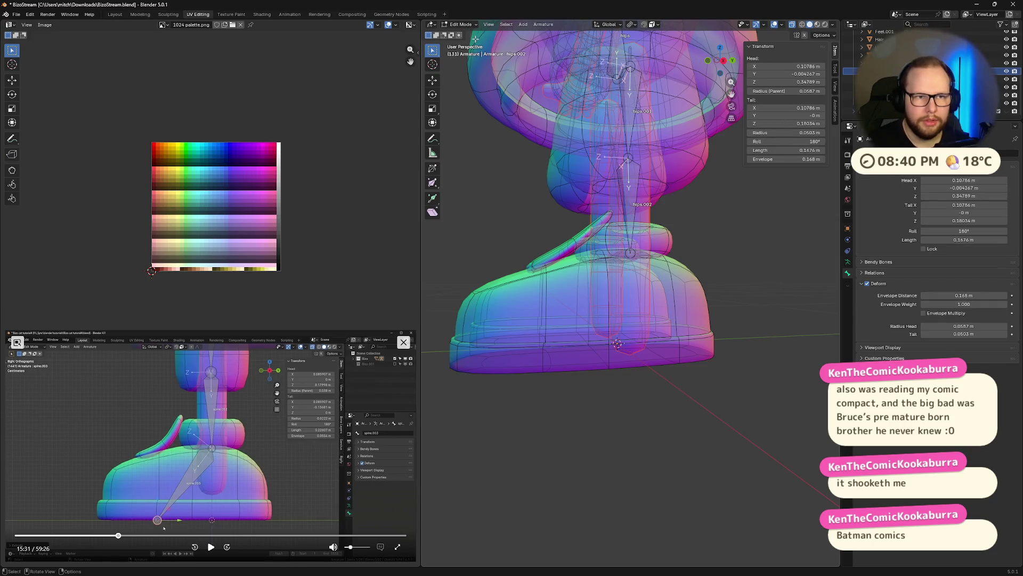
middle_drag(647, 333, 649, 337)
key(Tab)
- Hide everything except the character's two leg meshes
mouse_move(664, 297)
middle_down()
mouse_move(696, 303)
mouse_move(636, 281)
mouse_move(694, 278)
mouse_move(649, 260)
mouse_move(733, 306)
middle_up()
key(h)
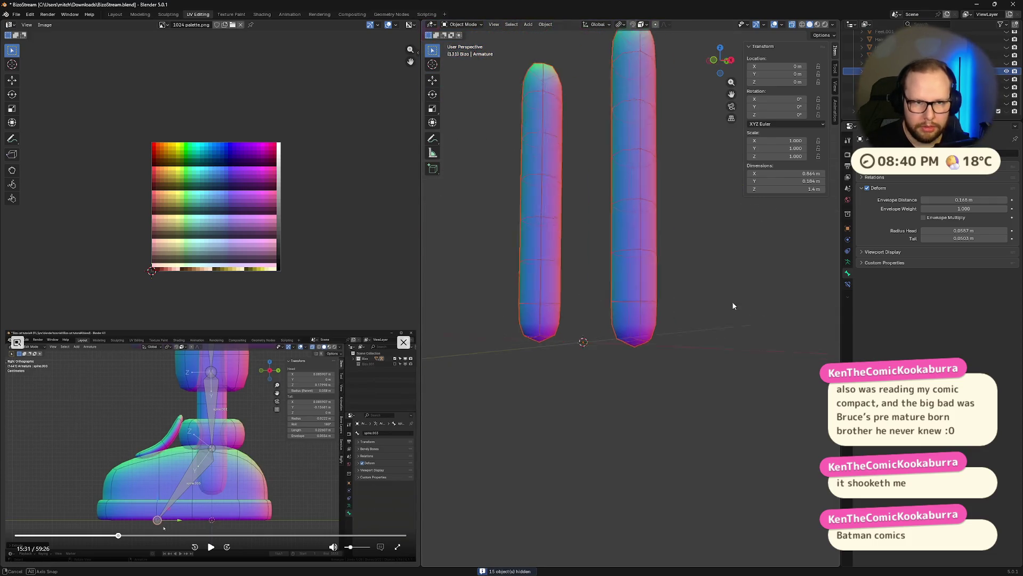
scroll(733, 306, up, 2)
- Delete the rounded bottom vertices of the right leg mesh
click(598, 307)
key(Tab)
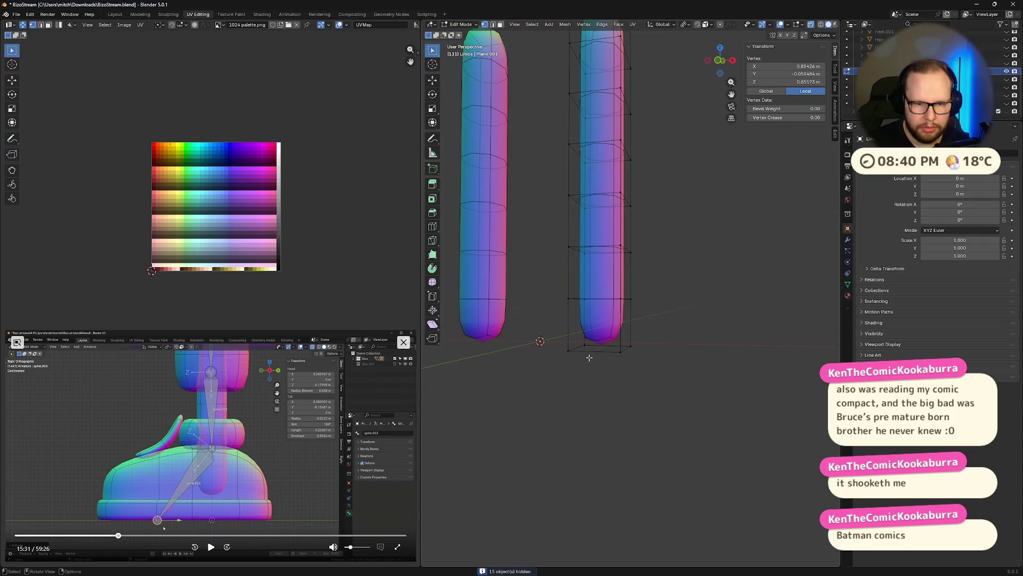
scroll(576, 275, down, 3)
scroll(582, 274, up, 1)
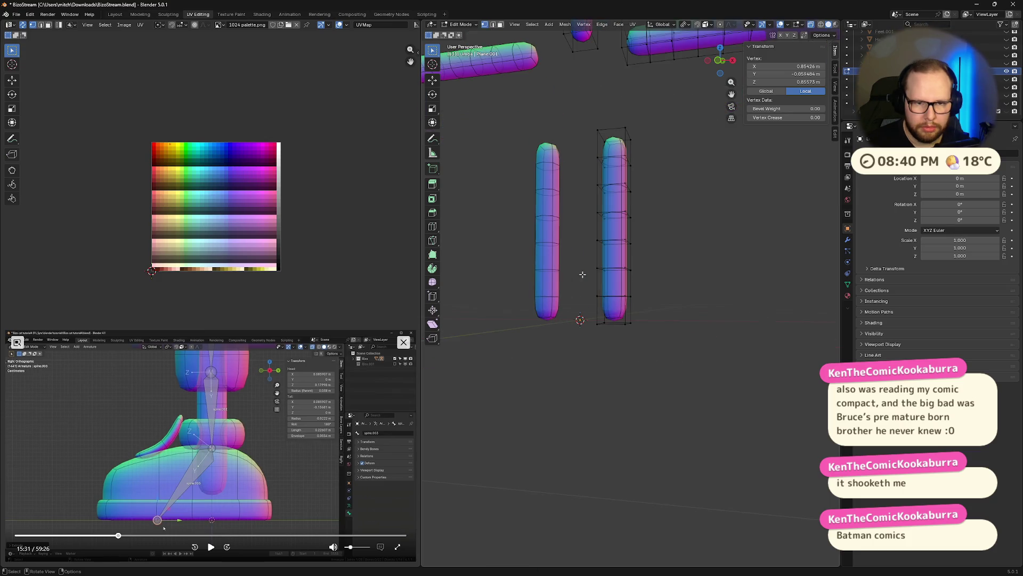
drag(580, 309, 680, 344)
key(x)
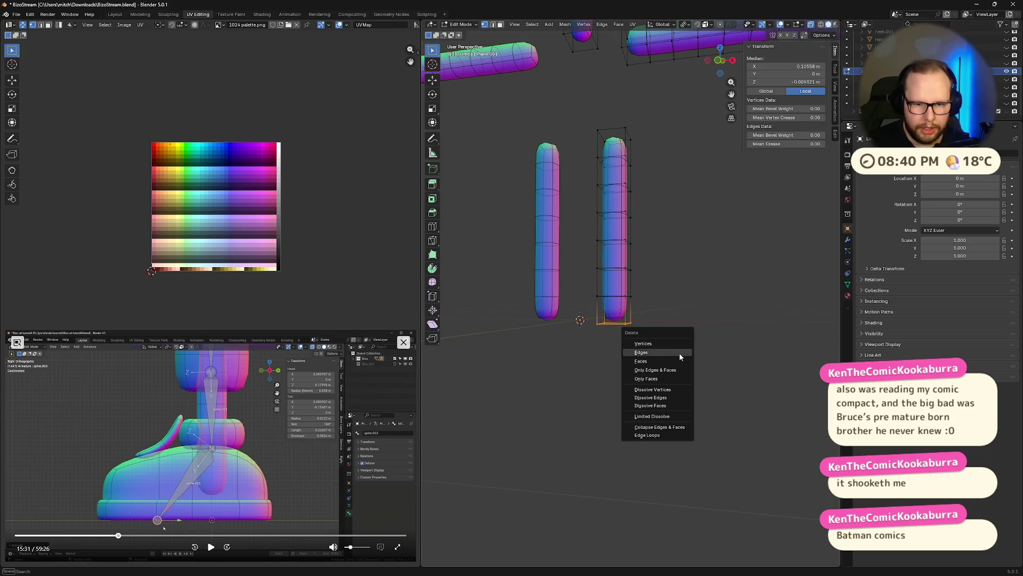
click(668, 342)
- Dissolve the leg's bottom edge loop to close its end and return to Object Mode
middle_drag(686, 326, 680, 320)
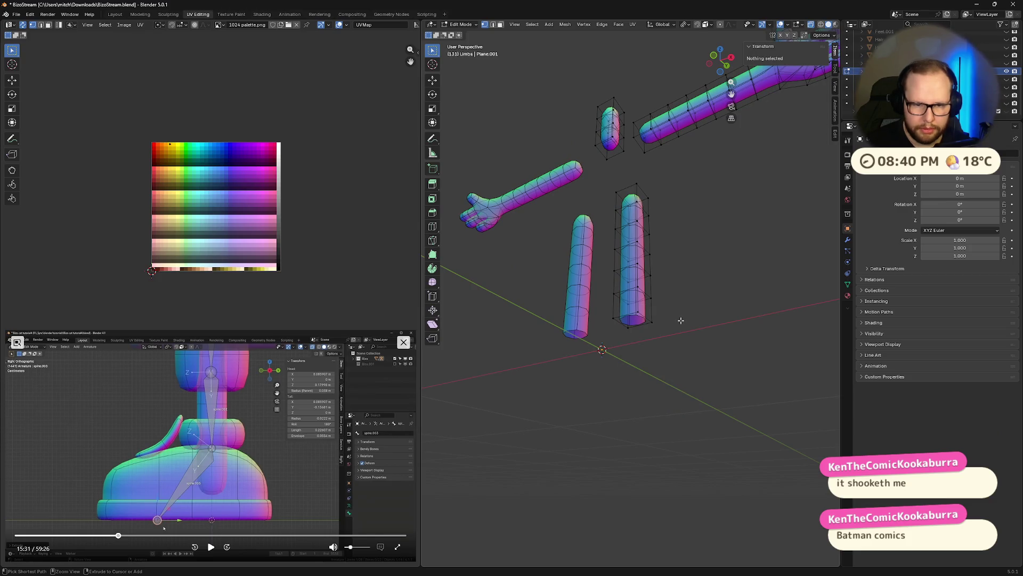
alt+click(680, 320)
key(g)
right_click(680, 320)
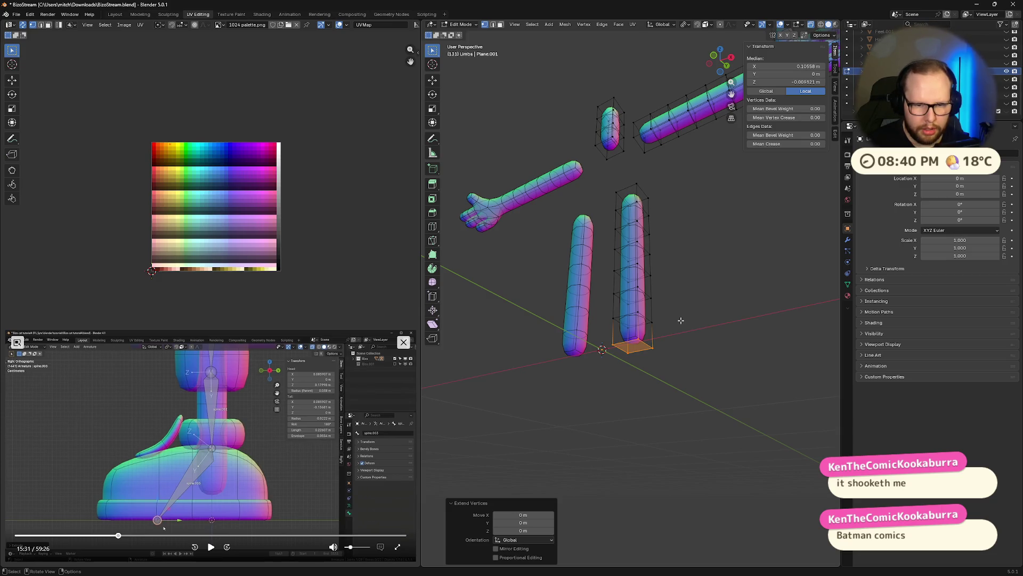
key(ctrl+z)
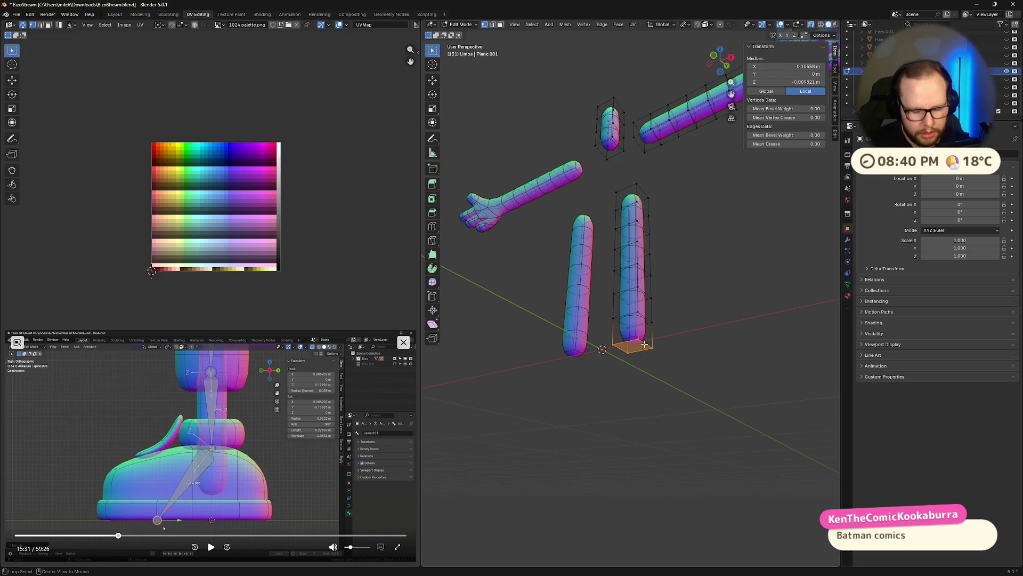
key(ctrl+x)
mouse_move(644, 344)
middle_down()
mouse_move(721, 353)
mouse_move(709, 337)
mouse_move(671, 348)
middle_up()
key(Tab)
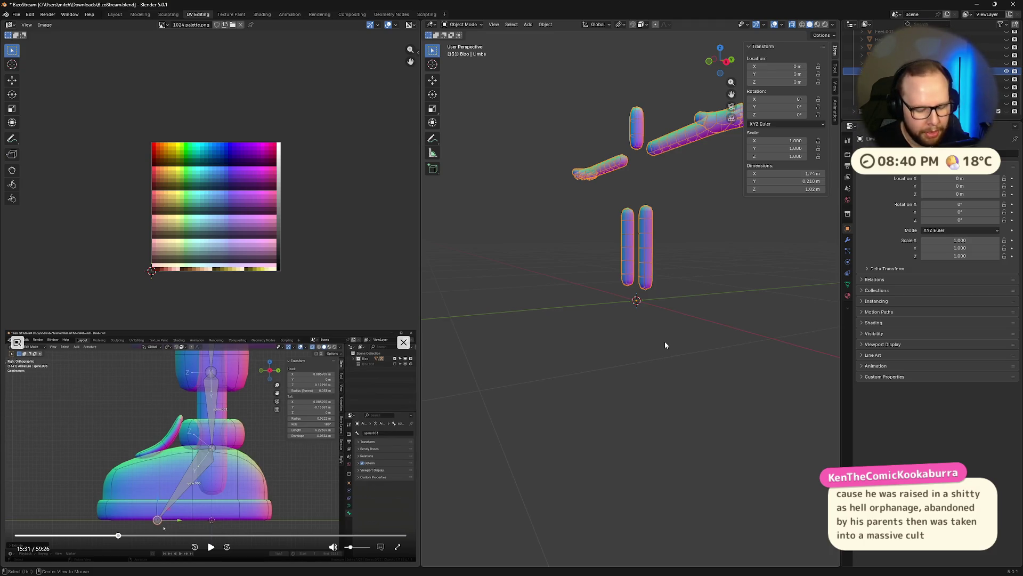
- Unhide all character meshes and check the leg mesh see-through from the right view
key(alt+h)
scroll(735, 324, up, 3)
middle_drag(755, 318, 787, 120)
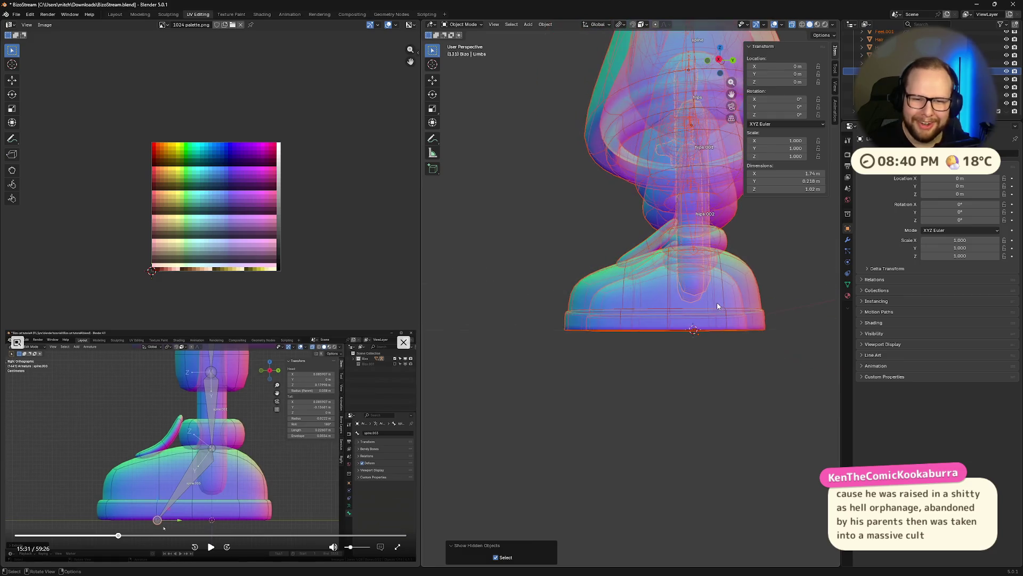
click(717, 71)
scroll(712, 274, up, 3)
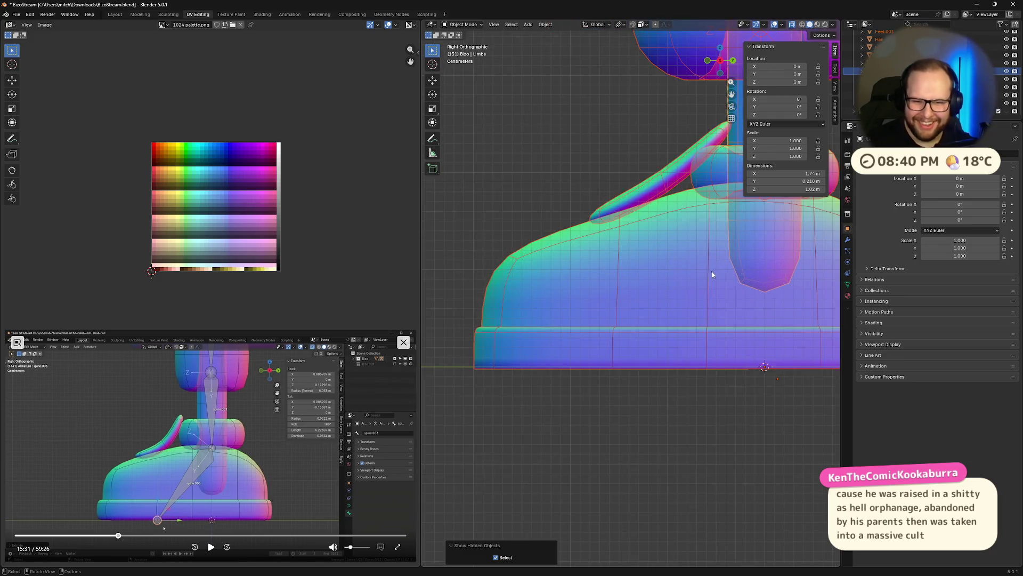
scroll(601, 324, down, 1)
key(Tab)
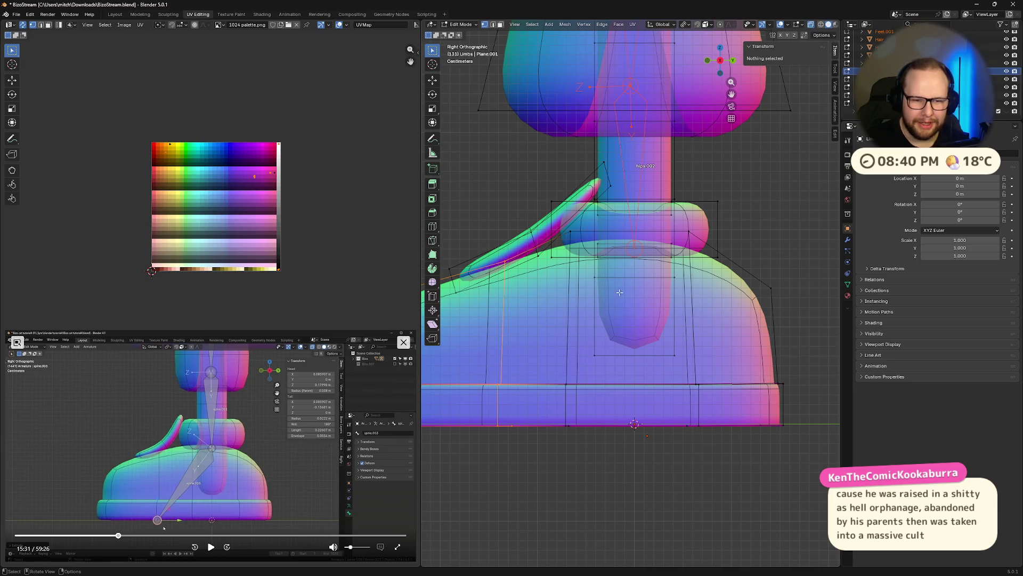
scroll(615, 317, down, 2)
key(alt+z)
click(854, 50)
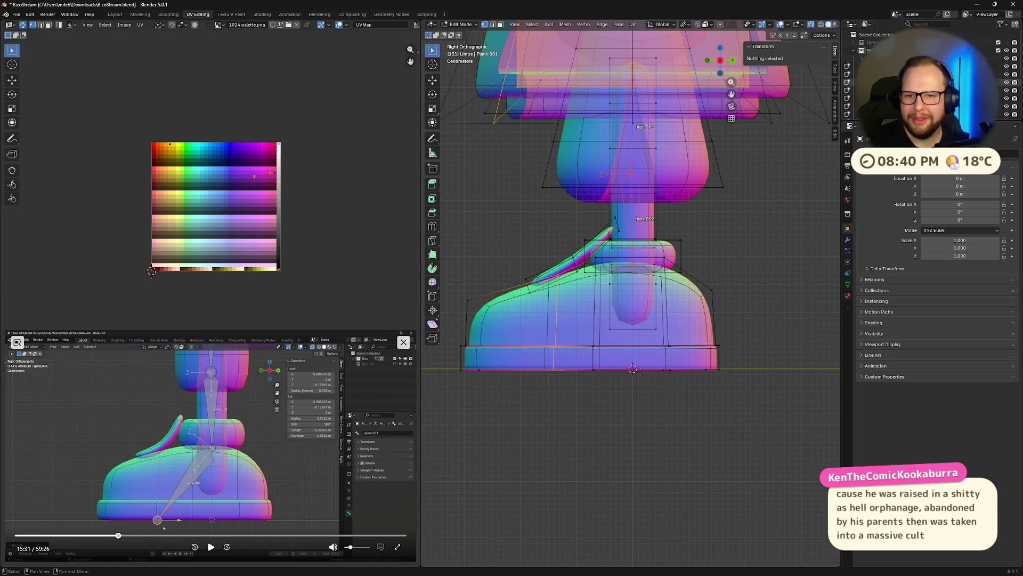
key(alt+z)
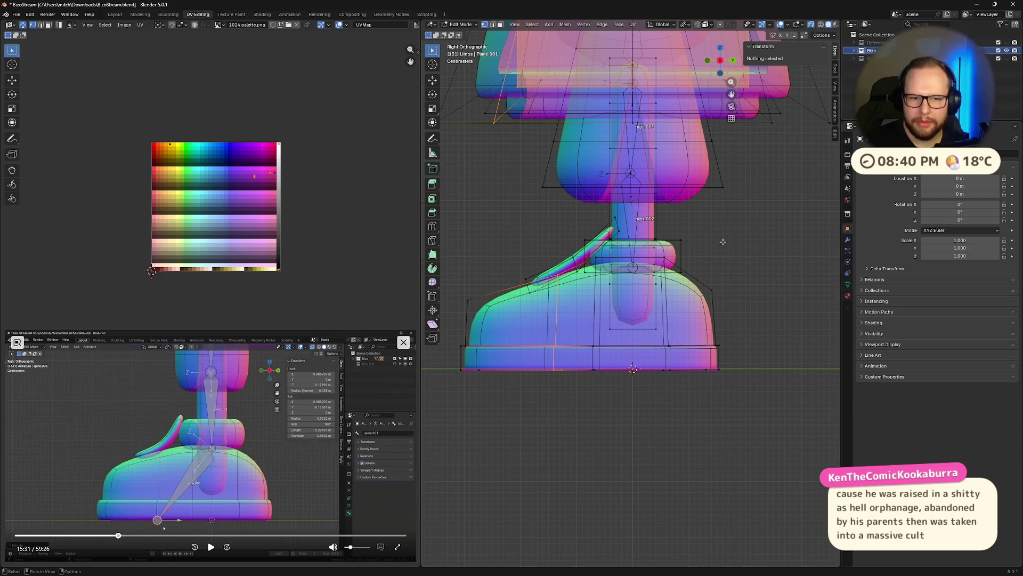
scroll(722, 245, down, 2)
key(Tab)
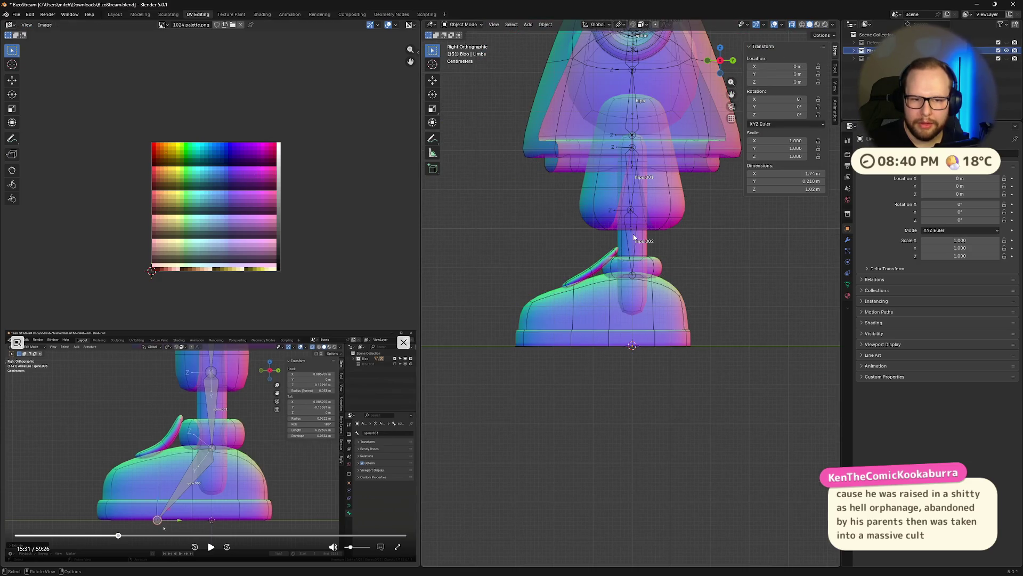
- Check the Plane.001 mesh, then make the Armature the active object
click(605, 92)
key(Tab)
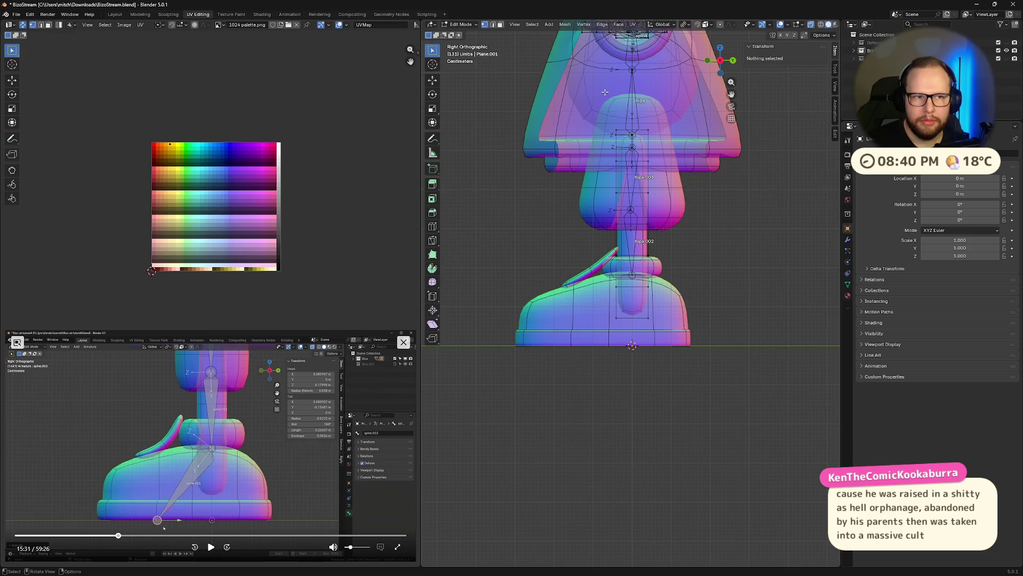
key(Tab)
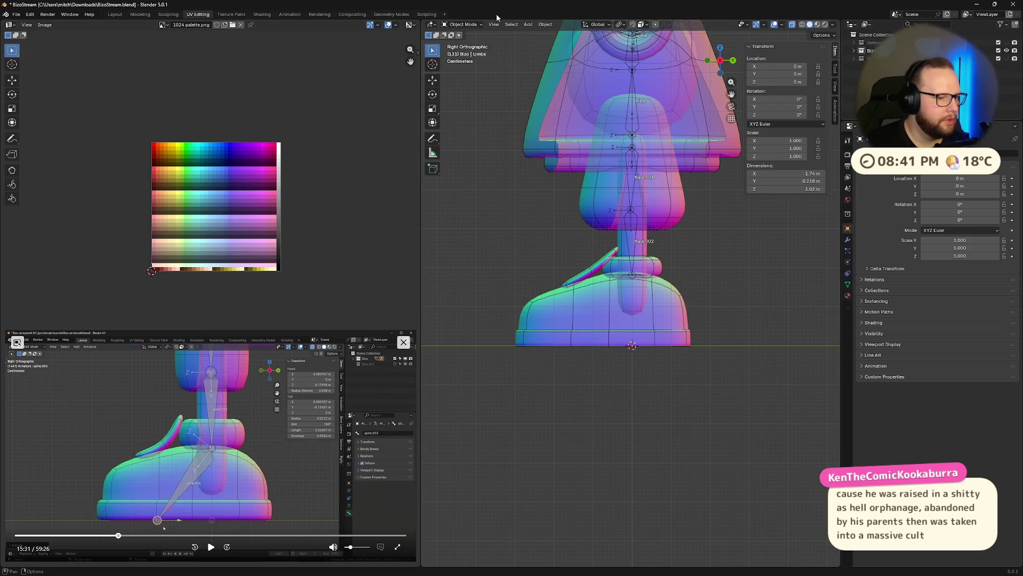
click(850, 53)
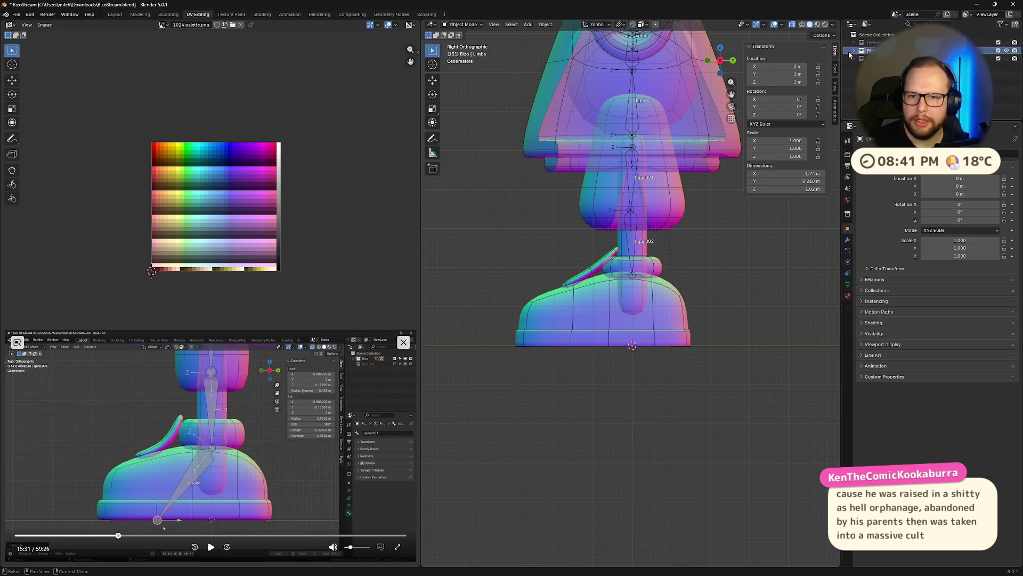
click(872, 59)
scroll(660, 269, up, 3)
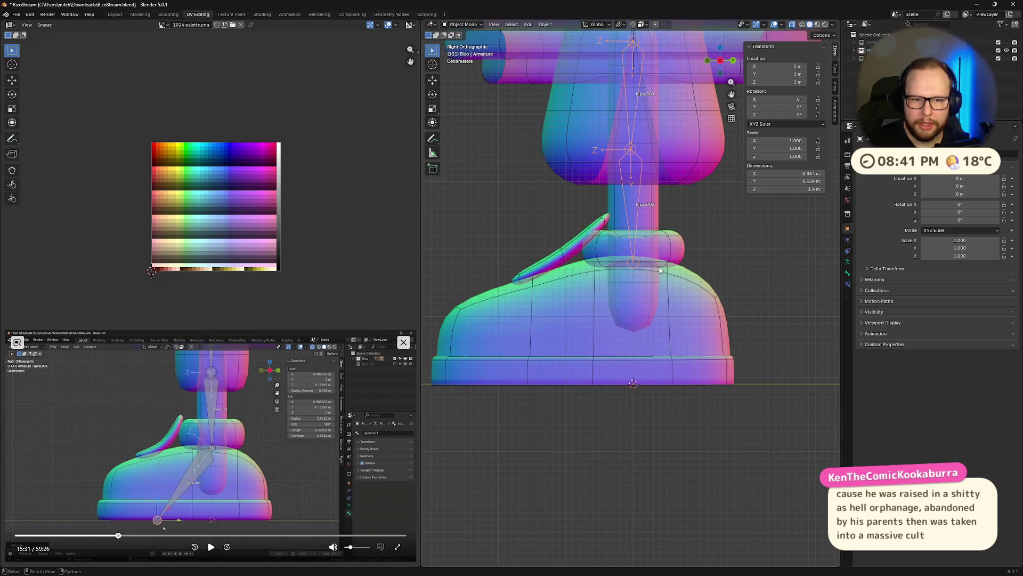
- Inspect the bones through the body in wireframe, then edit the armature from the right view
middle_drag(598, 270, 679, 242)
key(shift+z)
key(shift+z)
middle_drag(679, 243, 605, 235)
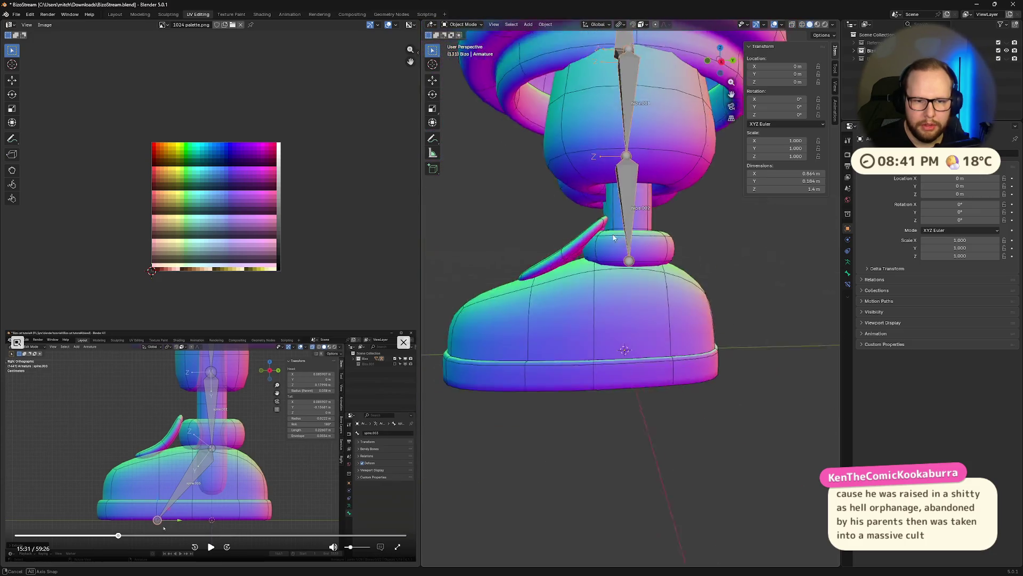
scroll(606, 235, down, 2)
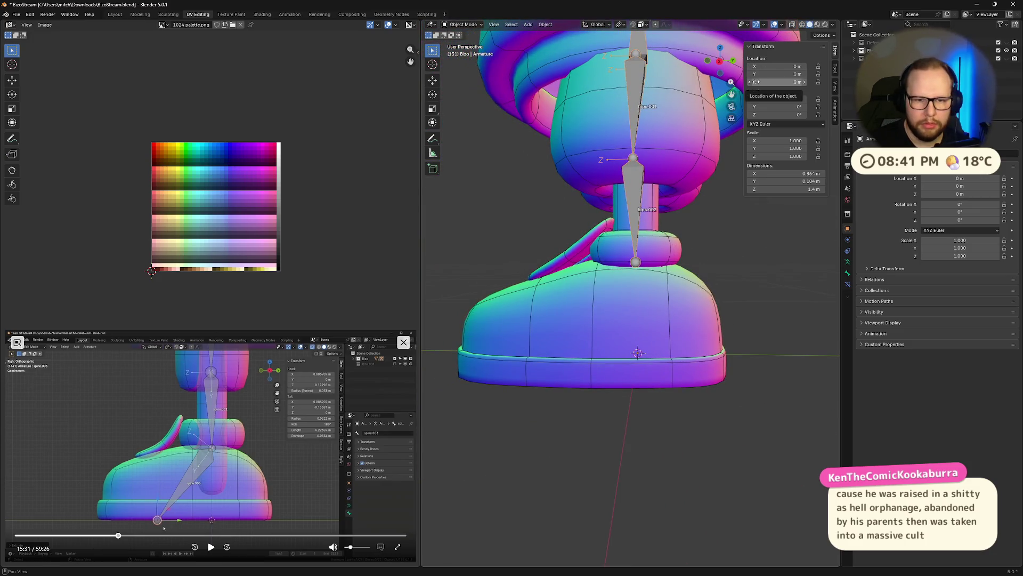
key(alt+z)
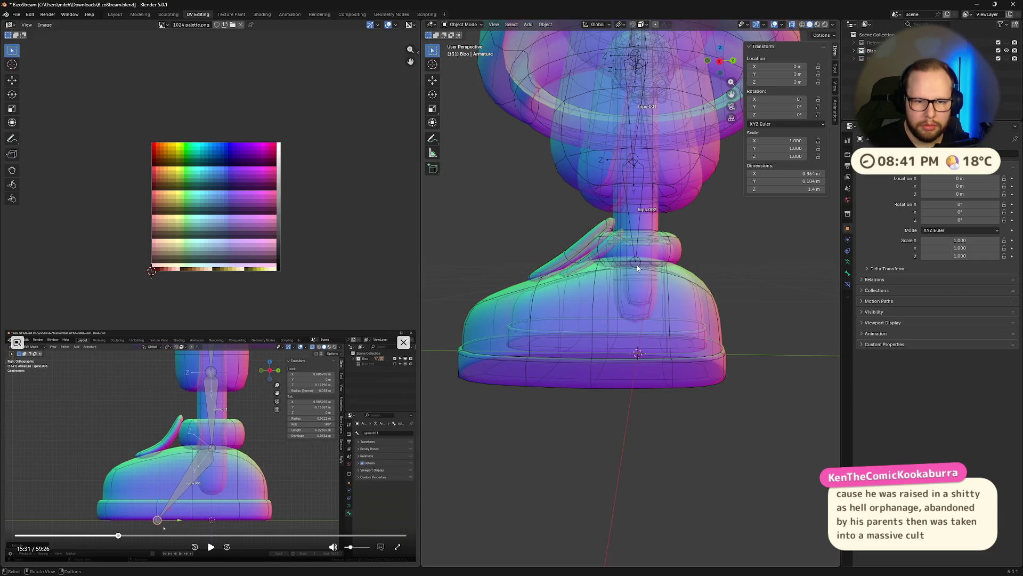
middle_drag(637, 268, 686, 242)
key(alt+z)
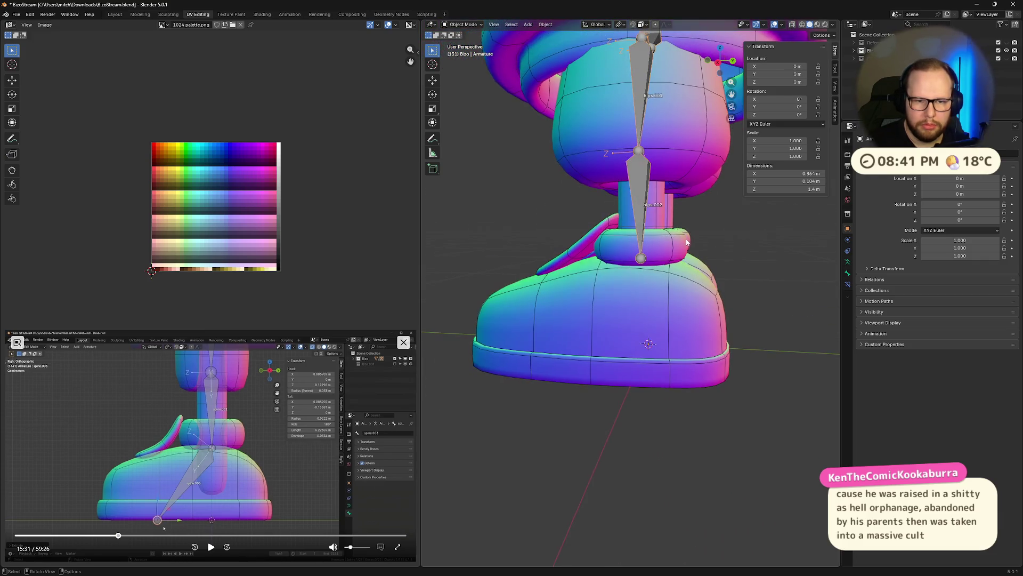
click(721, 61)
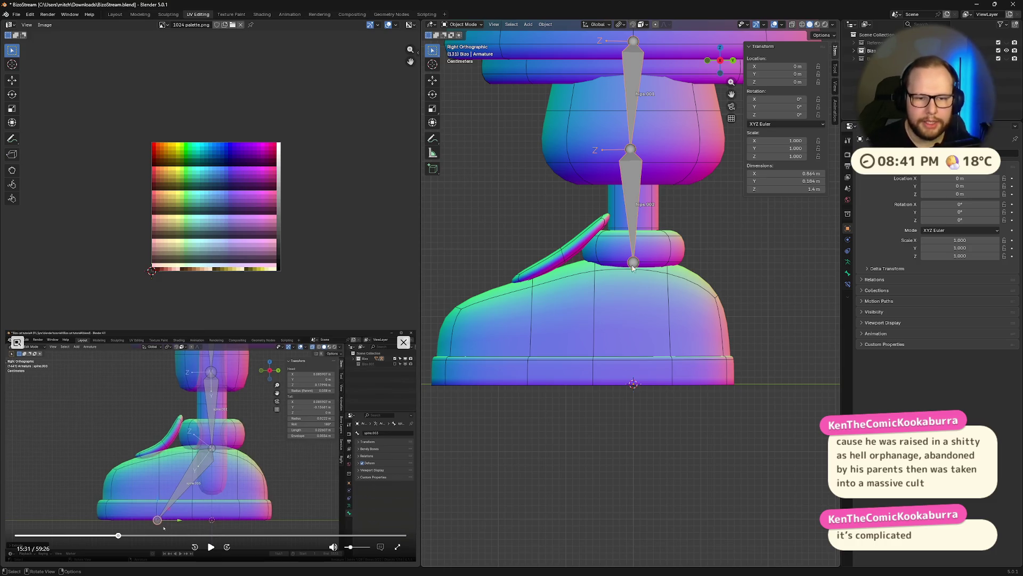
scroll(636, 279, up, 1)
key(Tab)
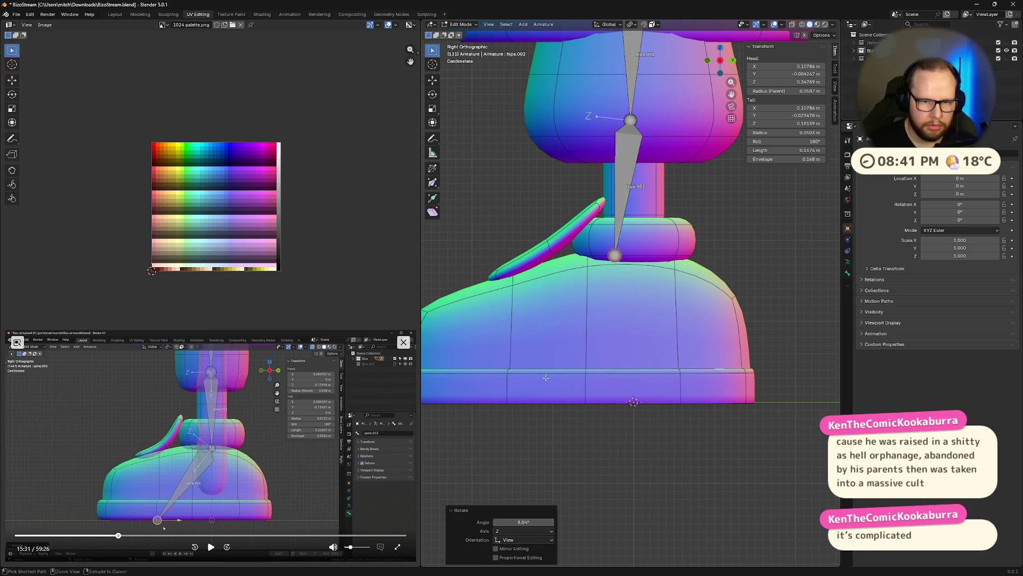
- Extrude a new lower leg bone and set its tail height to 0
key(e)
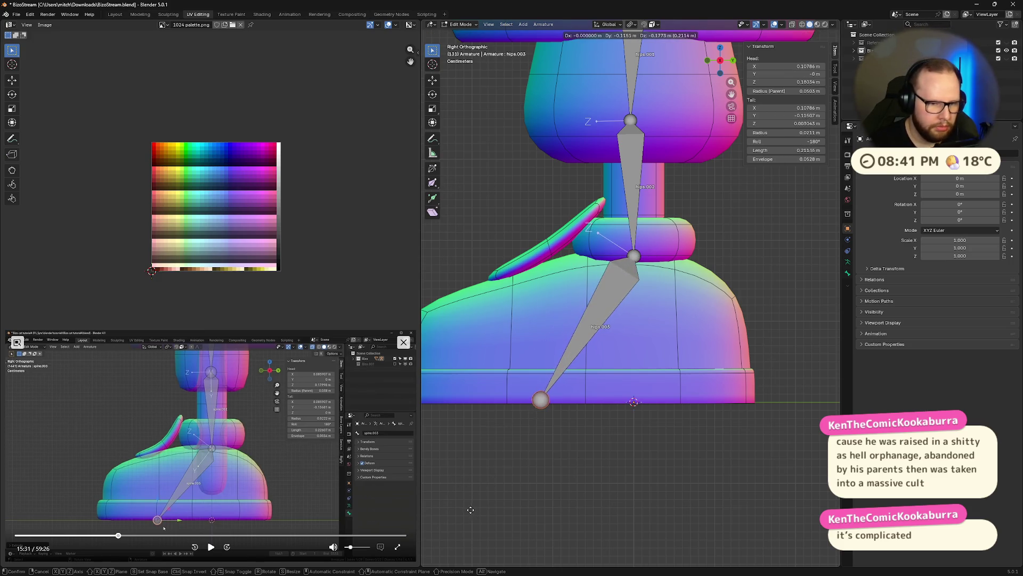
click(560, 386)
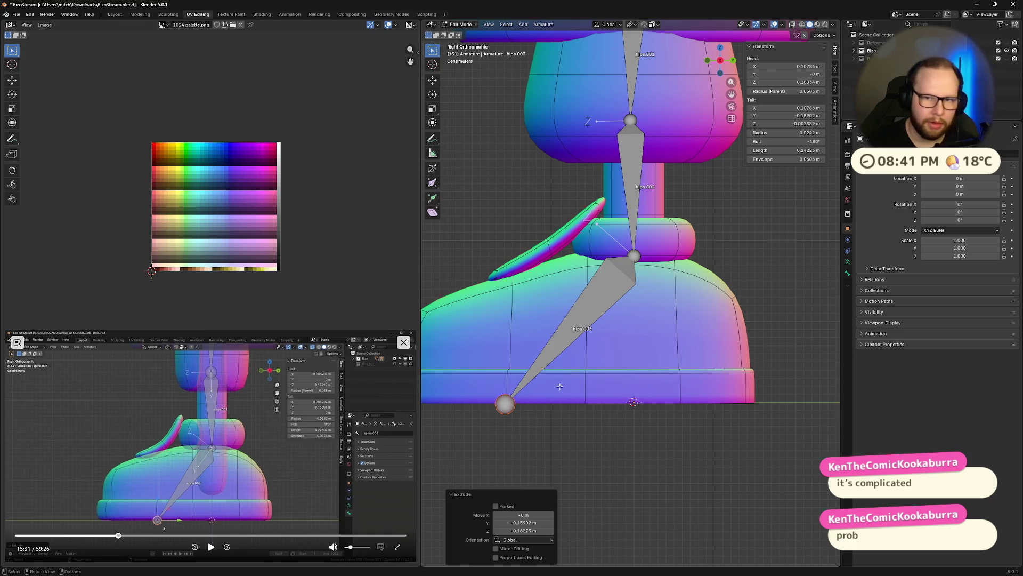
click(787, 123)
text(0)
key(Return)
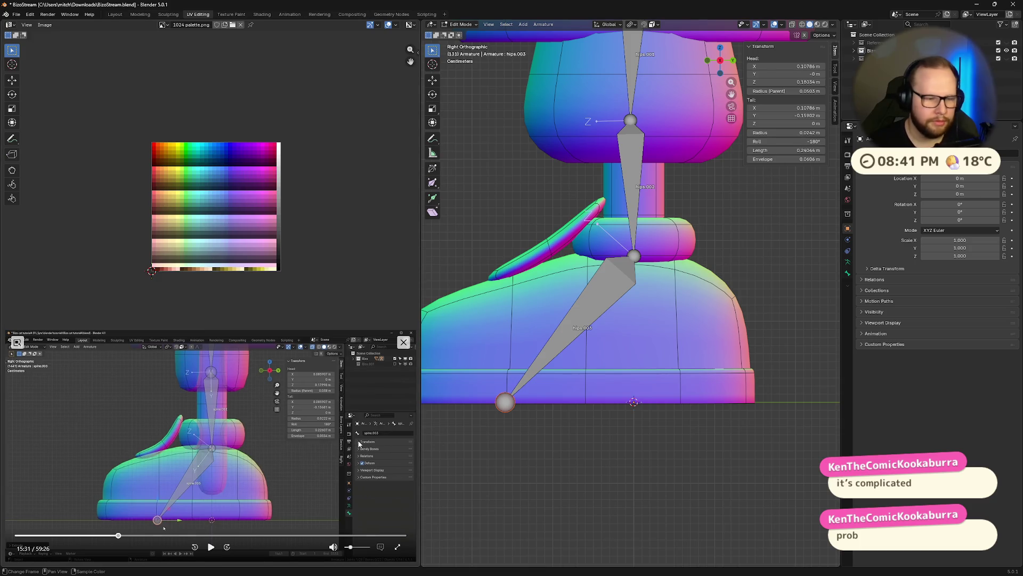
- Level the bone's end at ground height along Z and shift it along Y to the ankle
click(210, 546)
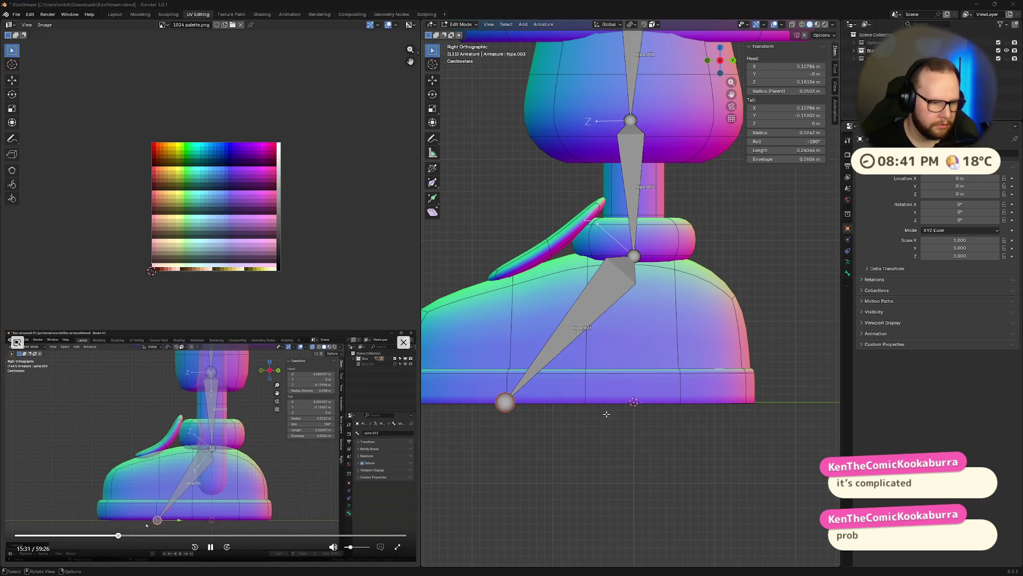
shift+middle_drag(606, 413, 660, 393)
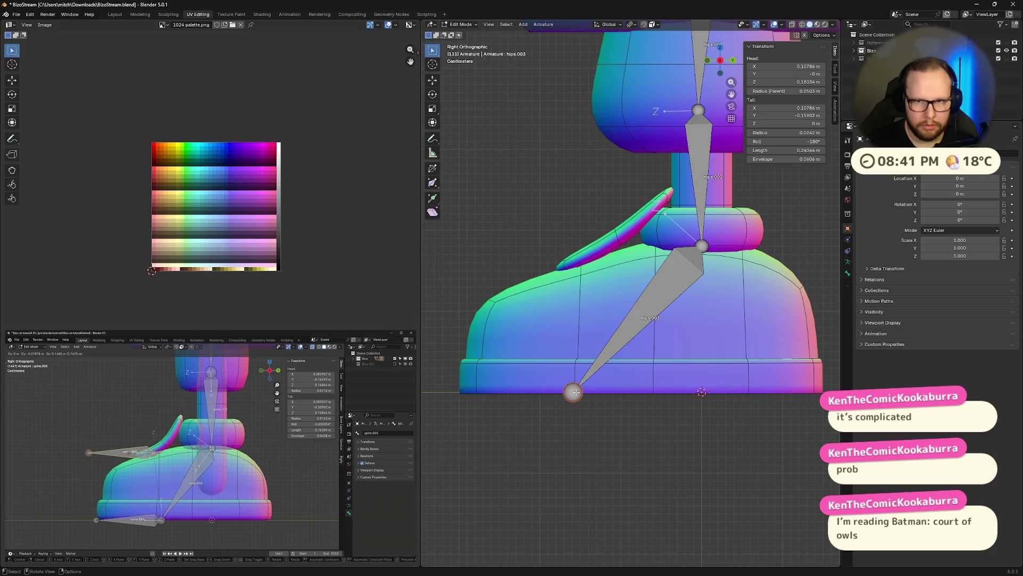
click(209, 549)
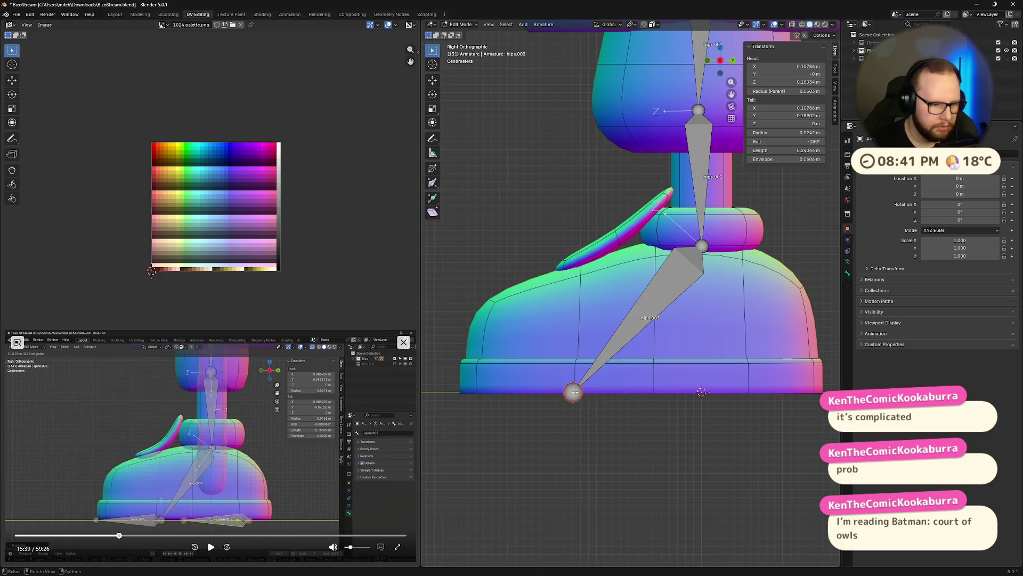
key(g)
key(z)
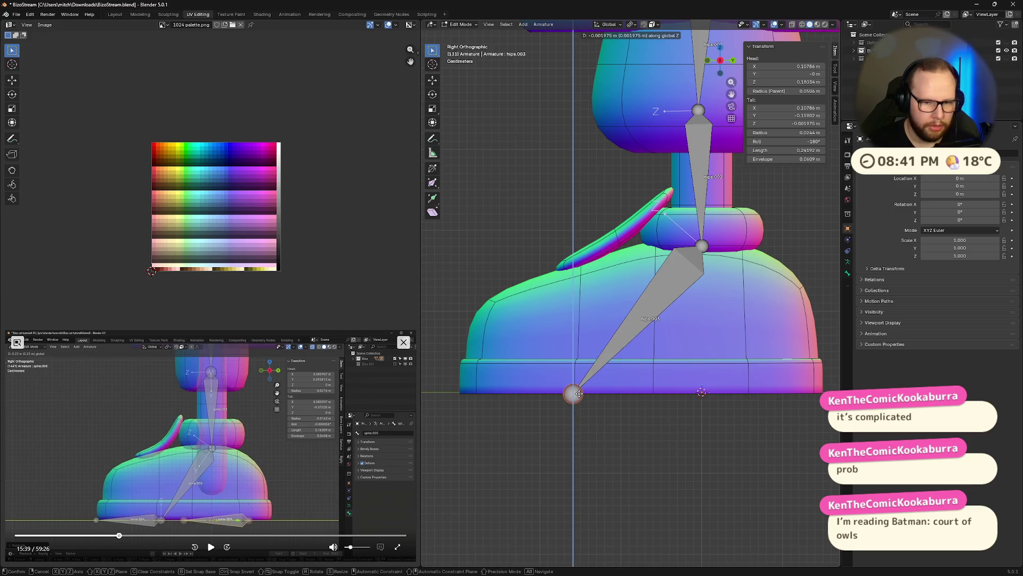
key(0)
key(Return)
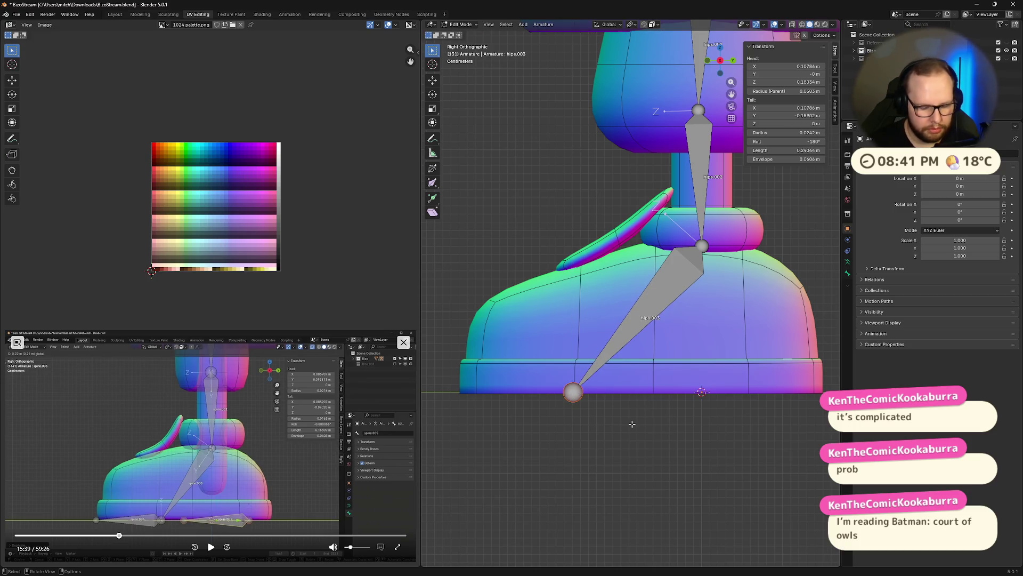
key(g)
key(y)
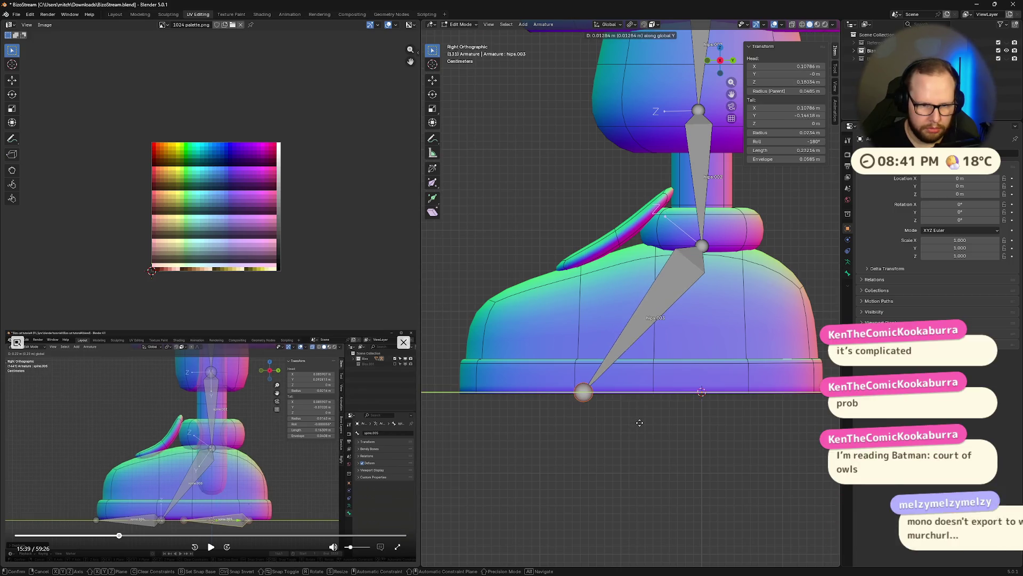
key(Return)
- Extrude the foot bone hips.004 about 0.15 m forward along Y from the ankle
key(alt+z)
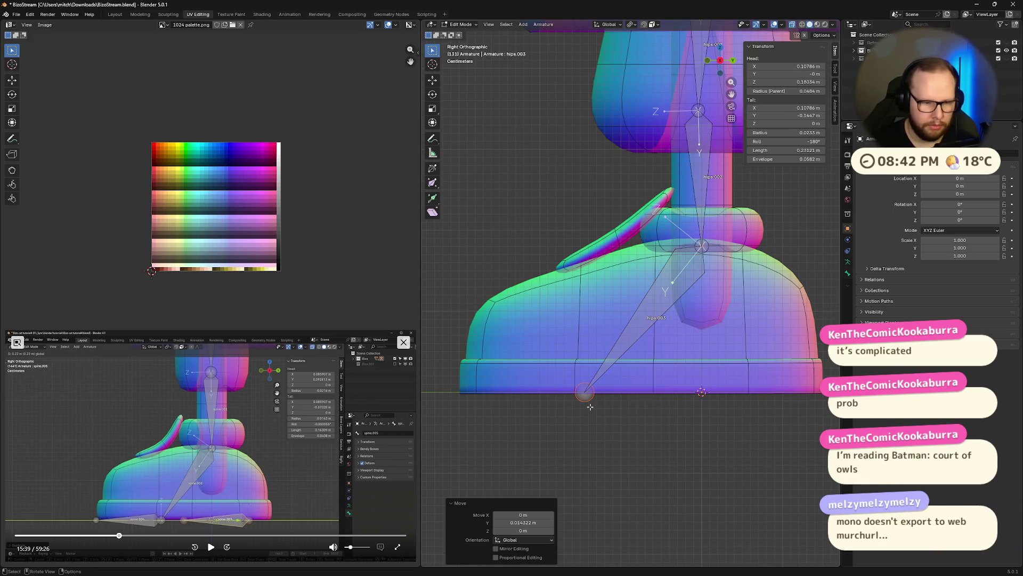
key(e)
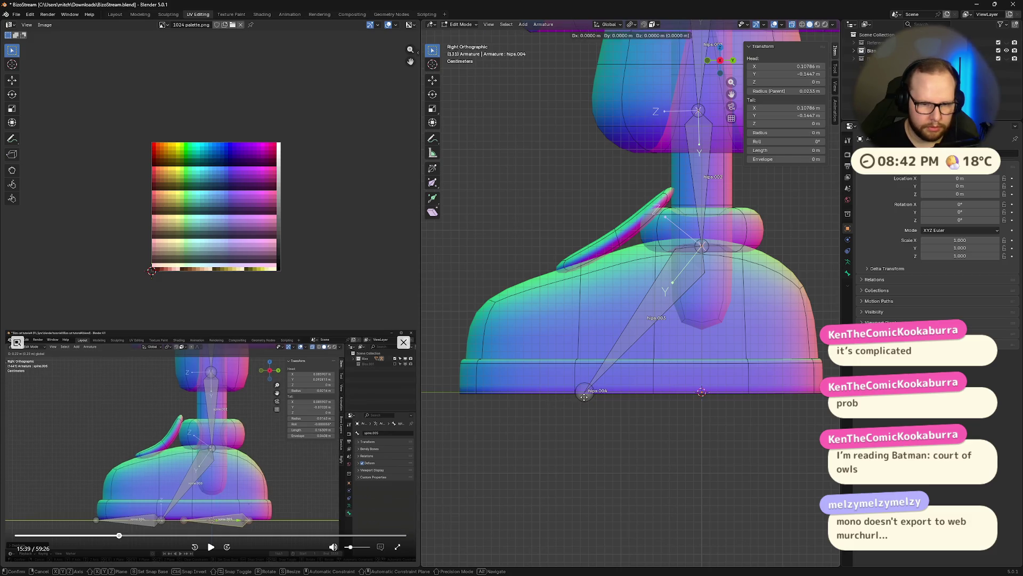
key(y)
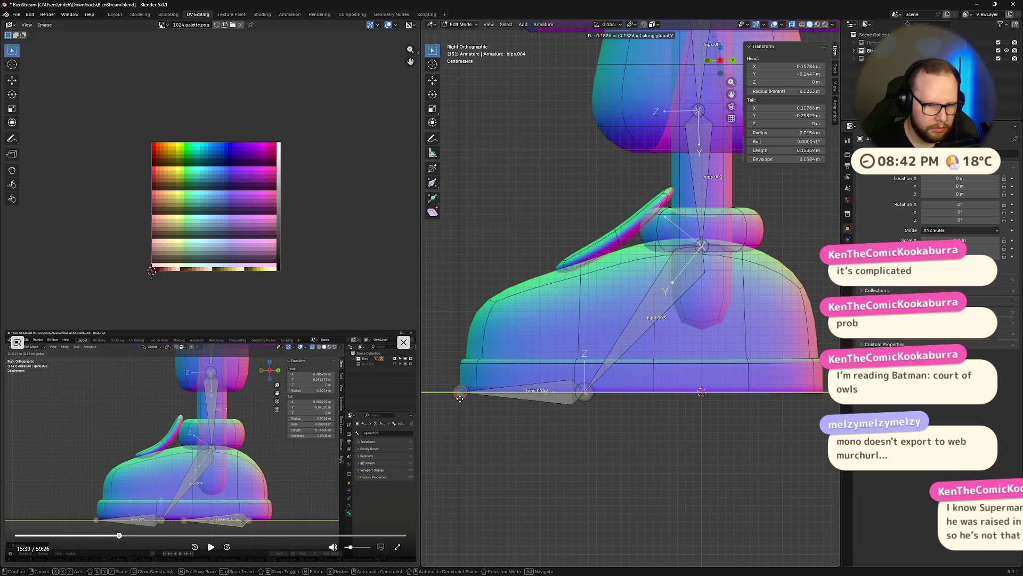
click(459, 393)
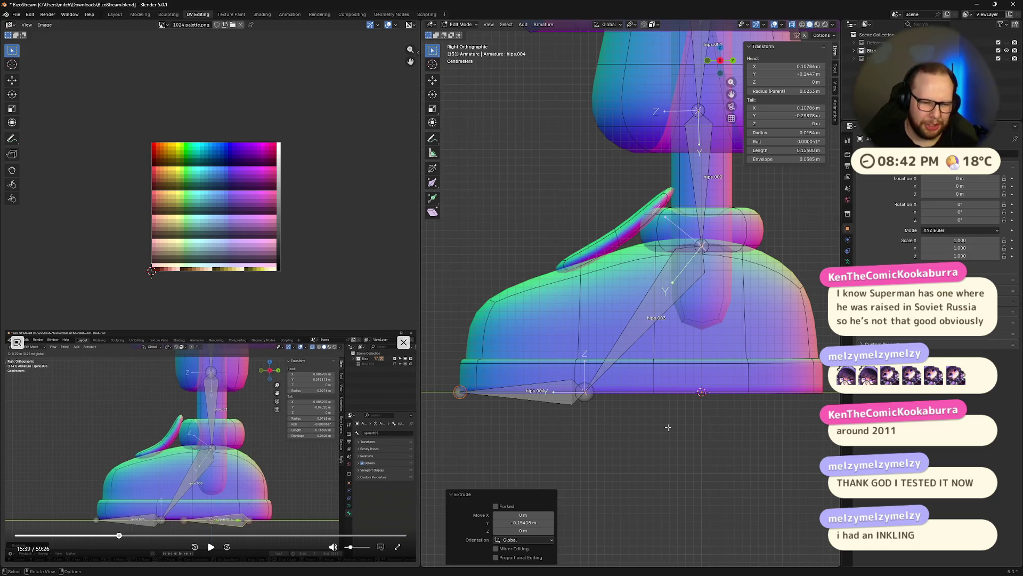
- Duplicate hips.004 as hips.005, placed about 0.3 m along Y beneath the boot
mouse_move(683, 424)
ctrl+middle_down()
mouse_move(684, 399)
mouse_move(476, 374)
ctrl+middle_up()
click(507, 346)
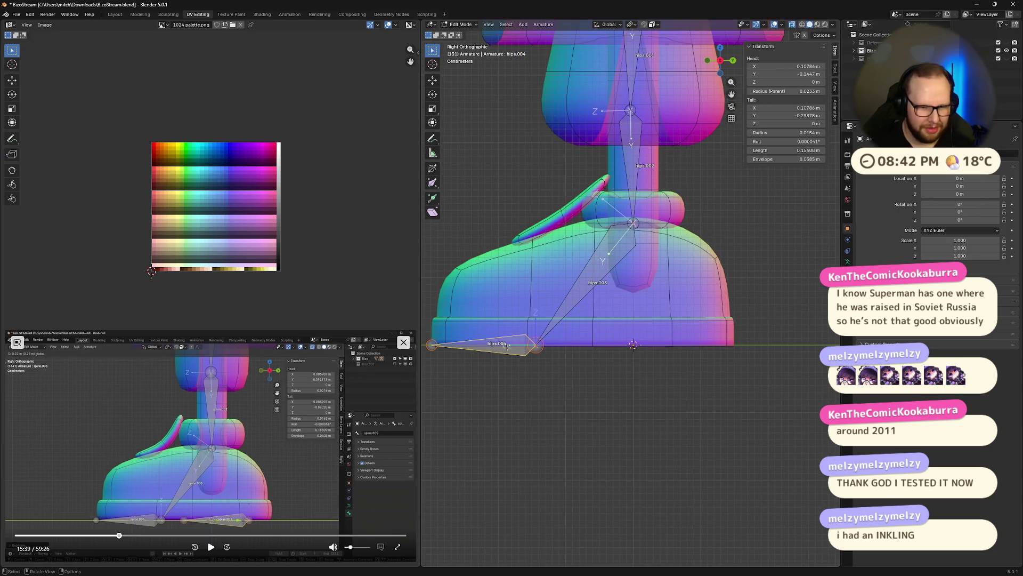
key(shift+d)
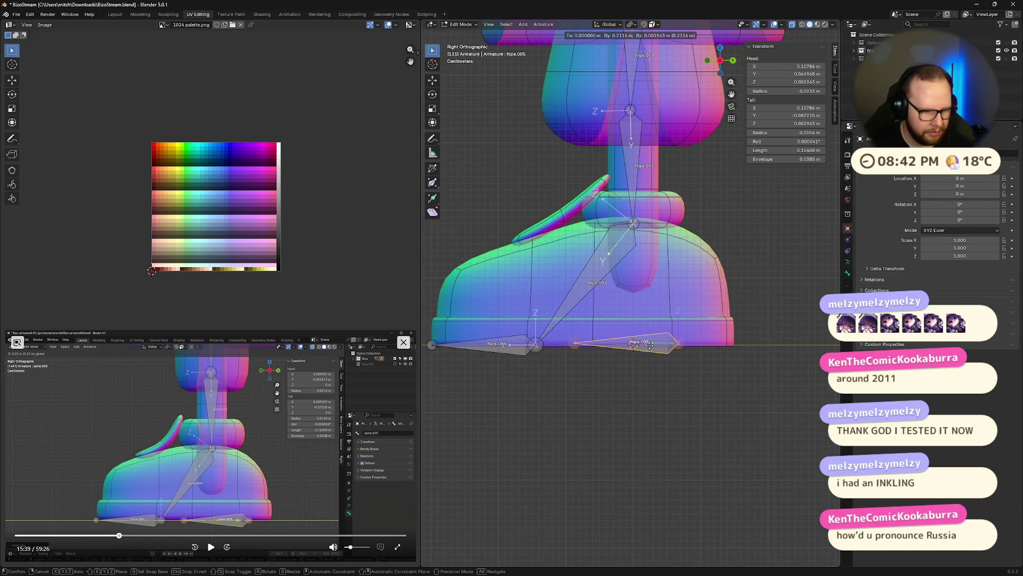
key(y)
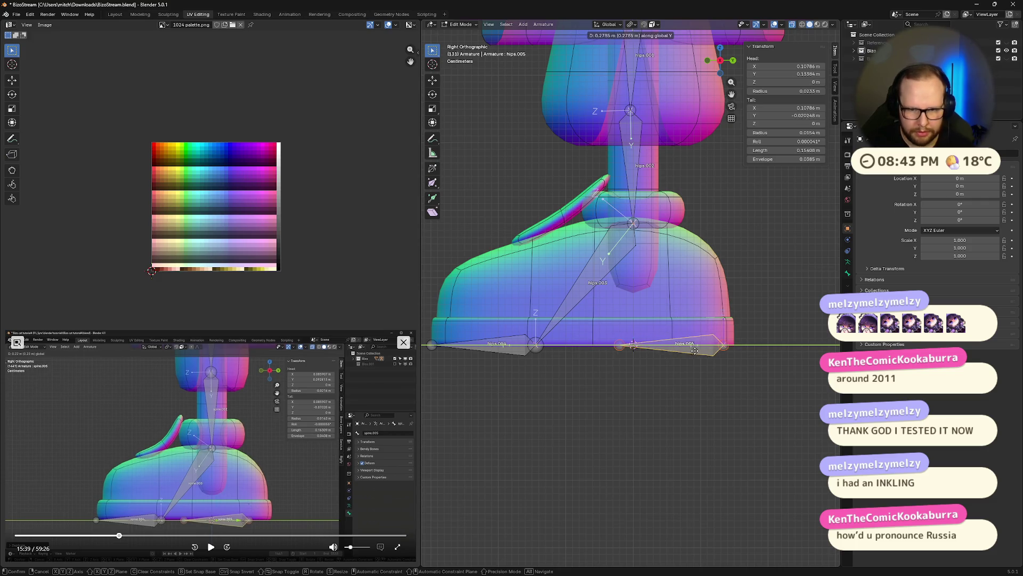
click(705, 354)
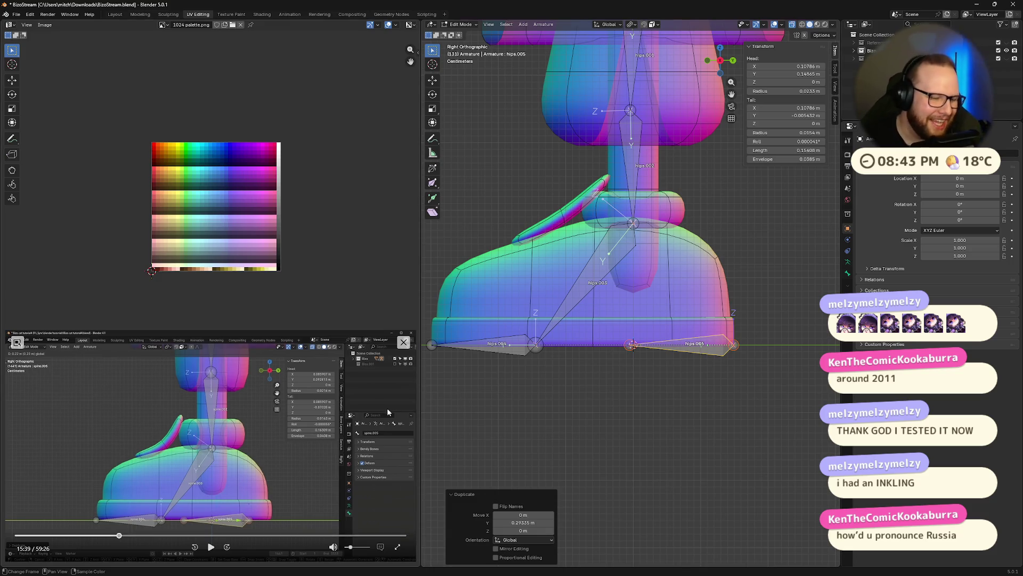
click(210, 545)
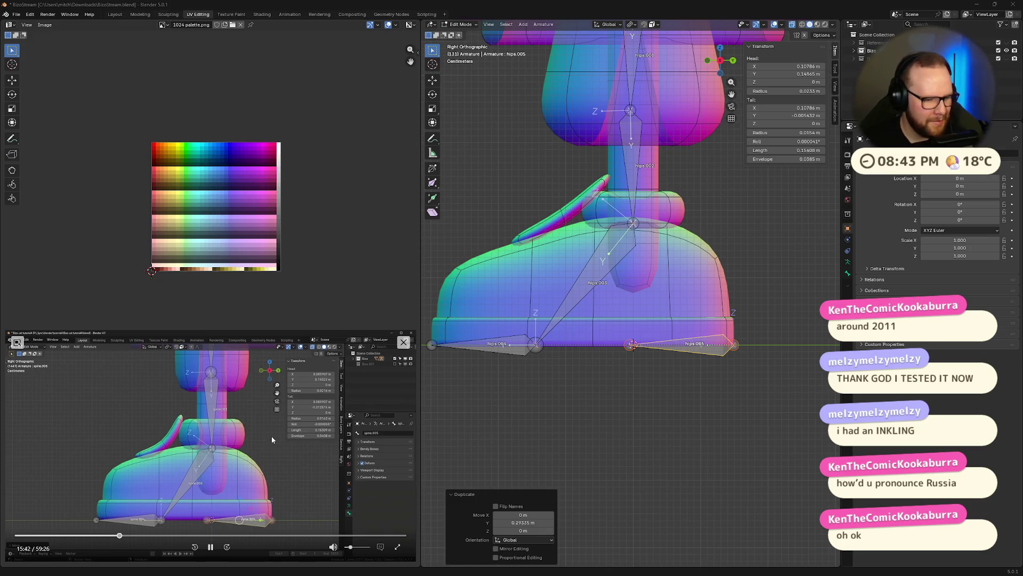
- Follow the reference tutorial's demonstration of bone deformation
click(208, 551)
click(210, 549)
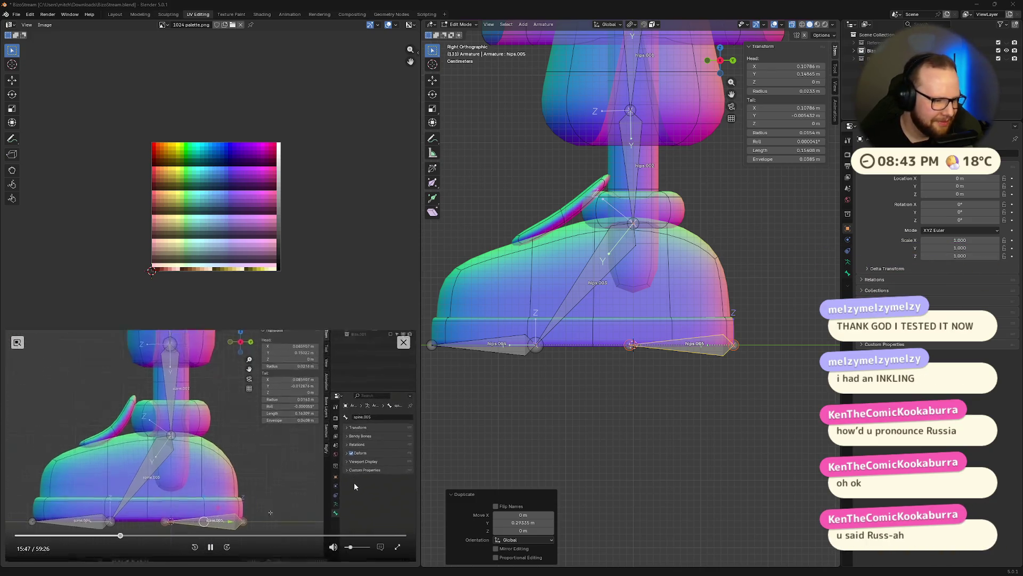
click(211, 548)
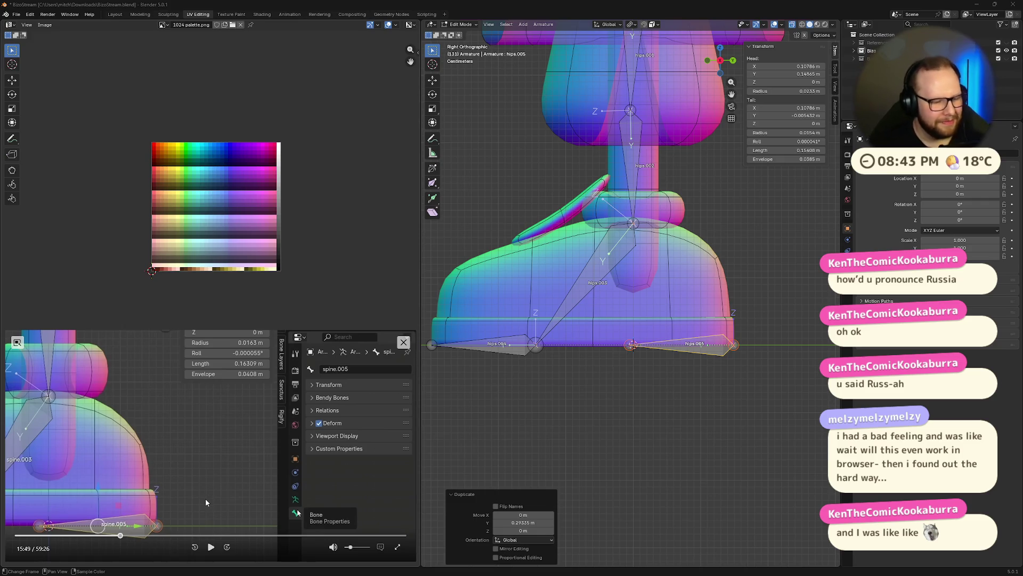
click(212, 548)
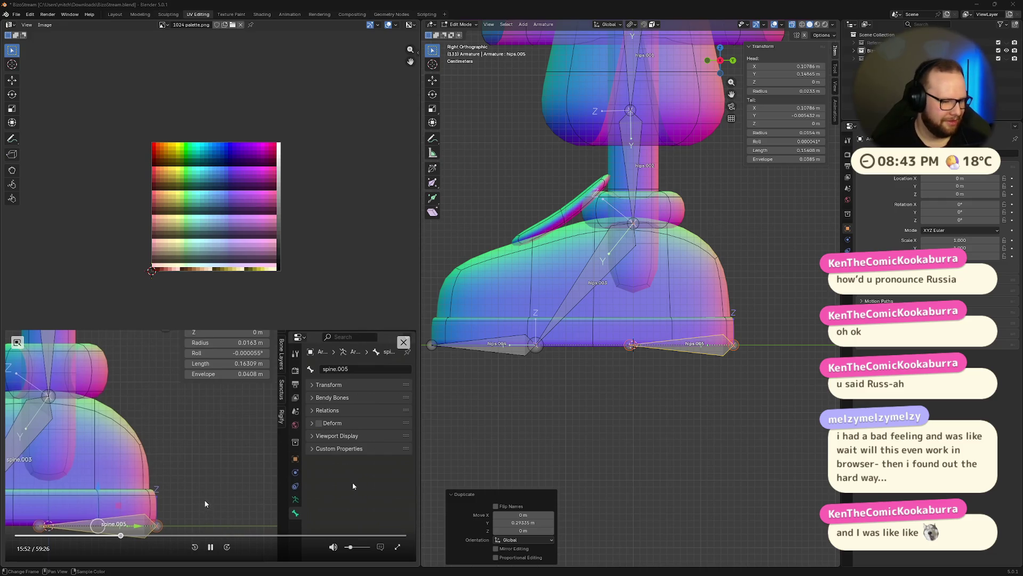
click(210, 548)
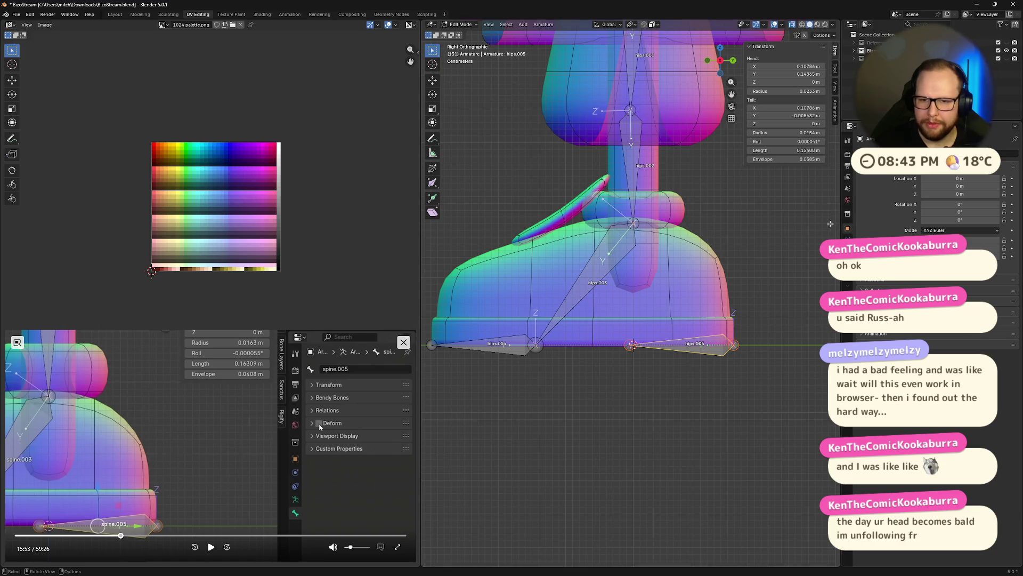
- Show hips.005's Bone properties with the Deform panel, alongside the reference video
click(848, 242)
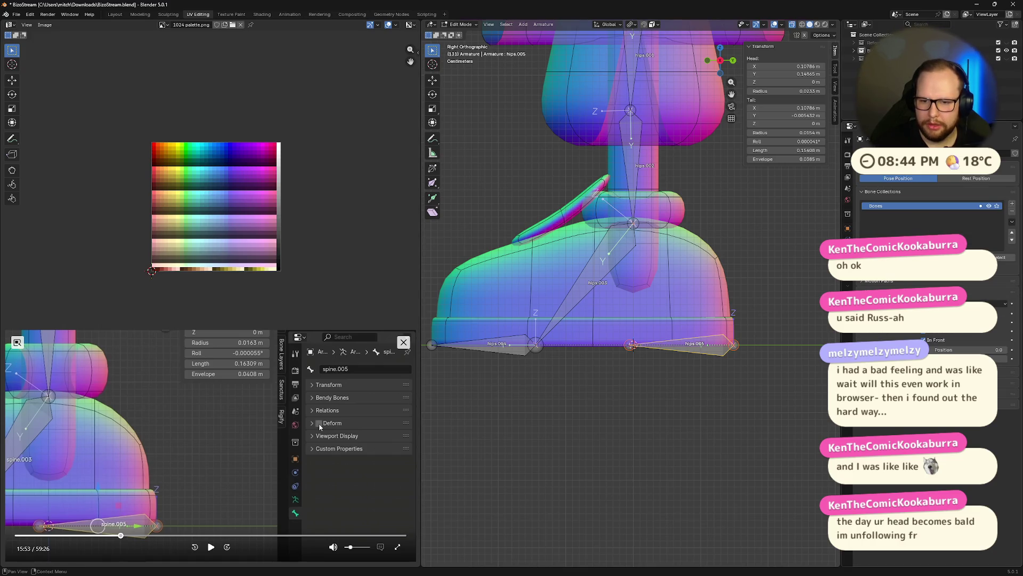
click(920, 314)
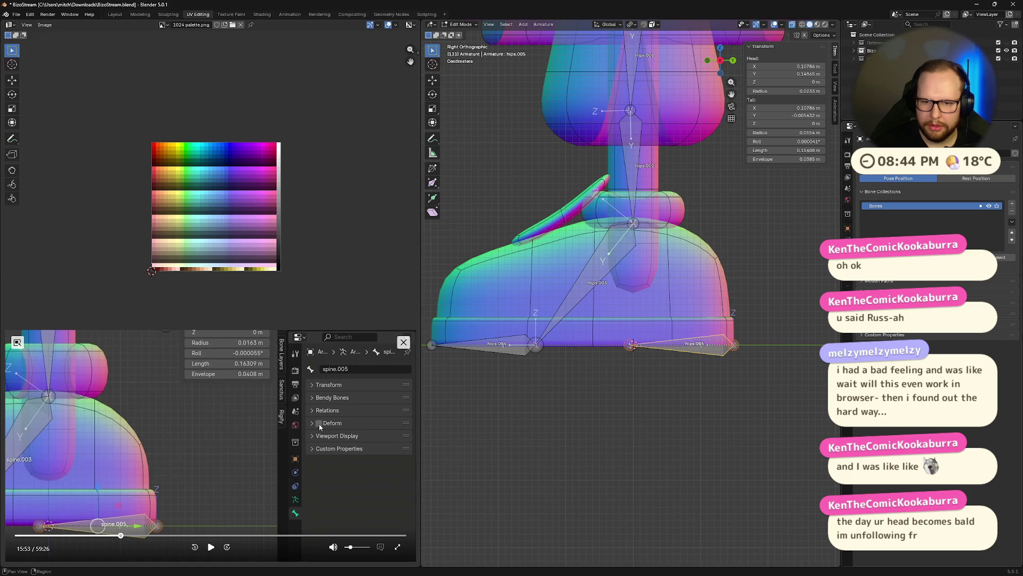
click(848, 255)
click(718, 482)
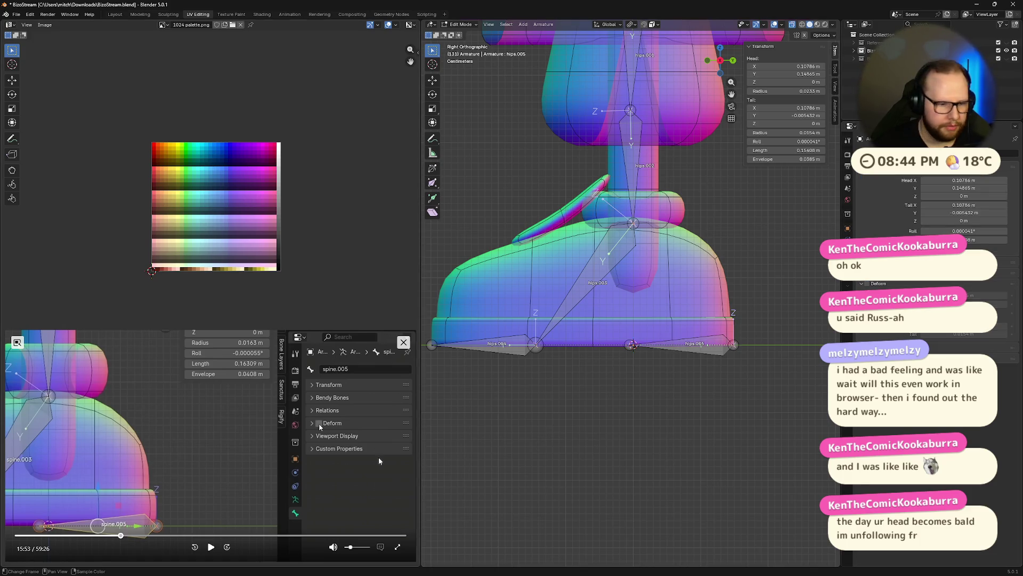
click(212, 548)
click(213, 549)
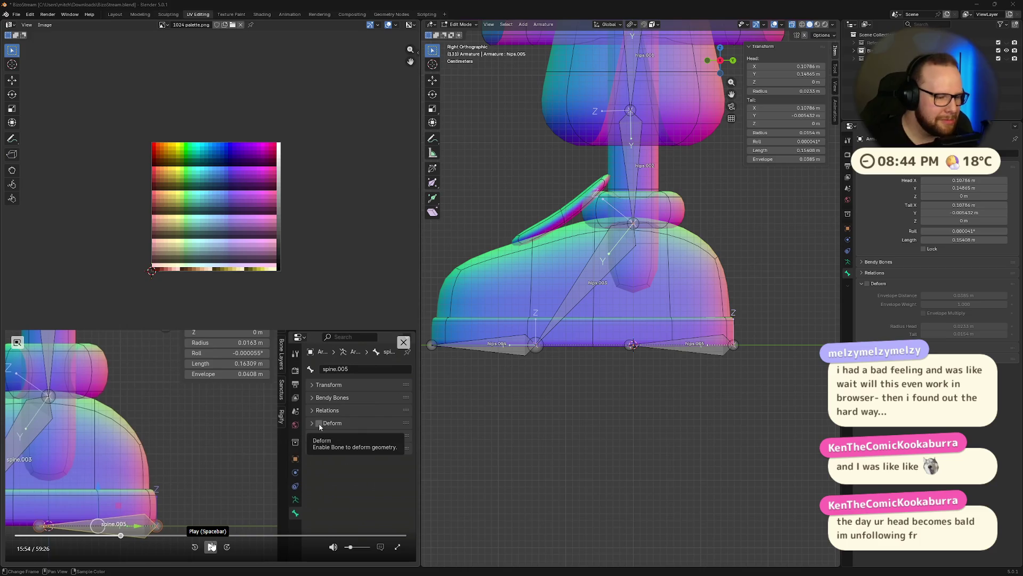
click(211, 548)
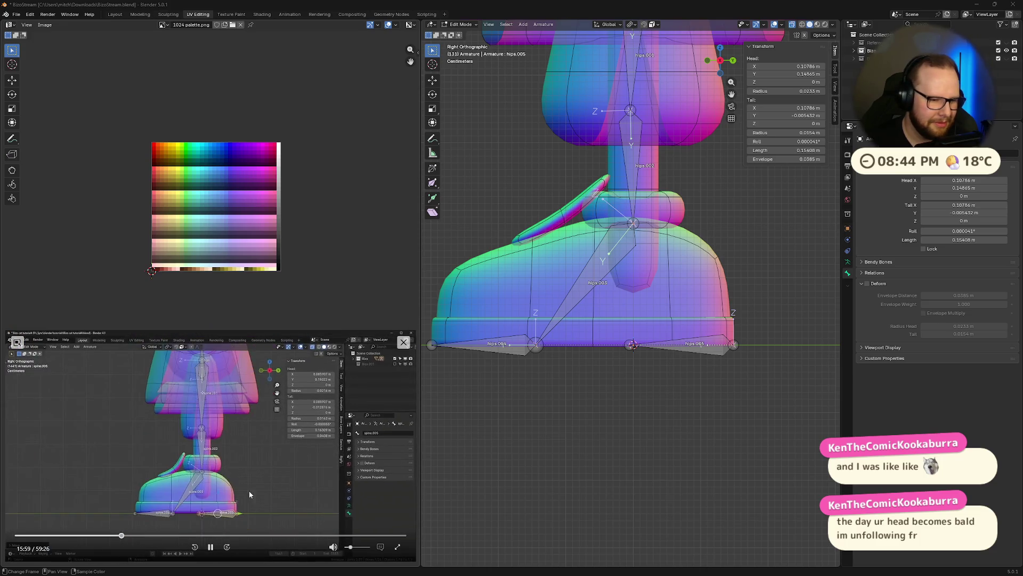
click(209, 547)
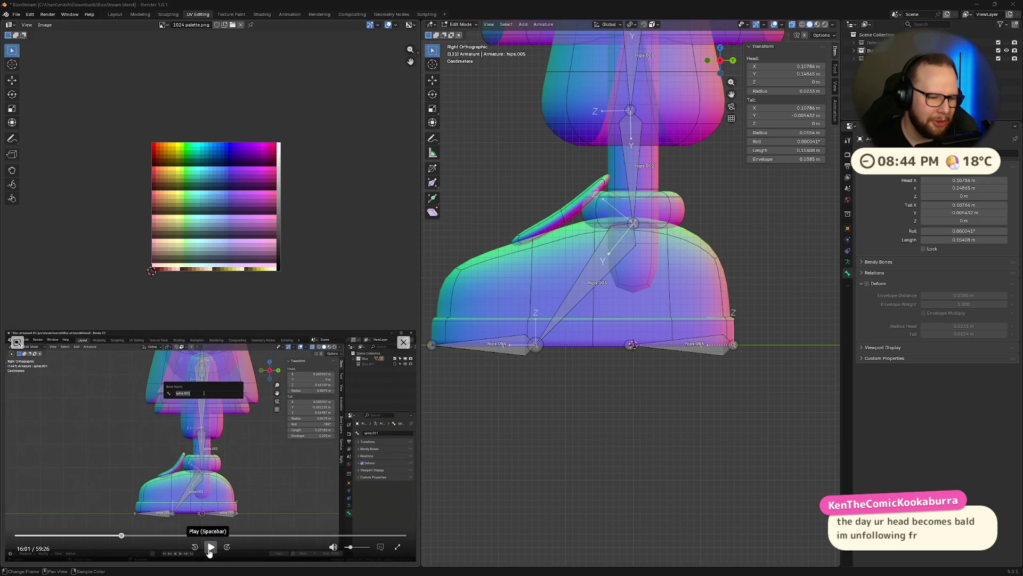
click(210, 548)
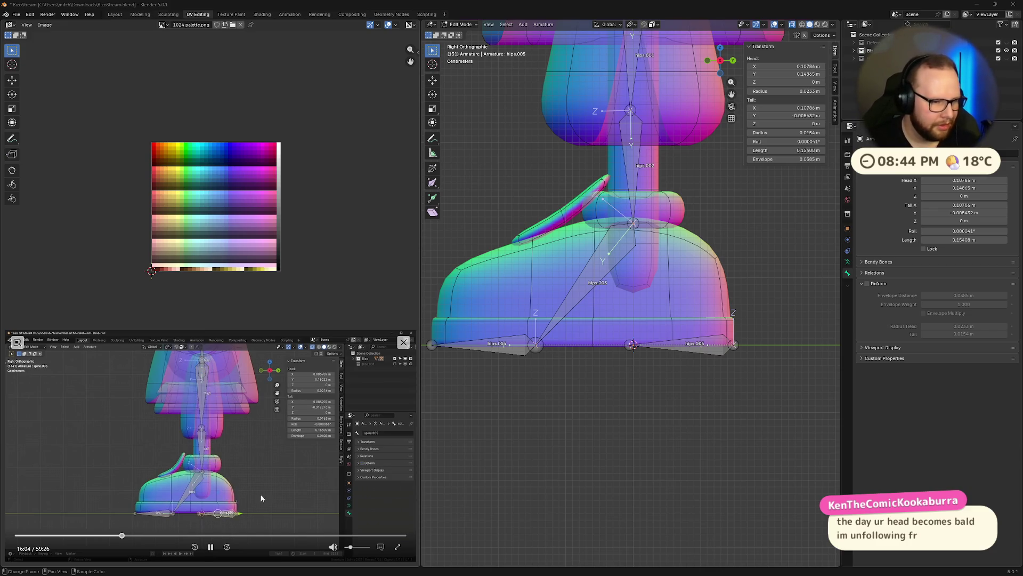
click(210, 547)
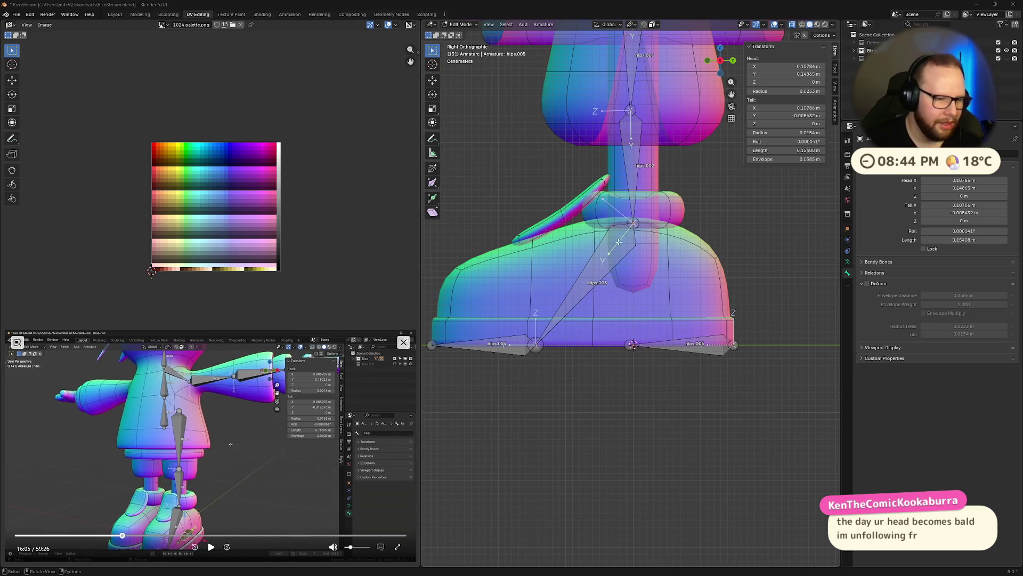
scroll(661, 166, down, 1)
scroll(585, 178, down, 1)
- Parent the leg bone to the spine bone with Keep Offset
mouse_move(604, 198)
middle_down()
mouse_move(675, 244)
mouse_move(646, 186)
middle_up()
scroll(646, 186, up, 2)
click(655, 240)
middle_drag(721, 261, 717, 232)
click(599, 140)
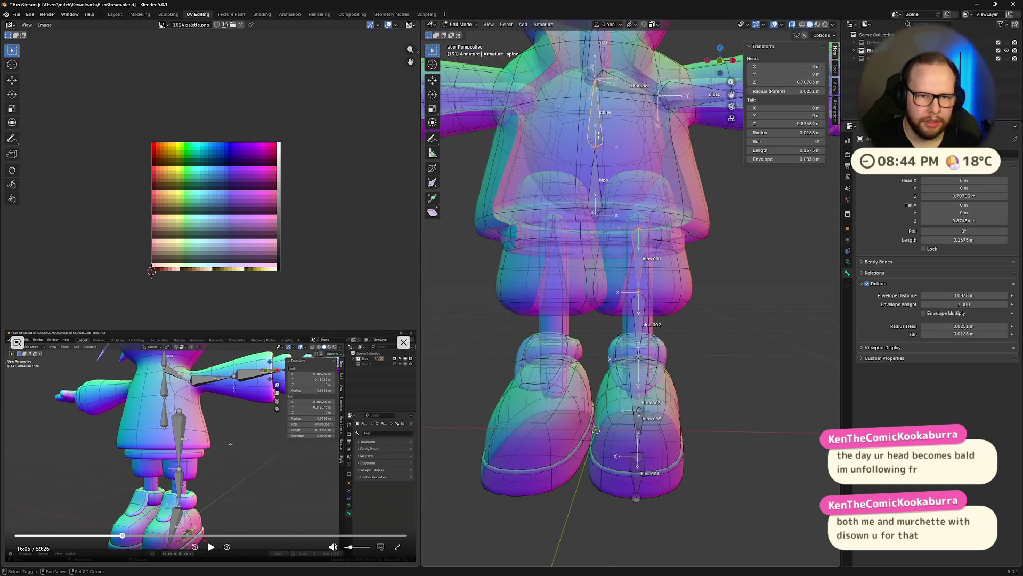
key(ctrl+p)
click(677, 201)
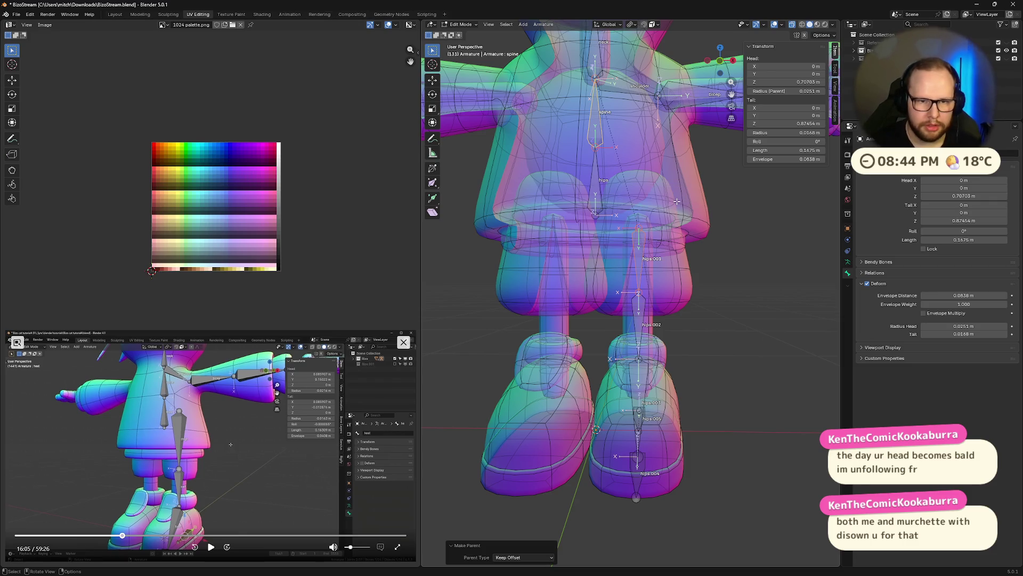
click(641, 218)
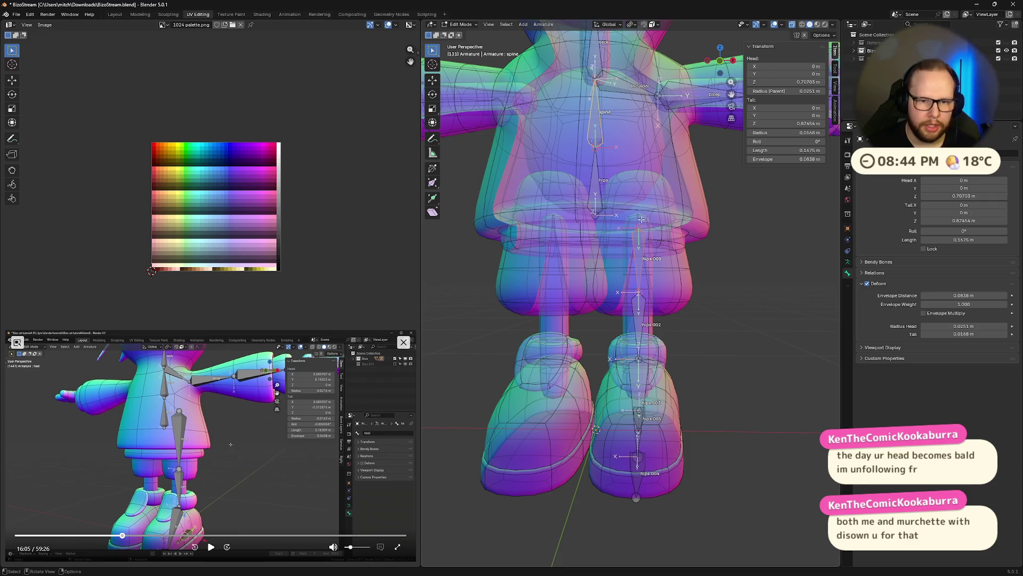
- Parent the bone to hips keeping its offset, then select hips.001
shift+click(593, 189)
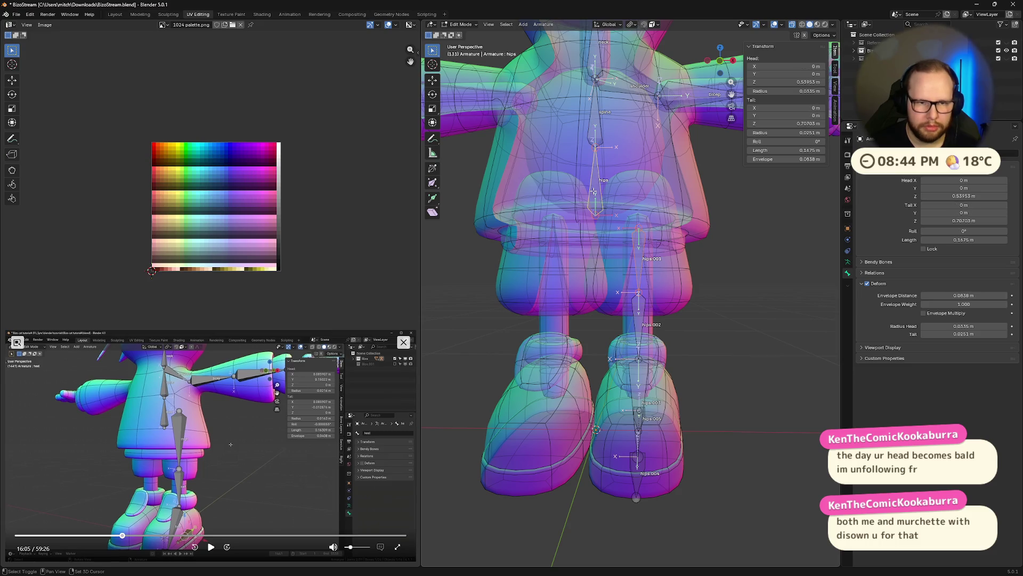
key(ctrl+p)
click(592, 190)
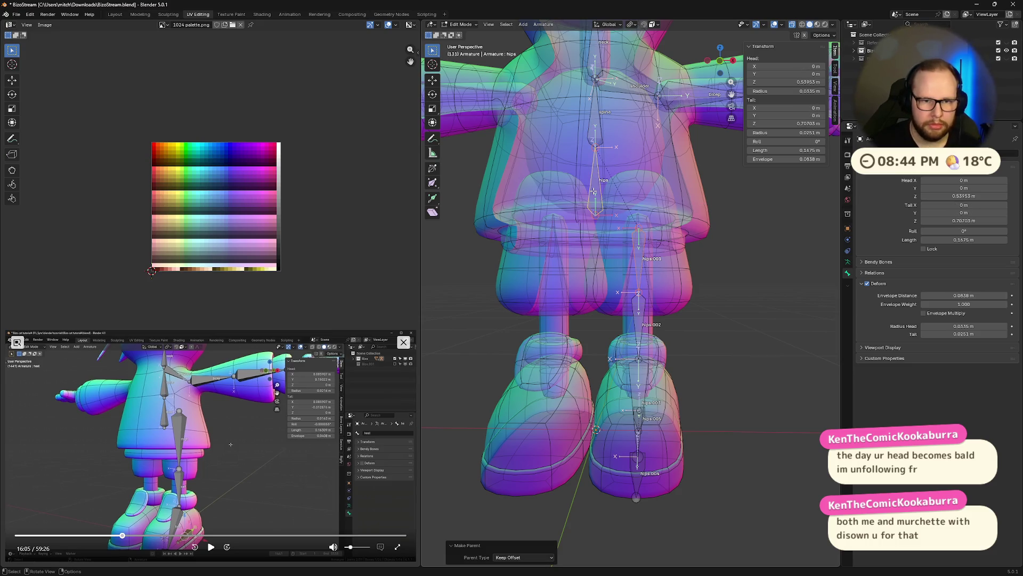
click(639, 232)
click(639, 230)
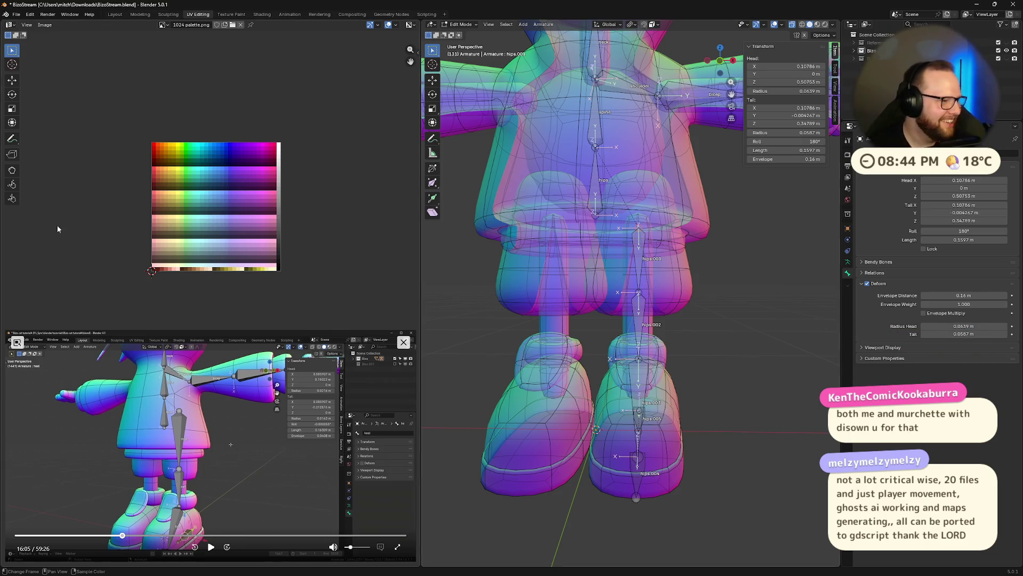
- Raise hips.001's top end along Z from the front view so the bone becomes longer
click(720, 62)
shift+middle_drag(649, 183, 631, 221)
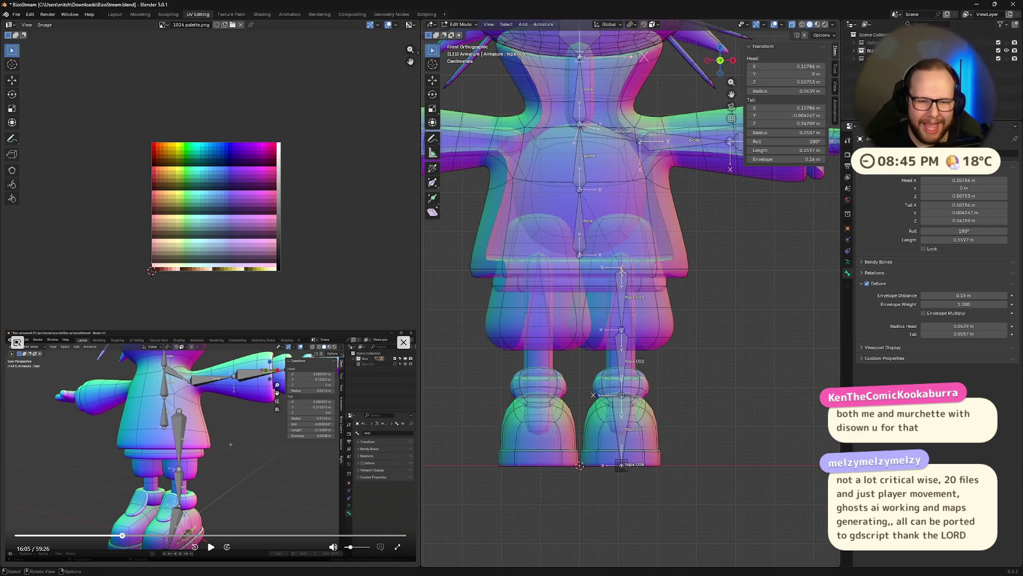
key(g)
key(z)
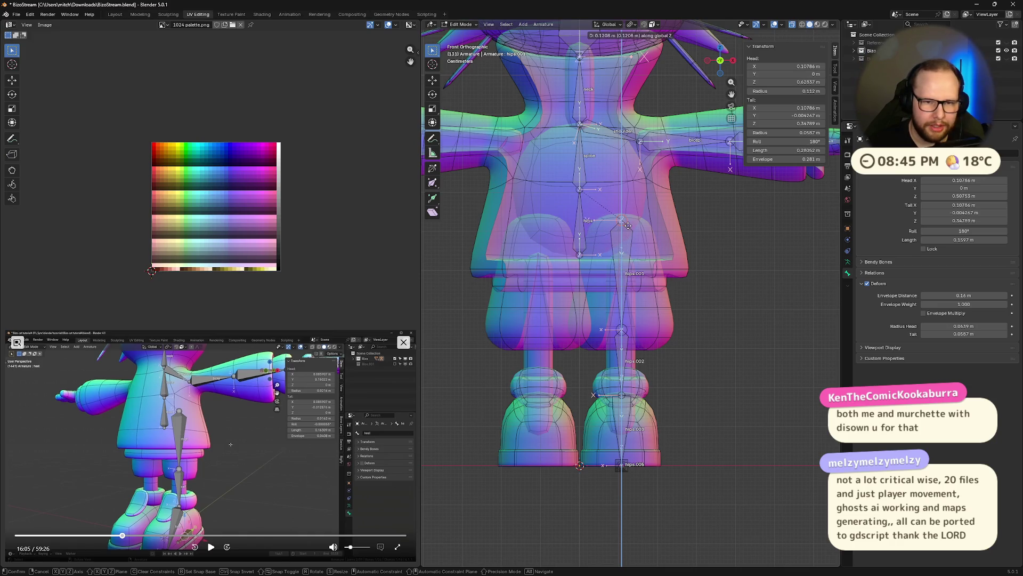
click(625, 222)
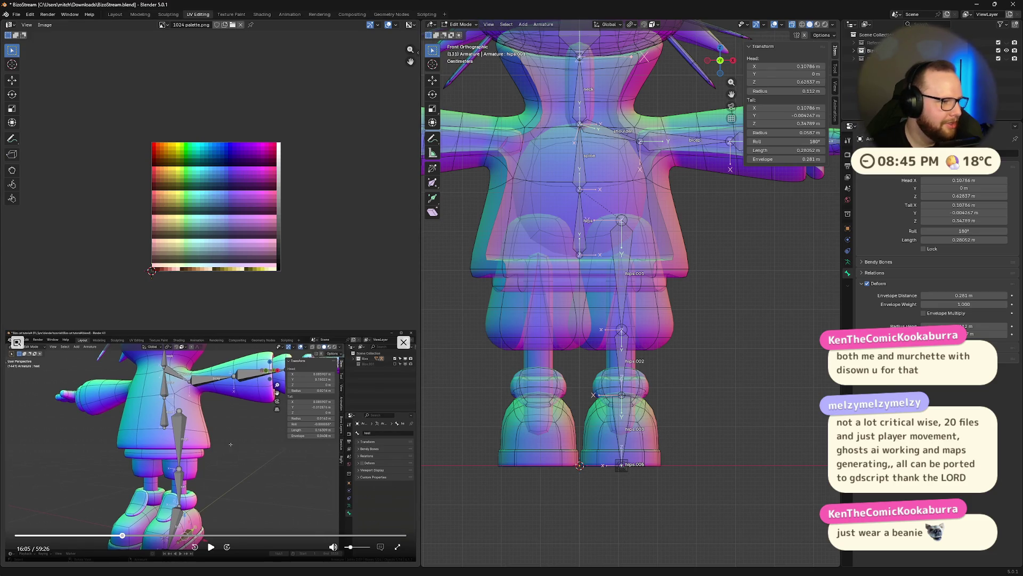
mouse_move(811, 320)
middle_down()
mouse_move(768, 323)
mouse_move(778, 338)
middle_up()
middle_drag(696, 360, 724, 169)
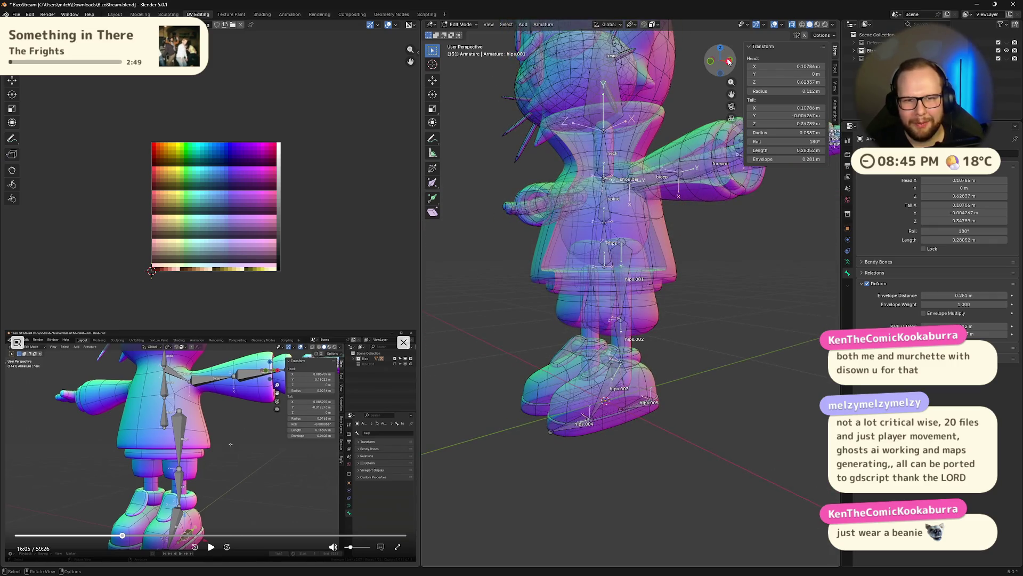
- From a right side view, rename both upper leg bones to thigh
drag(728, 61, 724, 64)
click(725, 63)
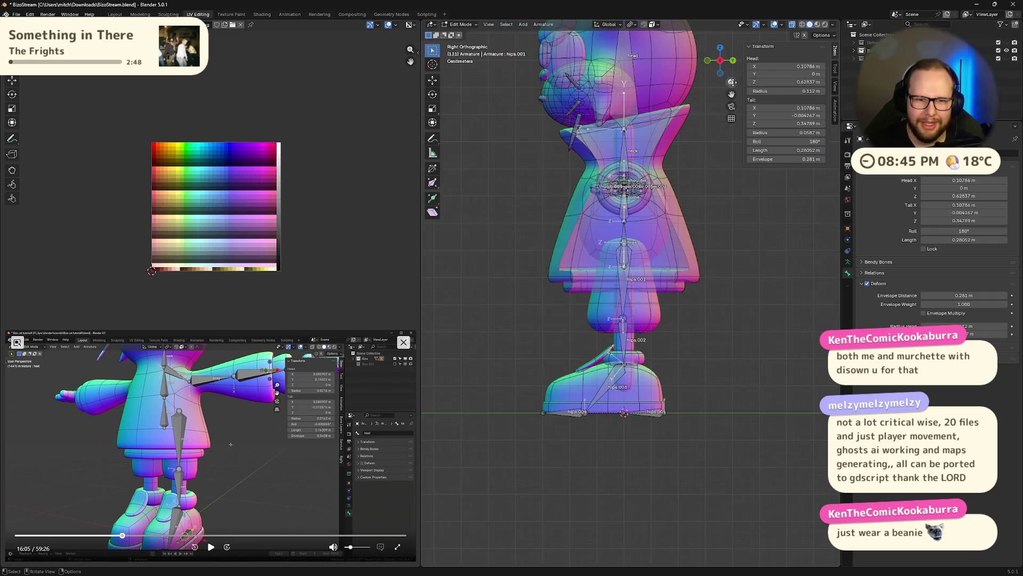
scroll(702, 213, up, 4)
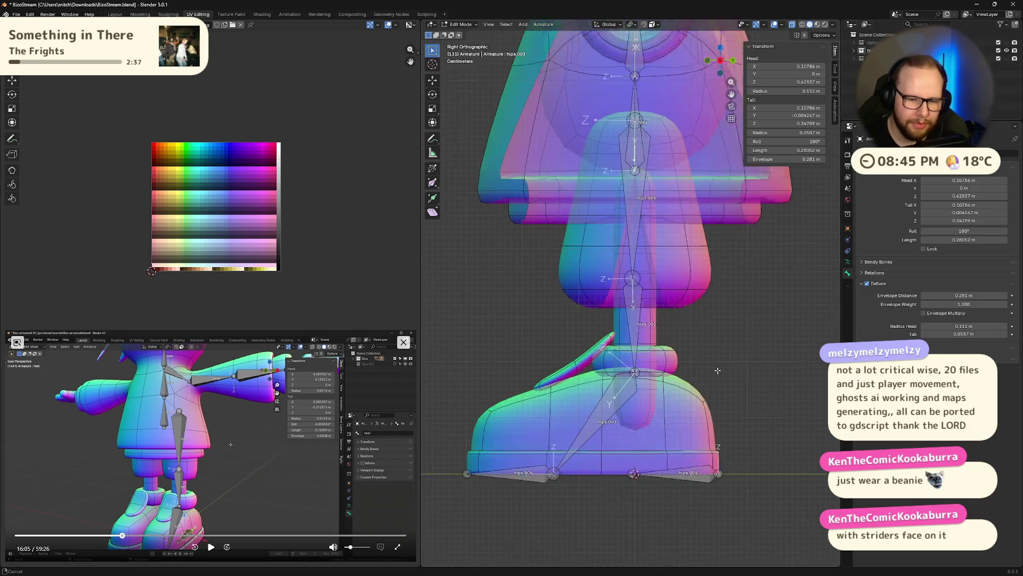
shift+middle_drag(350, 506, 400, 383)
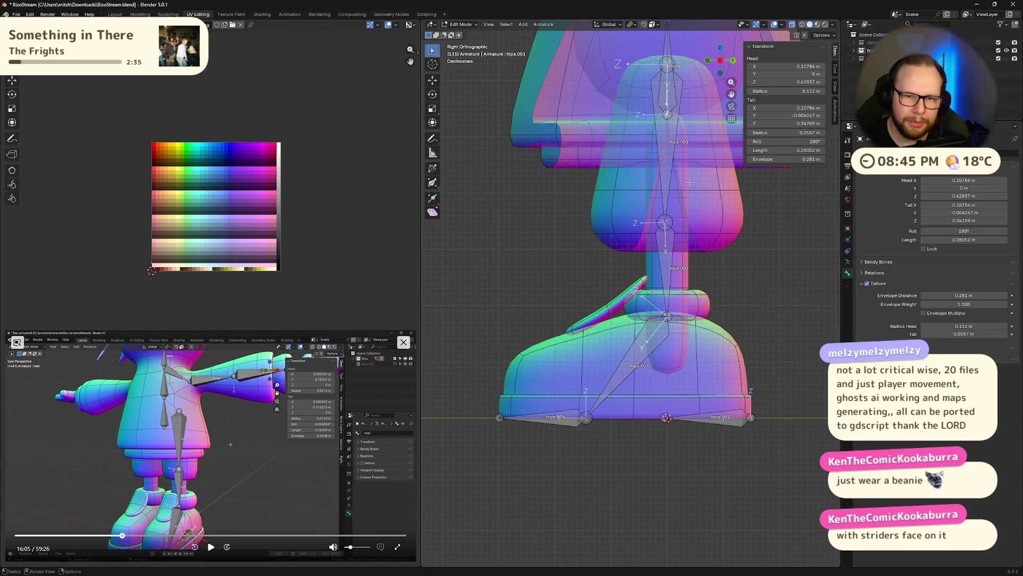
click(668, 158)
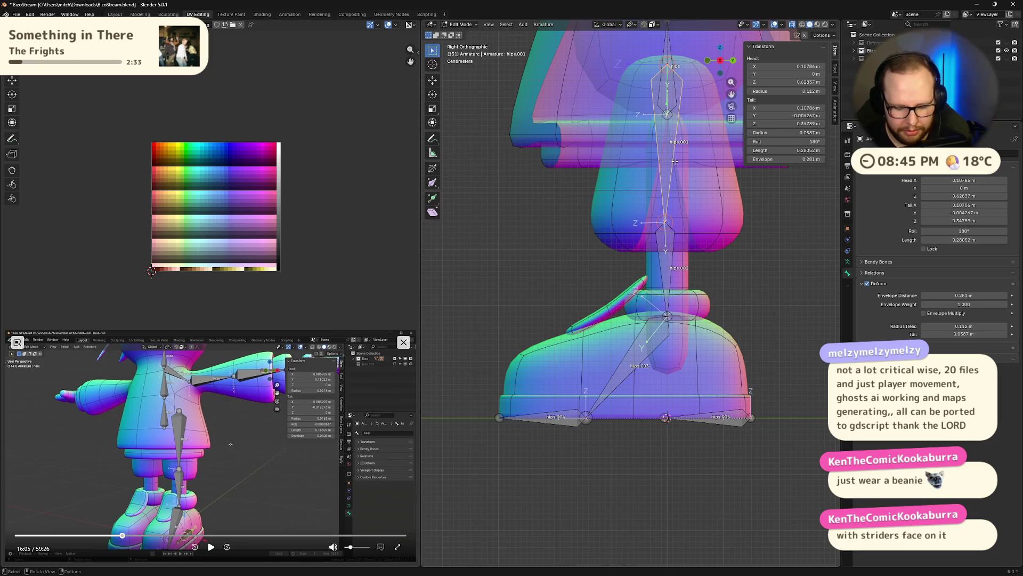
key(F2)
text(thigh)
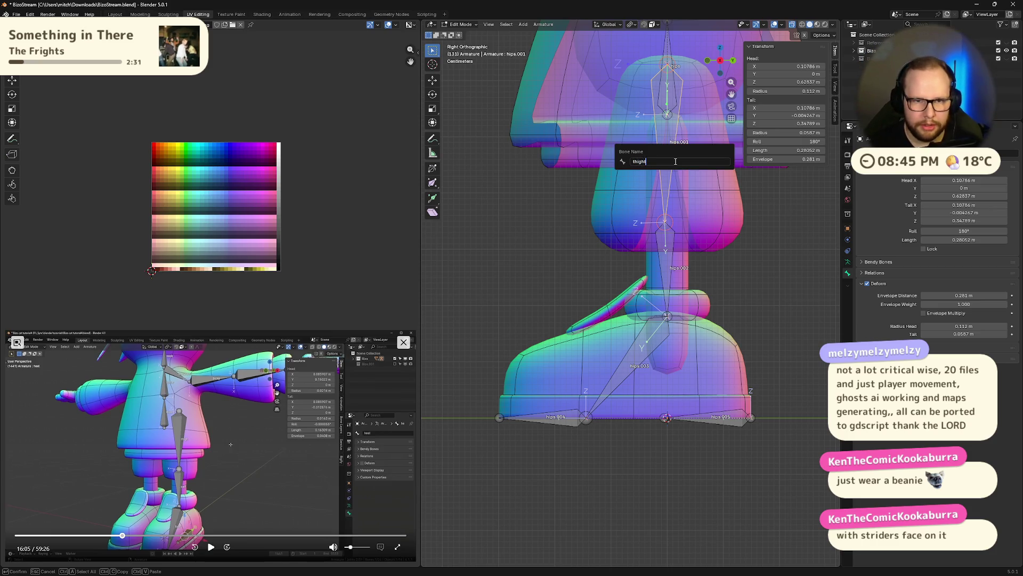
key(Return)
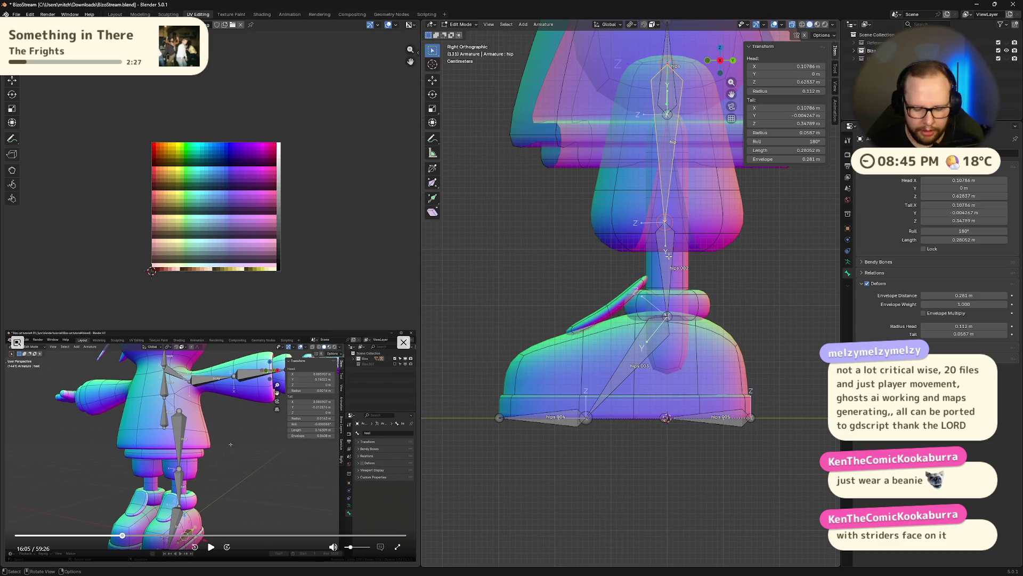
middle_drag(669, 255, 614, 190)
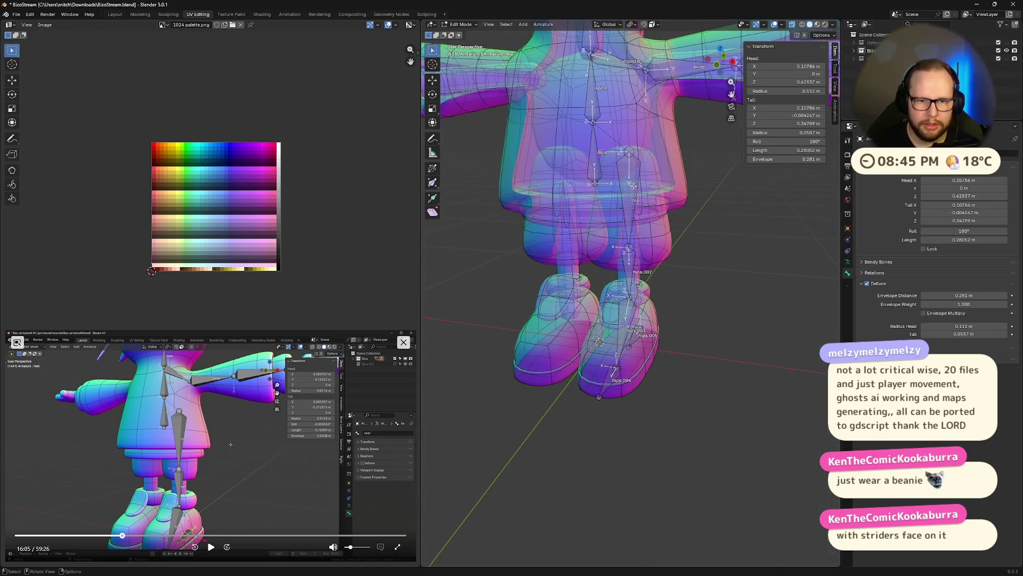
key(F2)
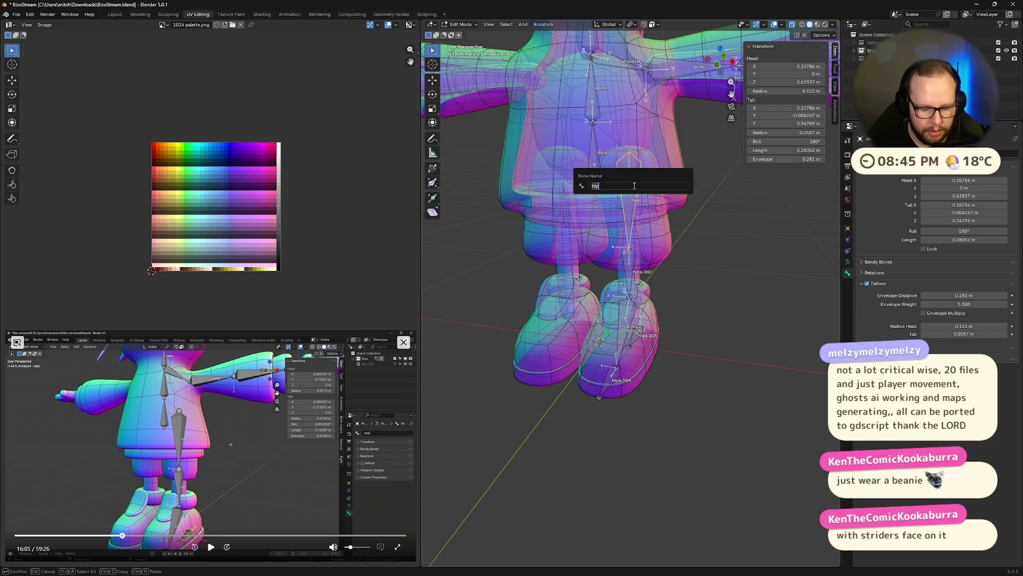
text(thigh)
key(Return)
- Rename the lower leg bone to calf and the hips.003 bone to foot
click(628, 268)
key(F2)
text(ca)
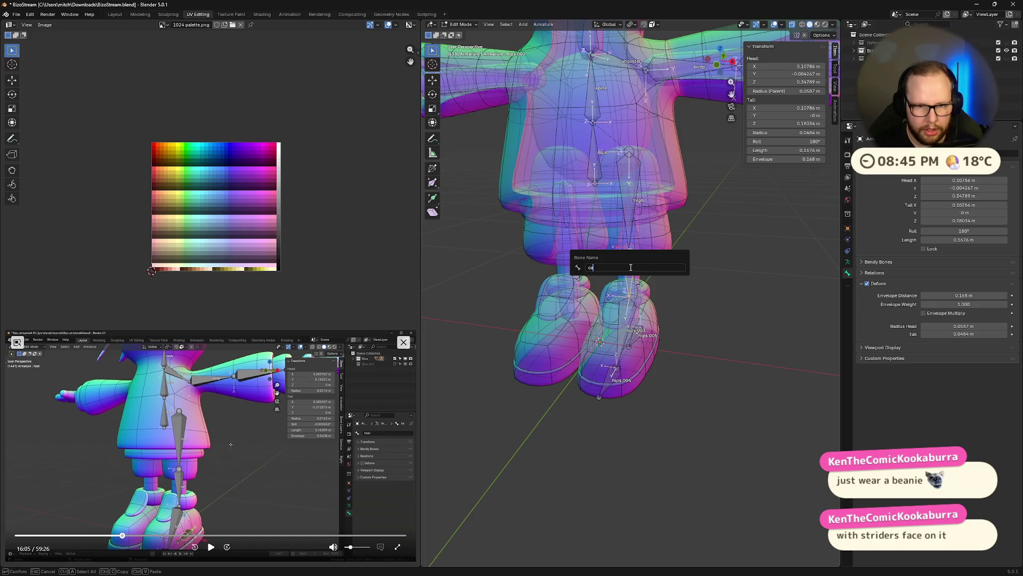
text(lf)
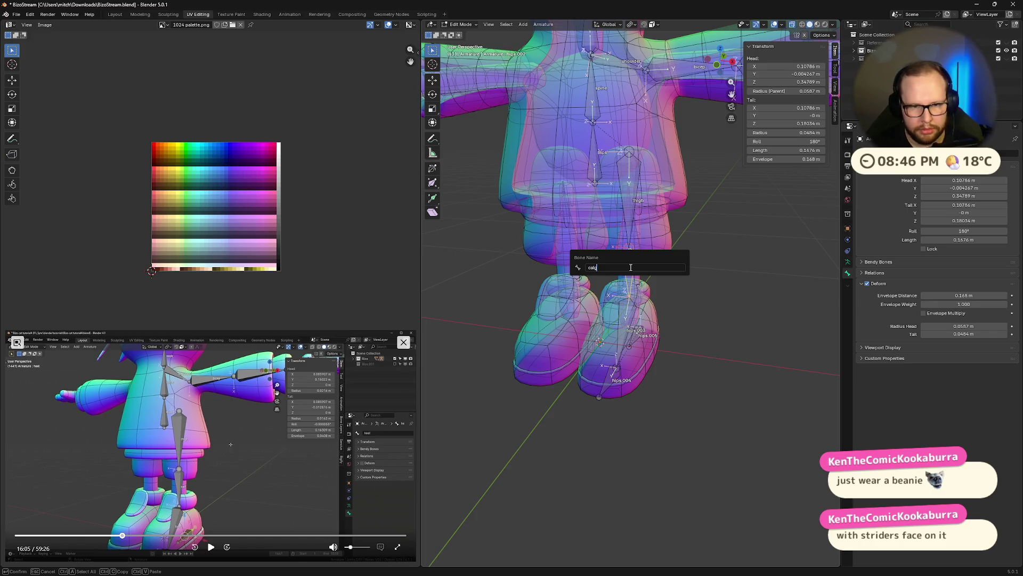
text(lf)
key(Return)
middle_drag(631, 267, 640, 345)
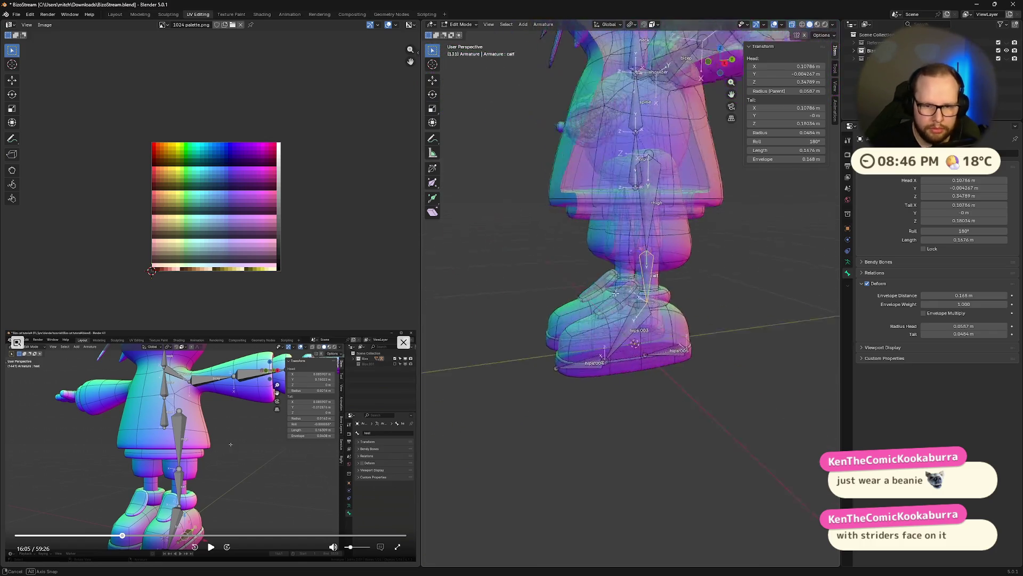
click(638, 331)
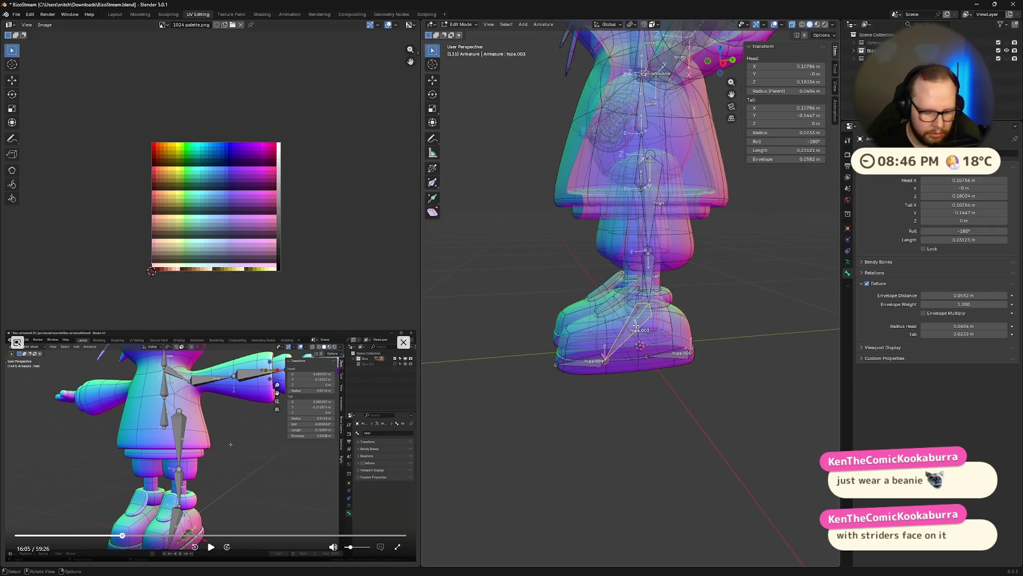
key(F2)
text(foot)
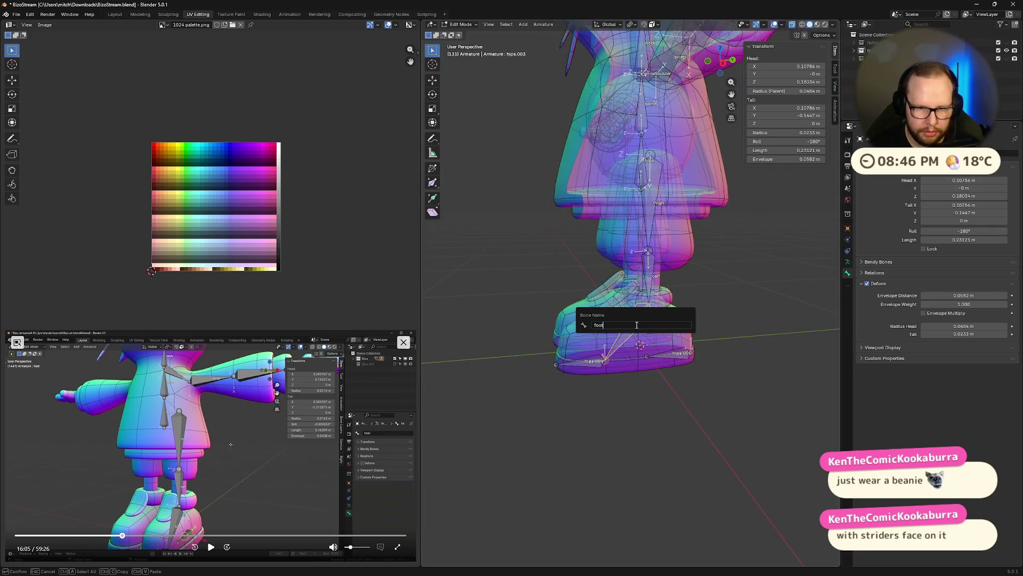
key(Return)
- Rename the hips.004 bone to toes, then briefly check the reference tutorial
click(585, 365)
key(F2)
text(toes)
key(Return)
click(210, 546)
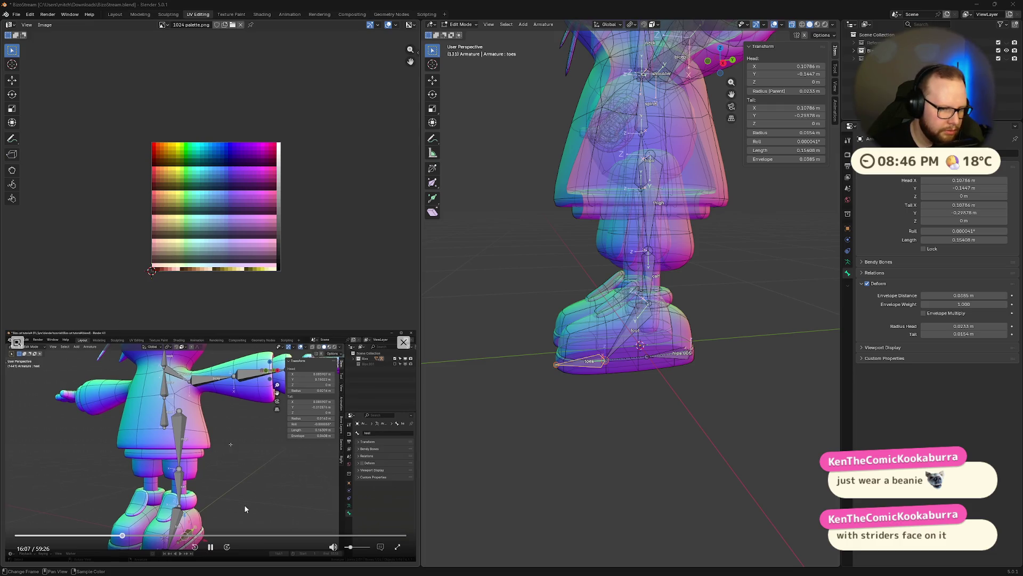
click(211, 547)
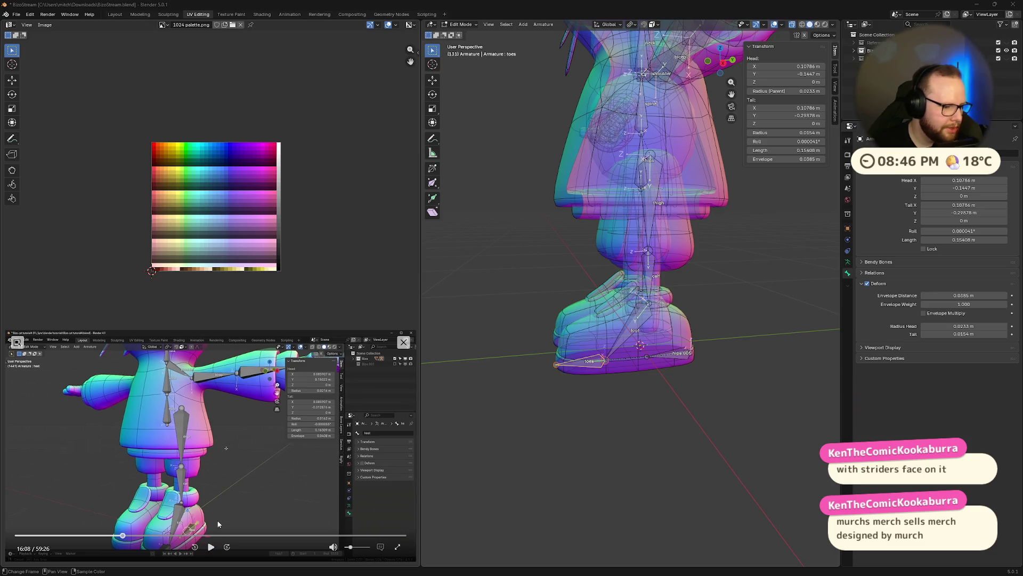
scroll(668, 406, up, 2)
- View the foot from the right side and play the reference tutorial onward
mouse_move(679, 418)
middle_down()
mouse_move(664, 390)
mouse_move(608, 415)
middle_up()
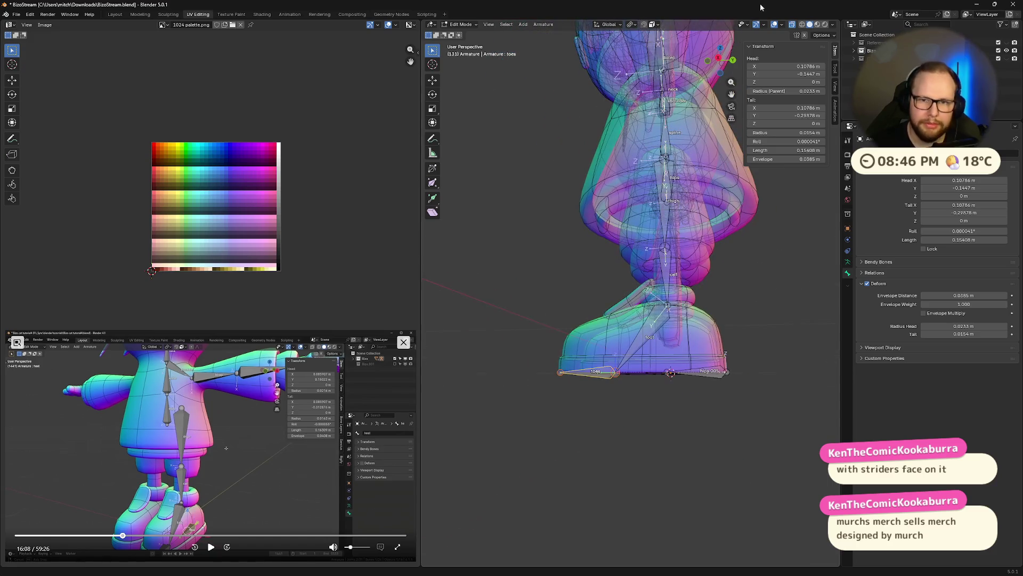
click(720, 58)
scroll(646, 266, up, 3)
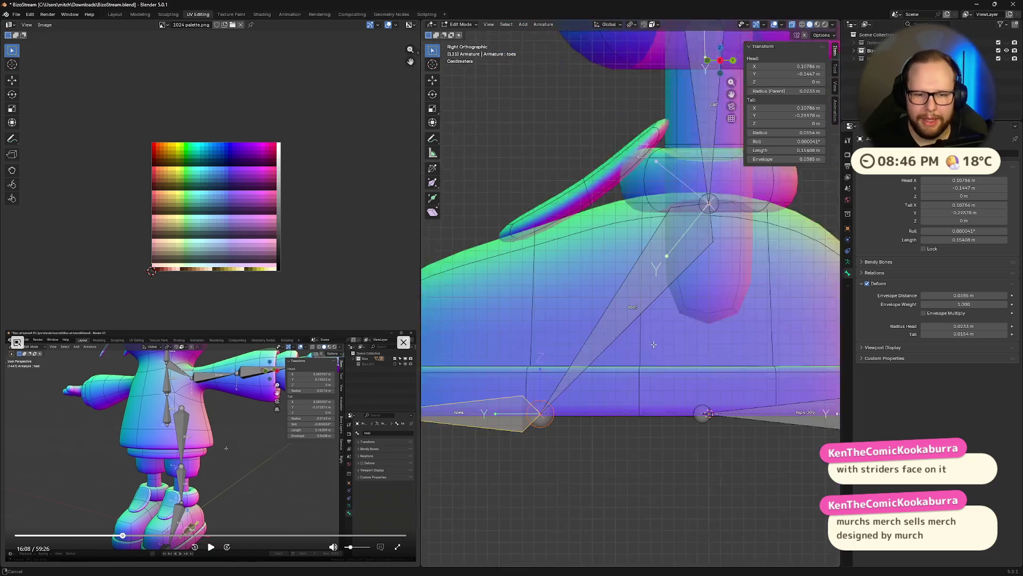
scroll(646, 266, down, 2)
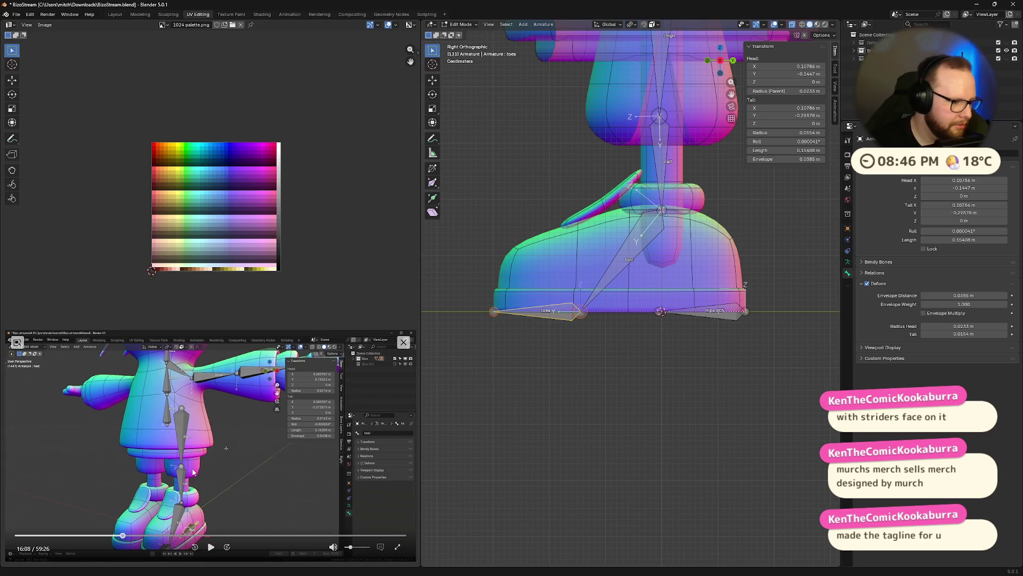
click(211, 546)
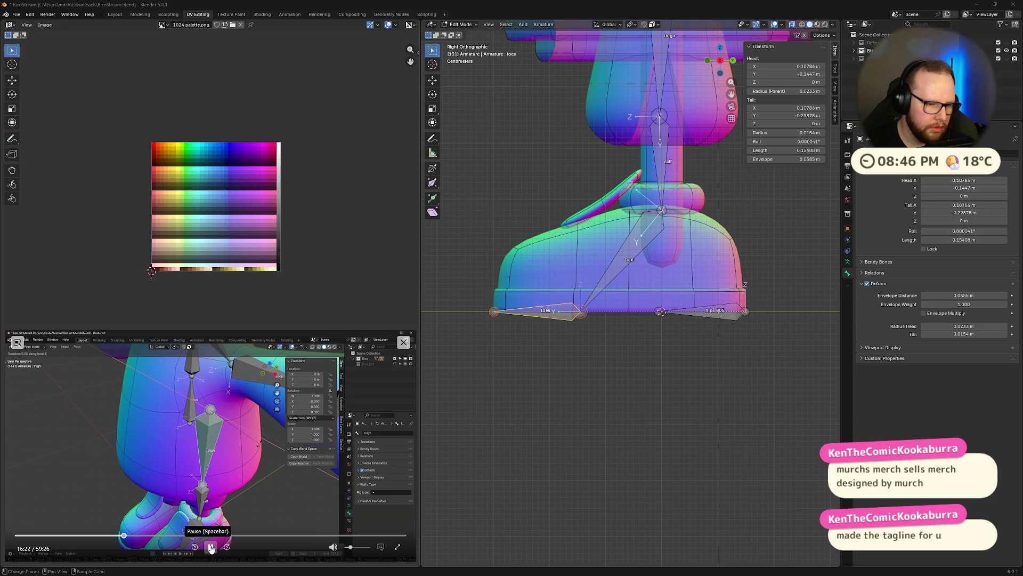
click(211, 547)
scroll(666, 334, down, 5)
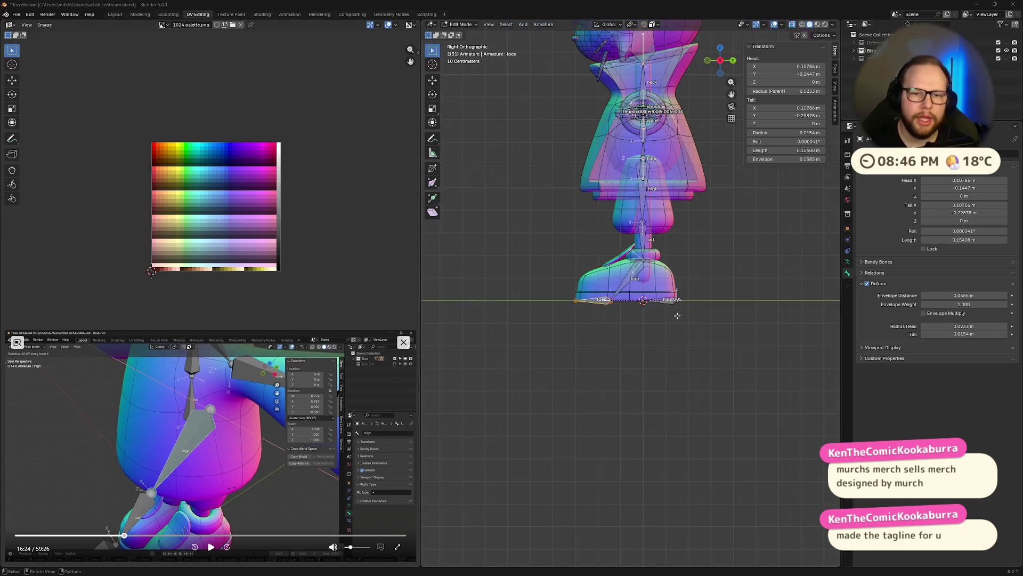
- Advance the tutorial to 16:27, frame the feet and select the front foot bone
mouse_move(654, 218)
middle_down()
mouse_move(724, 235)
mouse_move(560, 362)
middle_up()
scroll(724, 234, up, 4)
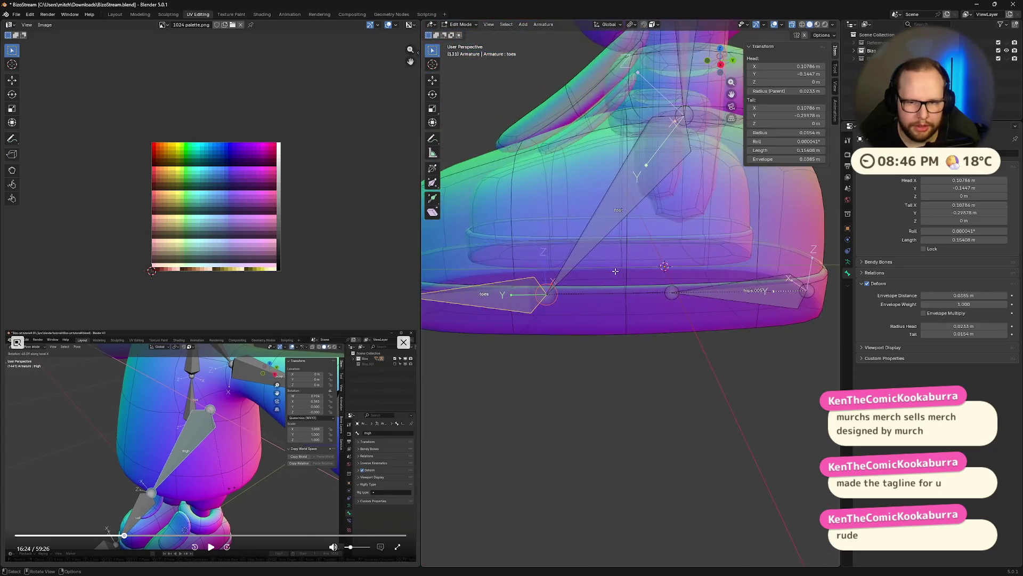
scroll(561, 363, down, 3)
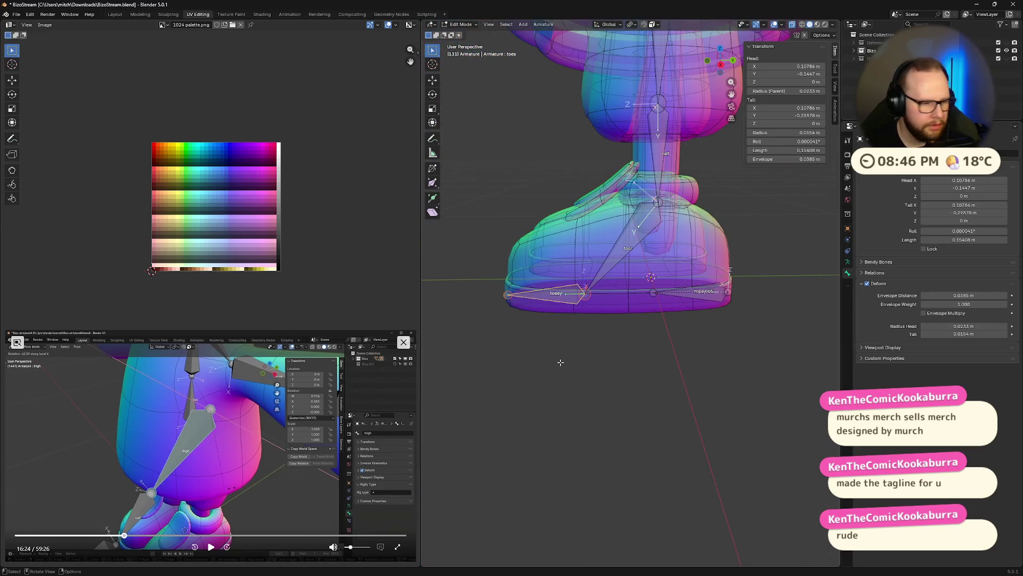
click(211, 548)
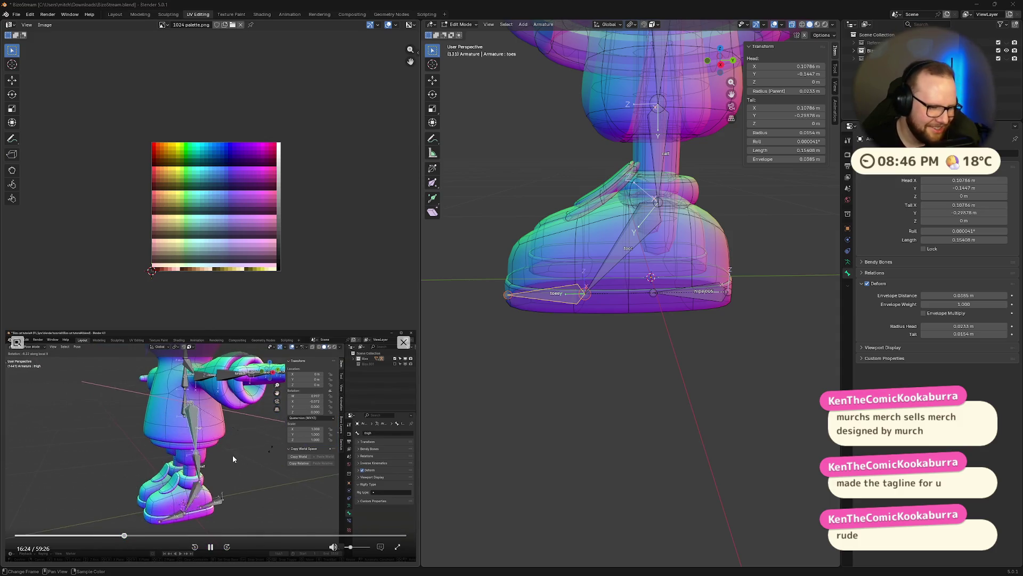
click(211, 547)
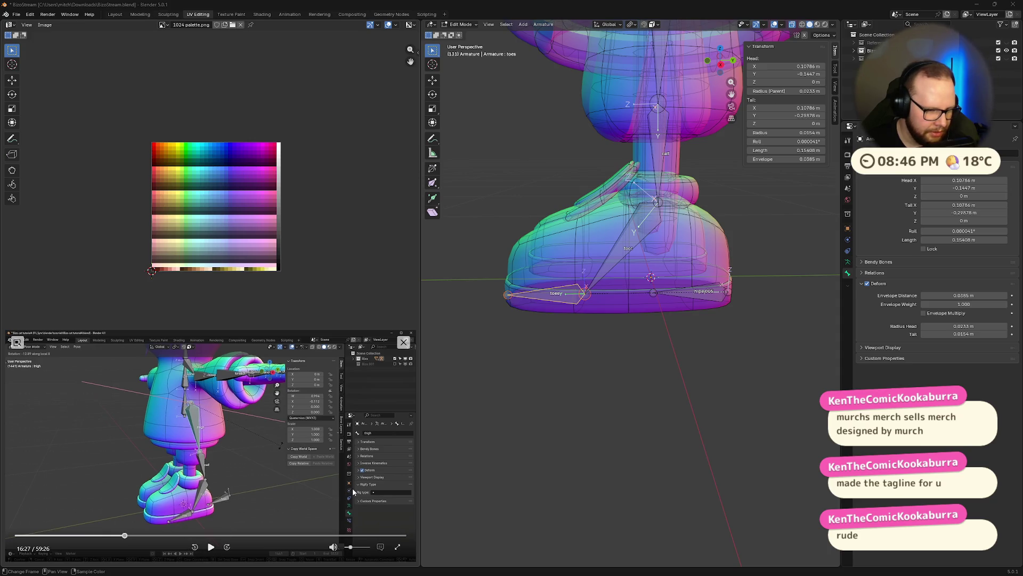
scroll(701, 335, up, 3)
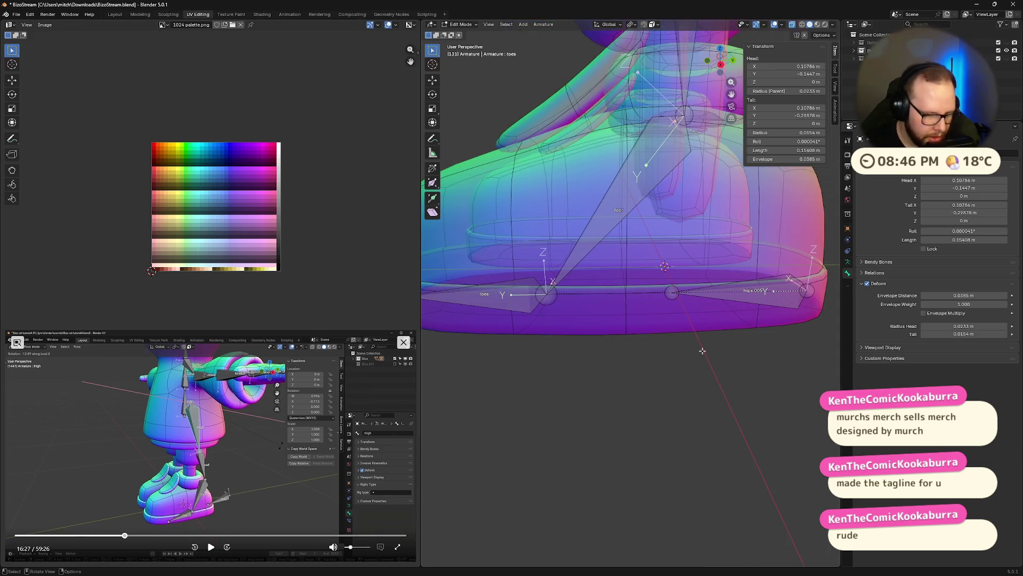
click(509, 292)
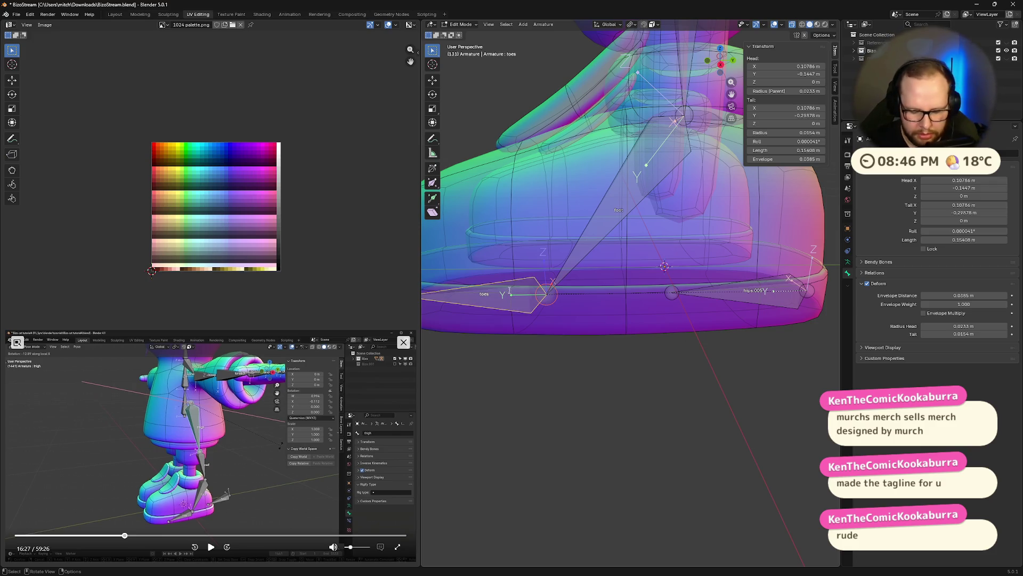
- Name the front foot bone toe and the back foot bone heel
key(F2)
text(oe)
key(Return)
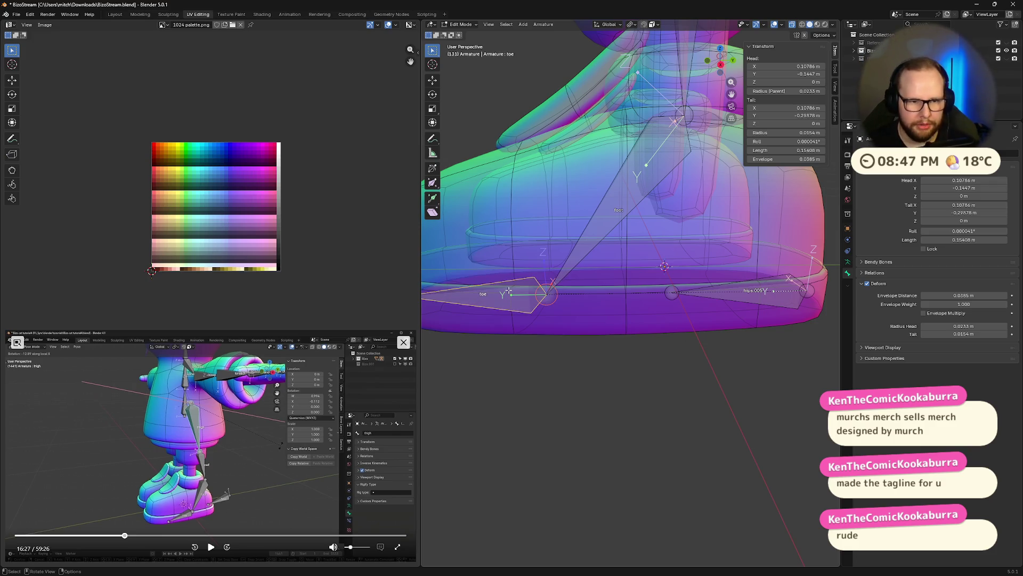
click(745, 290)
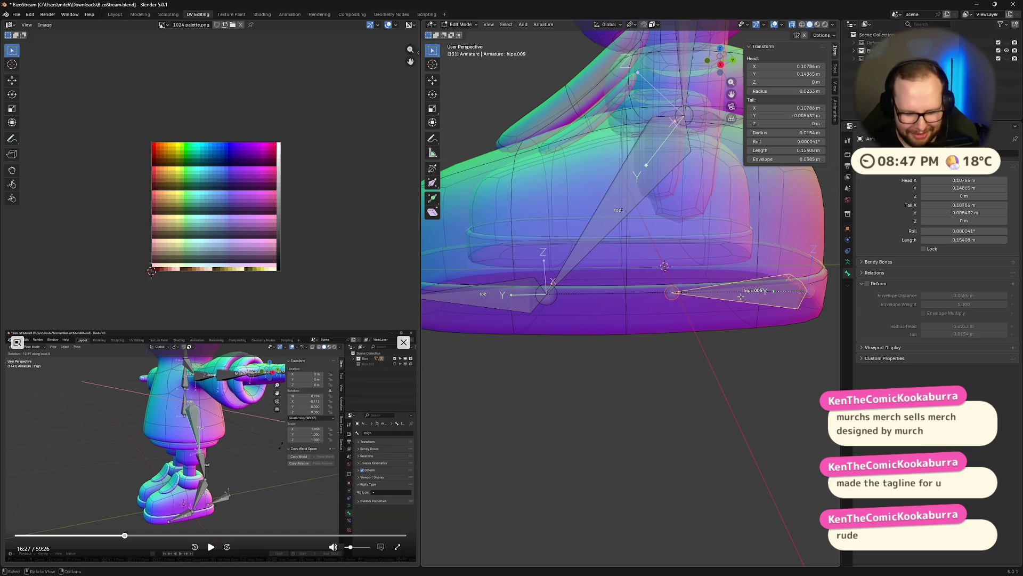
key(F2)
text(heel)
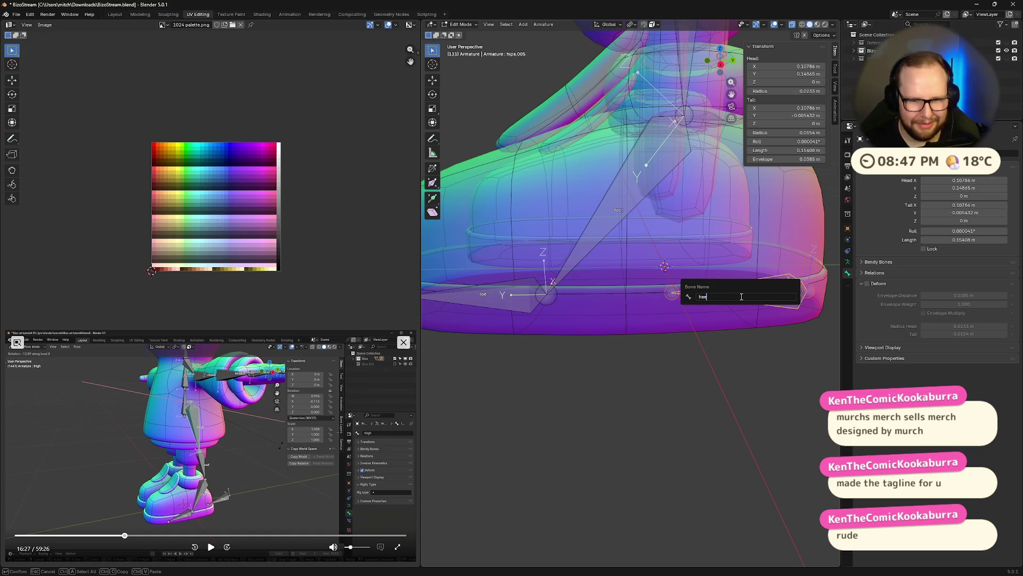
key(Return)
- Correct the front bone's name to toes and resume the tutorial
click(509, 295)
scroll(560, 288, down, 2)
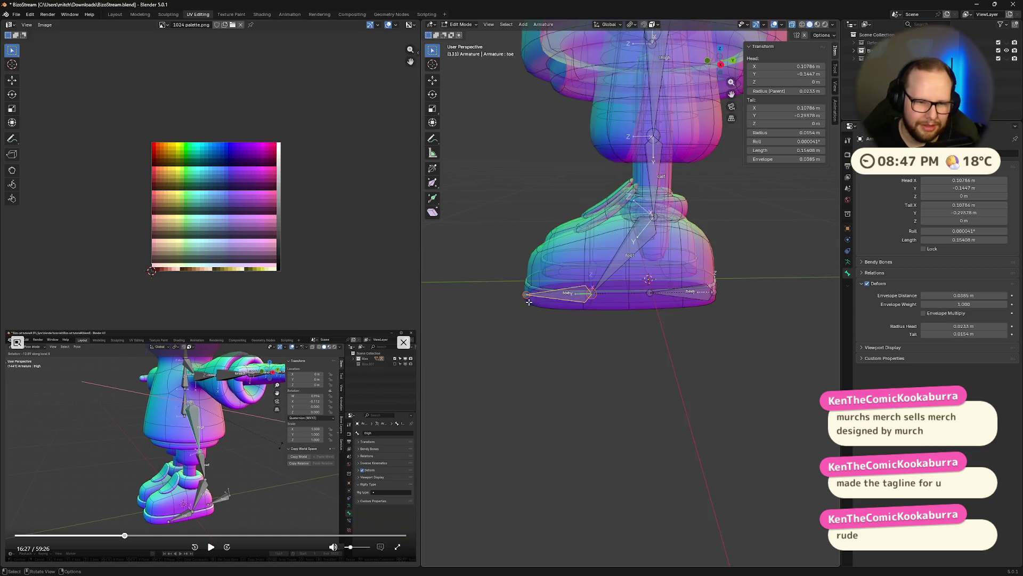
scroll(617, 284, down, 2)
key(F2)
text(toes)
key(Return)
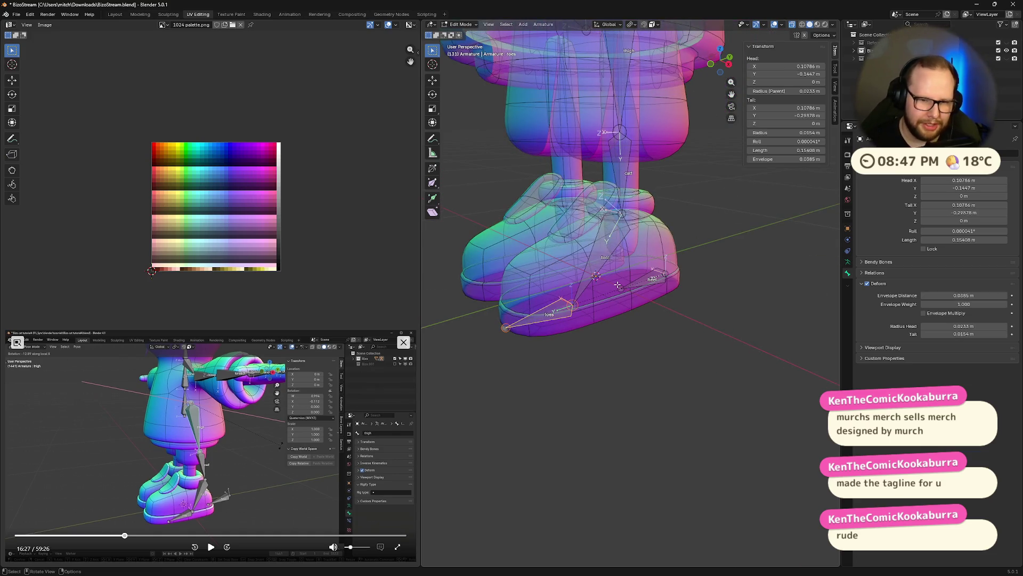
click(211, 547)
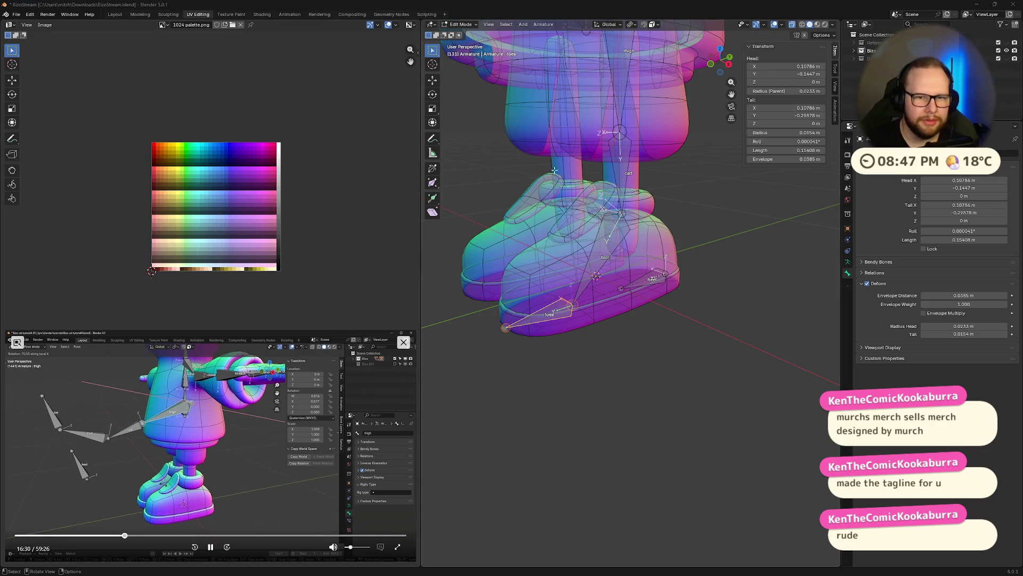
scroll(683, 237, down, 3)
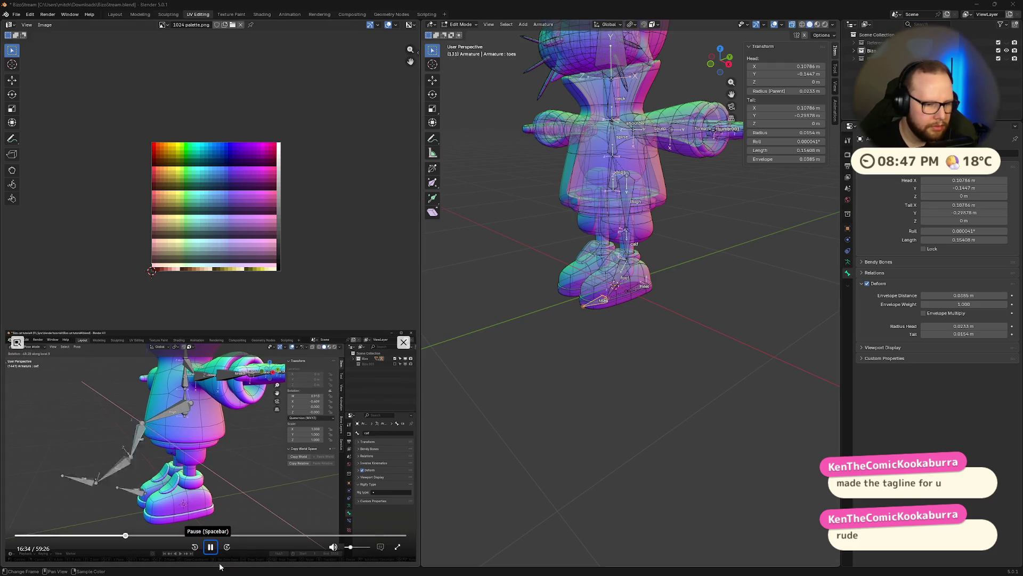
- Pause the tutorial at 16:34, frame the legs and peek at the mode pie menu
key(space)
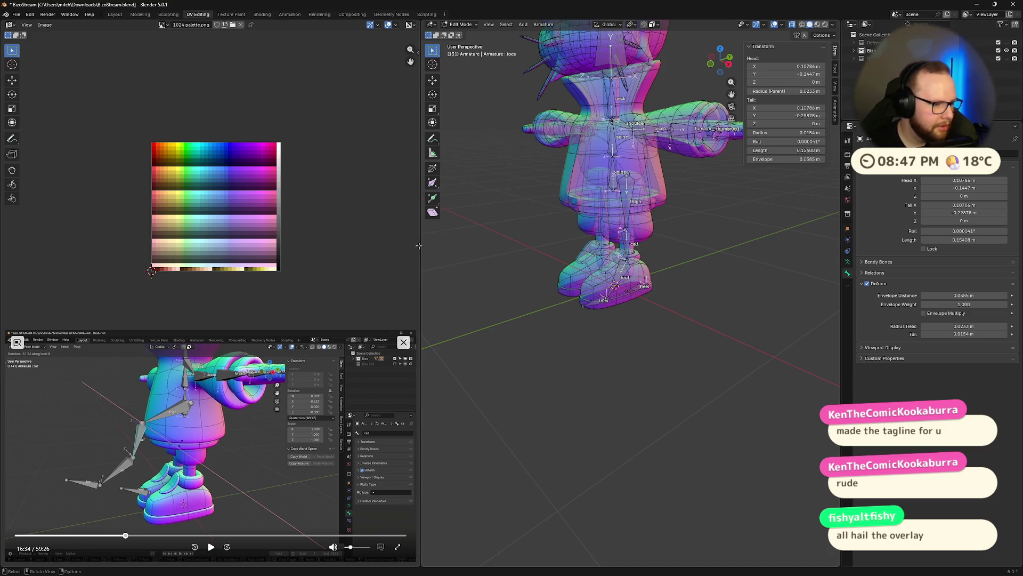
scroll(677, 113, up, 2)
shift+middle_drag(677, 113, 656, 226)
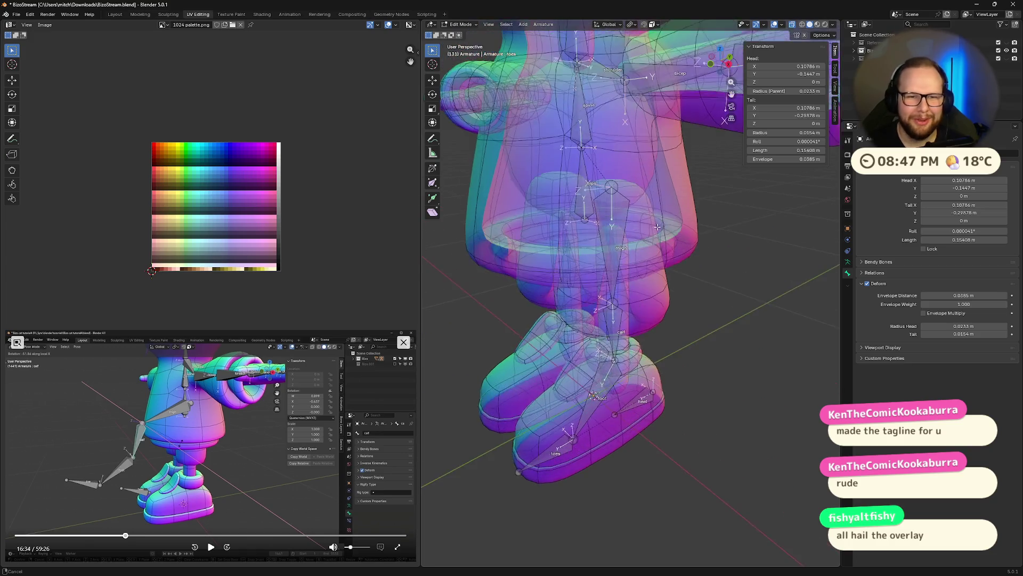
key(ctrl+Tab)
key(Escape)
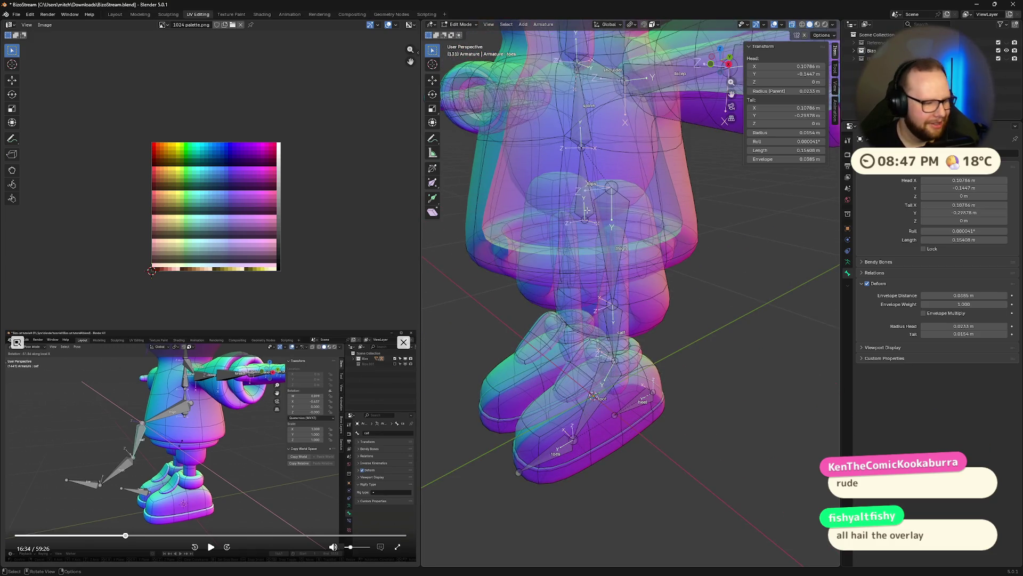
- Make a leg bone active and bring up the interaction mode pie menu
click(593, 179)
mouse_move(593, 179)
middle_down()
mouse_move(672, 262)
mouse_move(675, 194)
middle_up()
scroll(679, 228, down, 4)
scroll(695, 221, up, 4)
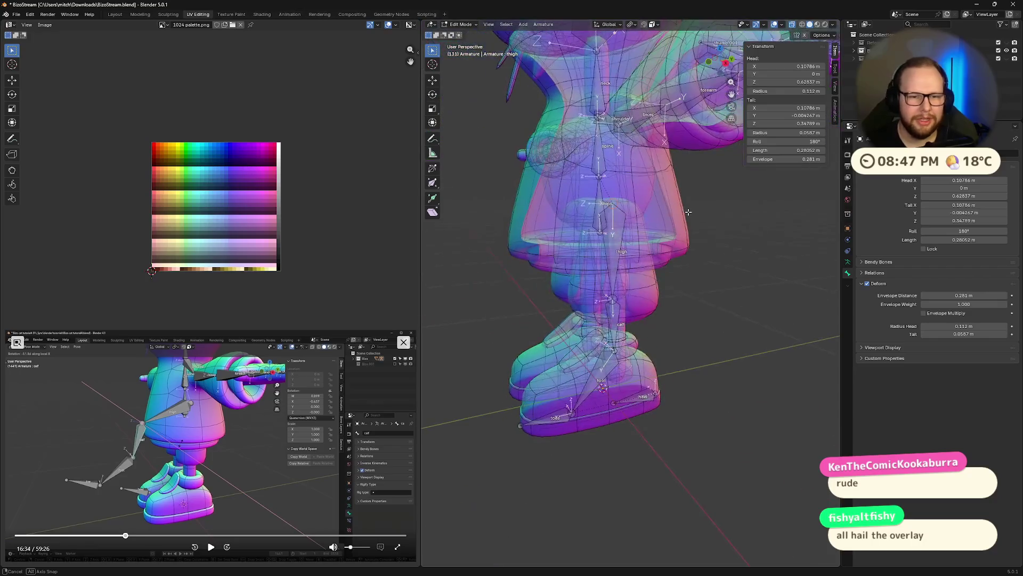
key(ctrl+Tab)
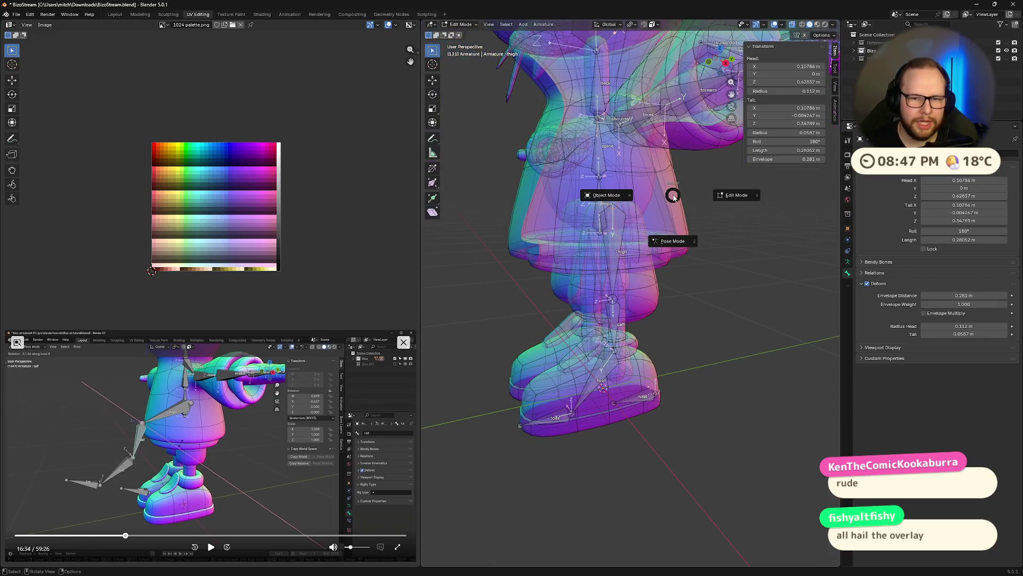
- Switch the armature into Pose Mode and select the thigh bone
click(672, 236)
click(614, 207)
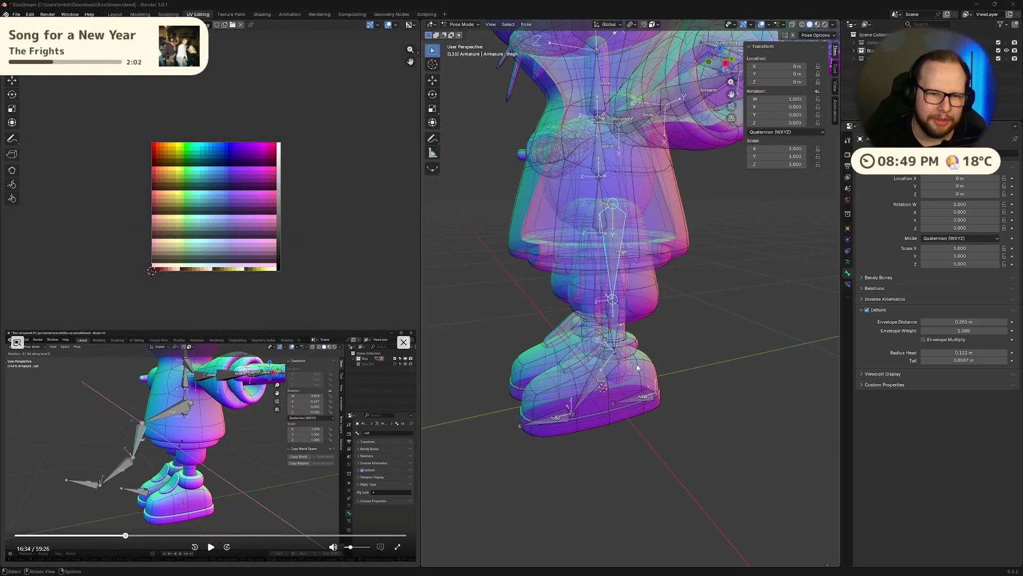
- Test-bend the leg about the X axis, then undo so it returns to rest
middle_drag(631, 352, 646, 390)
key(r)
key(x)
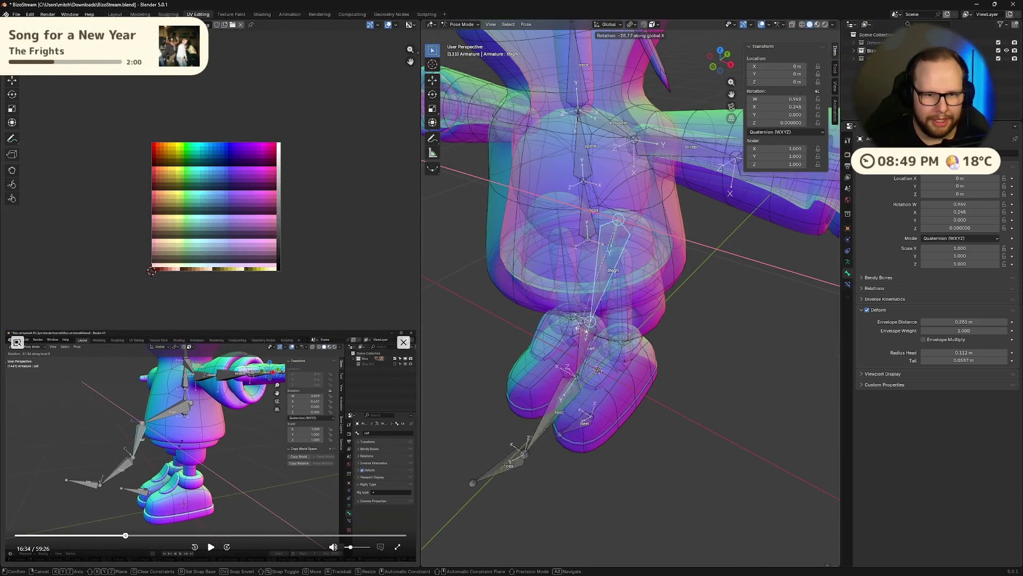
click(592, 384)
mouse_move(592, 384)
middle_down()
mouse_move(623, 380)
mouse_move(572, 343)
mouse_move(584, 386)
middle_up()
key(ctrl+z)
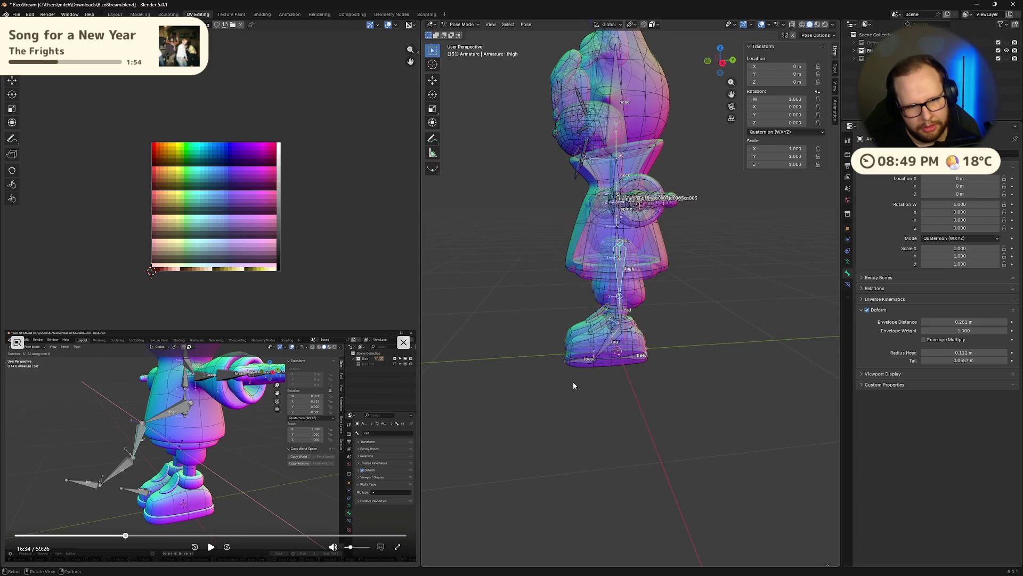
scroll(573, 381, up, 5)
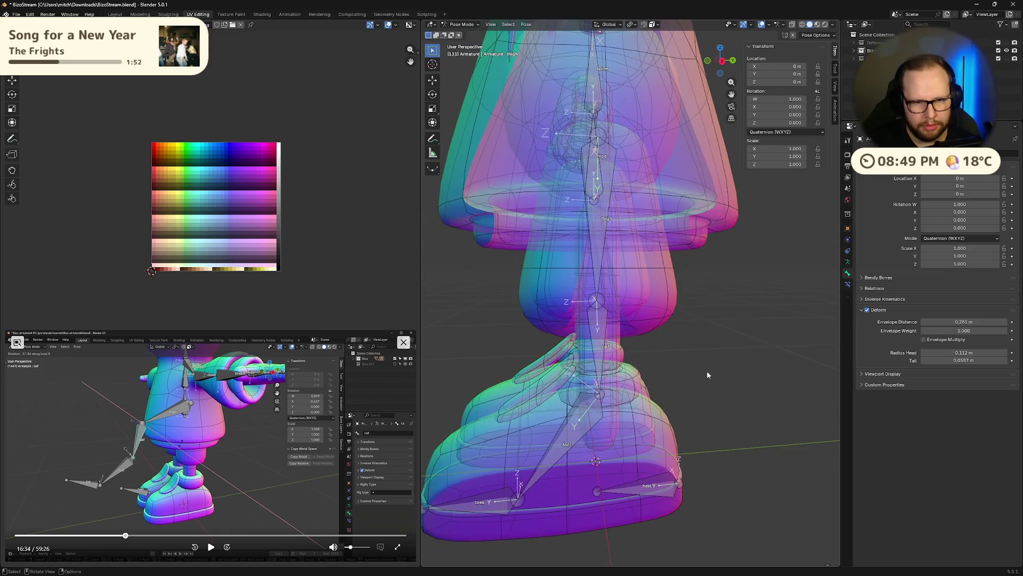
- Orbit around the shoes and legs while the tutorial plays on
mouse_move(600, 377)
middle_down()
mouse_move(732, 384)
mouse_move(704, 375)
middle_up()
scroll(732, 381, down, 5)
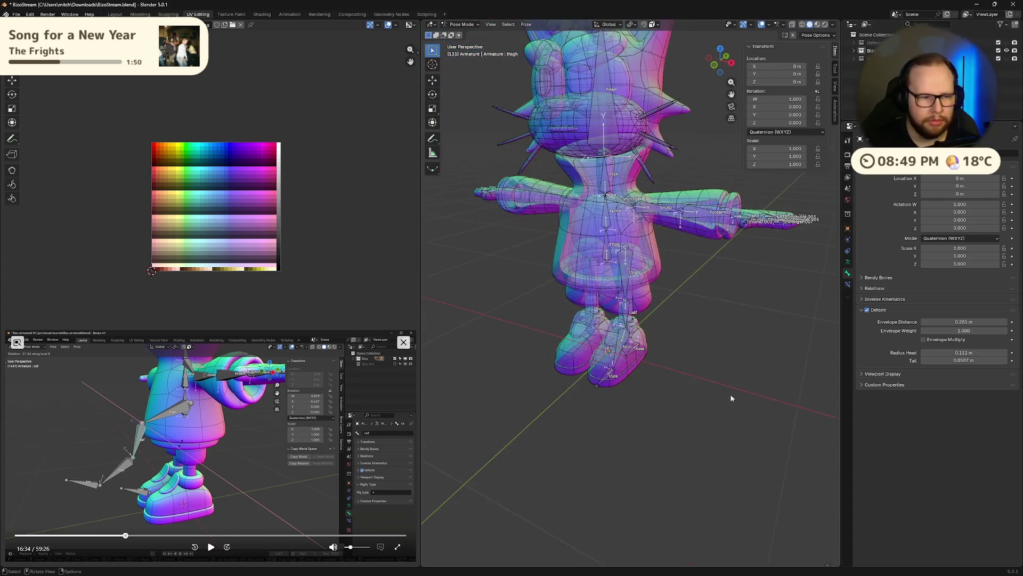
click(211, 548)
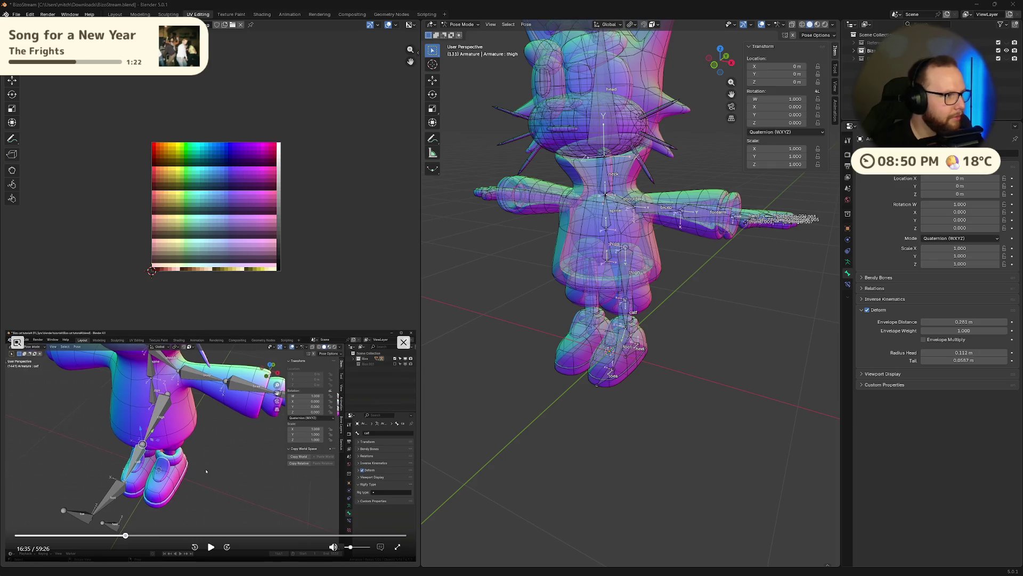
middle_drag(616, 422, 590, 414)
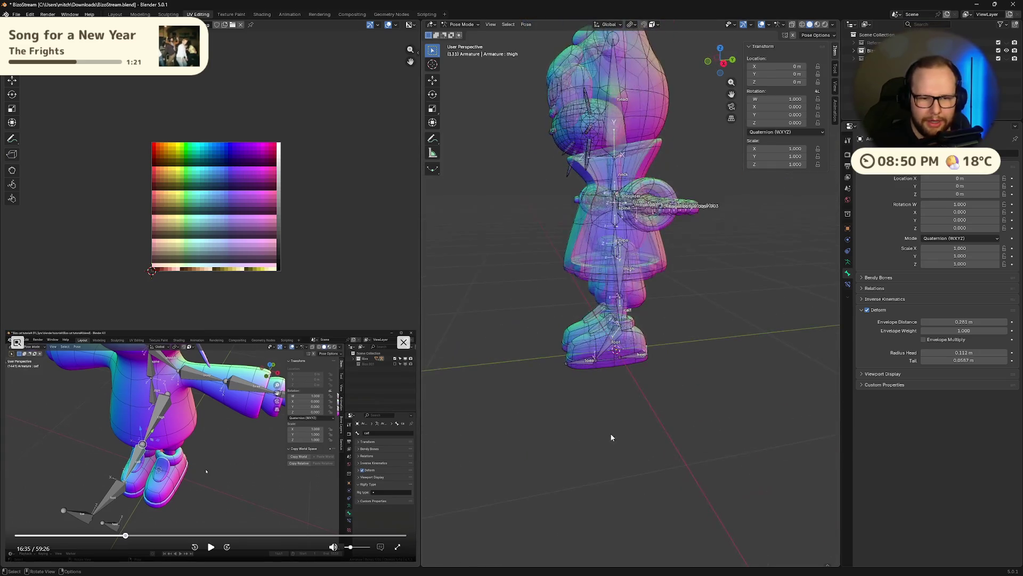
scroll(590, 415, up, 5)
scroll(590, 414, down, 3)
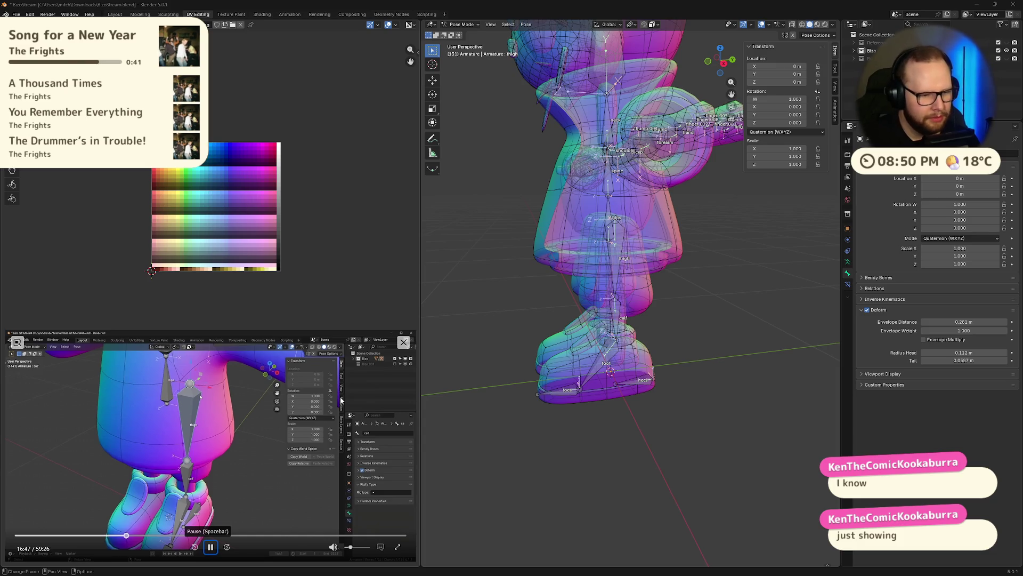
- Orbit around the rigged character while the tutorial plays past 16:47
mouse_move(587, 419)
middle_down()
mouse_move(526, 430)
mouse_move(630, 450)
mouse_move(597, 413)
middle_up()
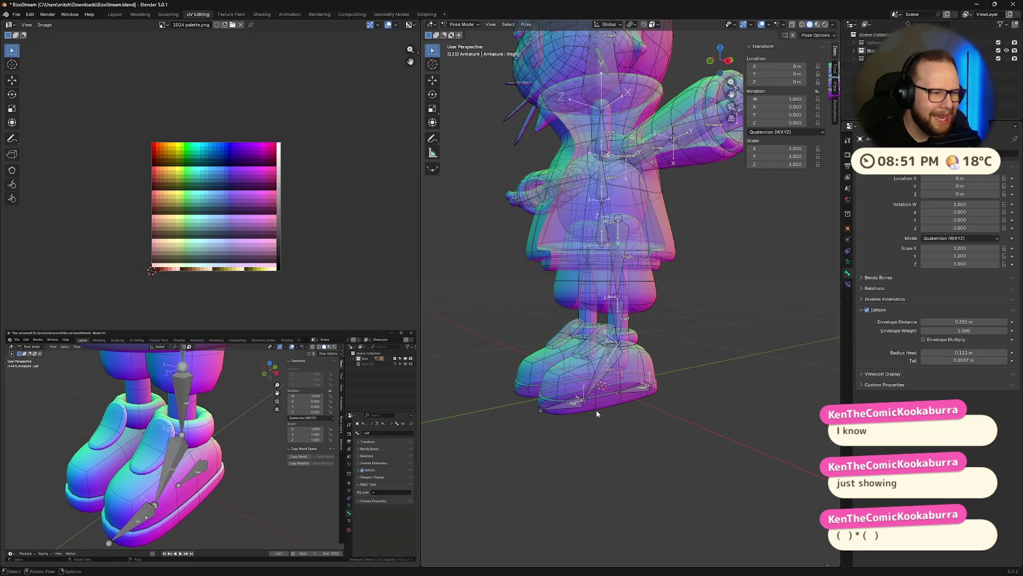
middle_drag(595, 422, 683, 375)
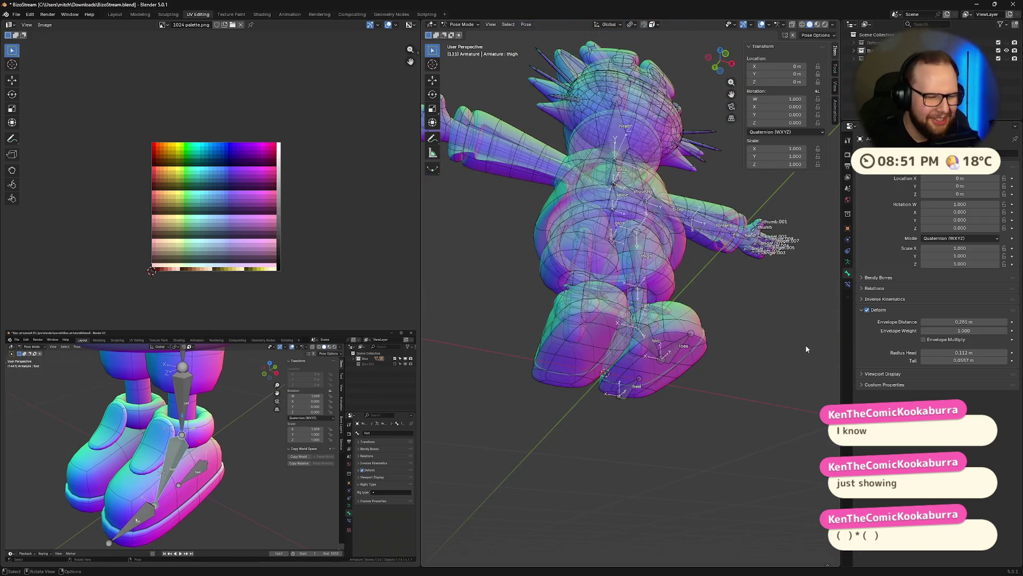
middle_drag(807, 349, 642, 442)
middle_drag(561, 443, 645, 422)
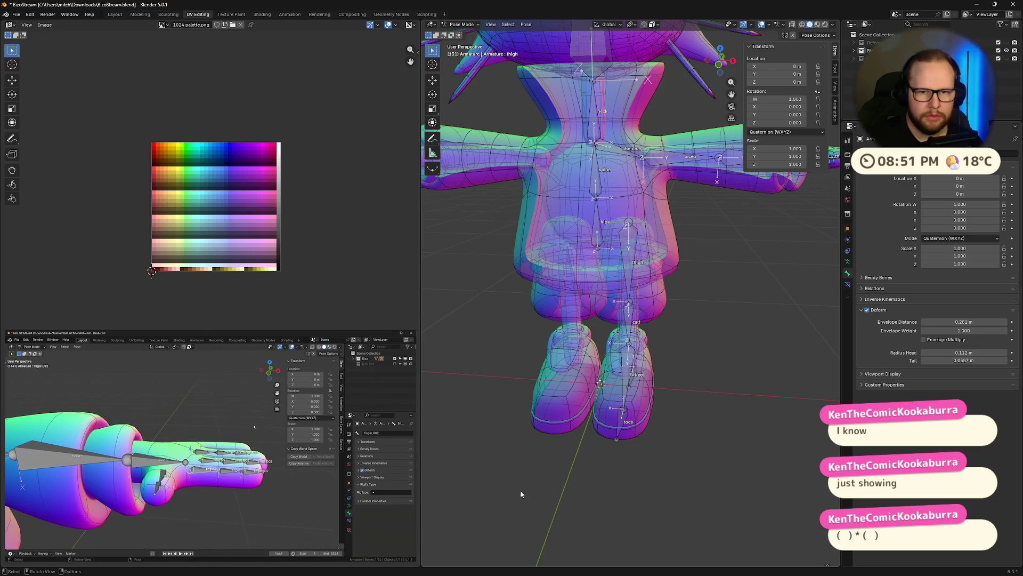
scroll(682, 341, down, 6)
mouse_move(682, 341)
middle_down()
mouse_move(670, 379)
mouse_move(701, 359)
middle_up()
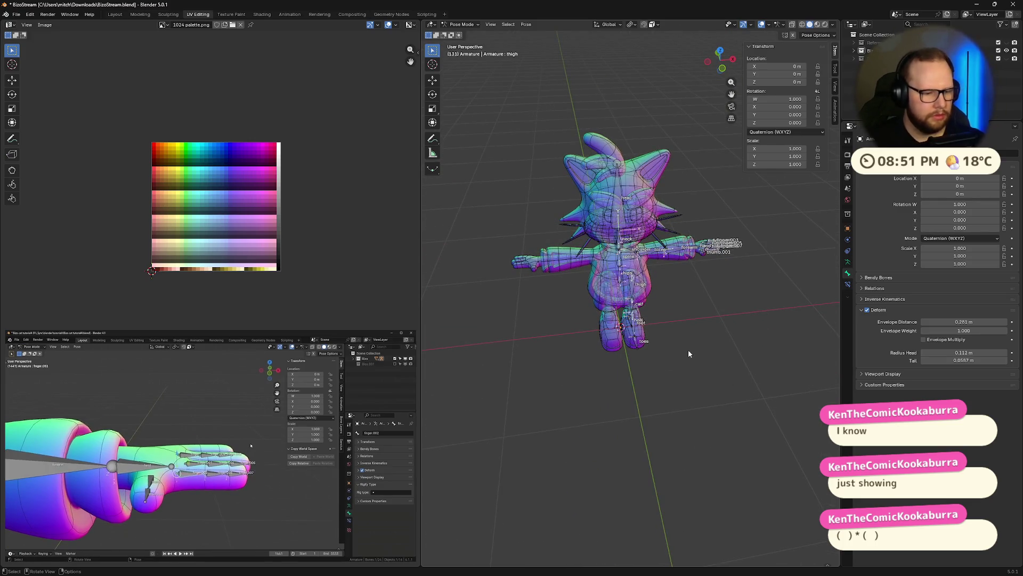
scroll(712, 324, down, 1)
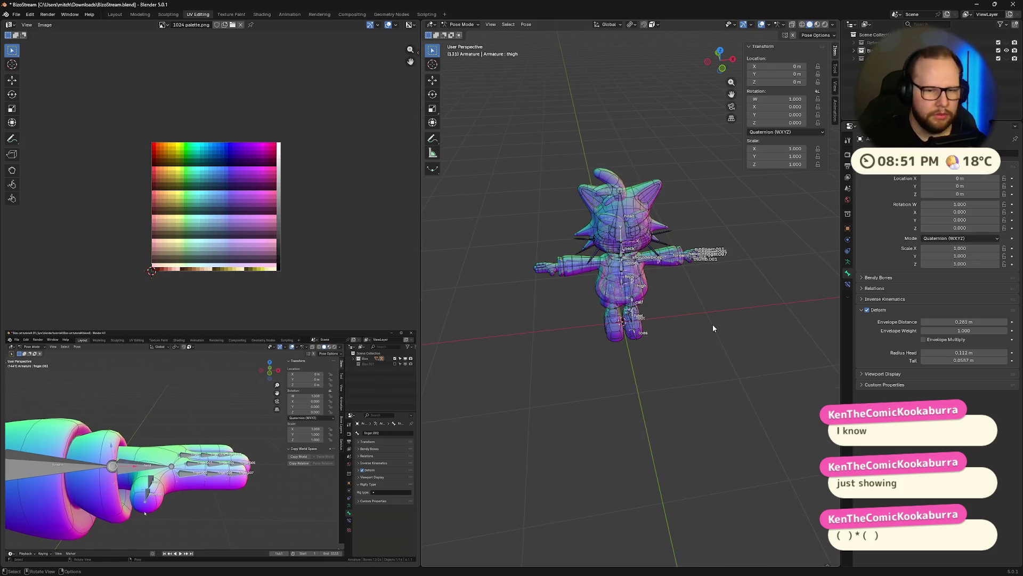
scroll(776, 208, up, 4)
scroll(568, 311, up, 3)
middle_drag(568, 311, 480, 319)
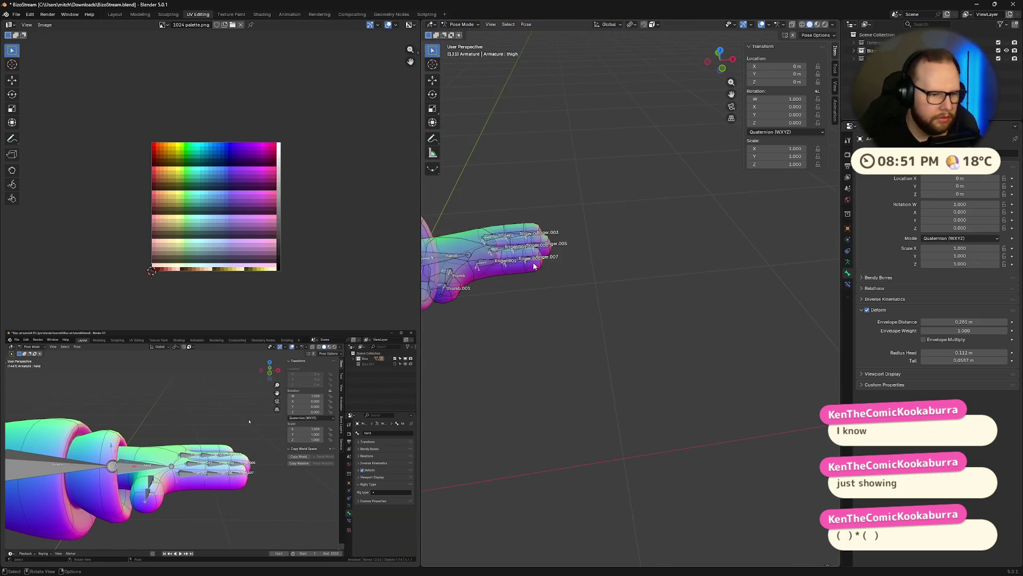
mouse_move(211, 480)
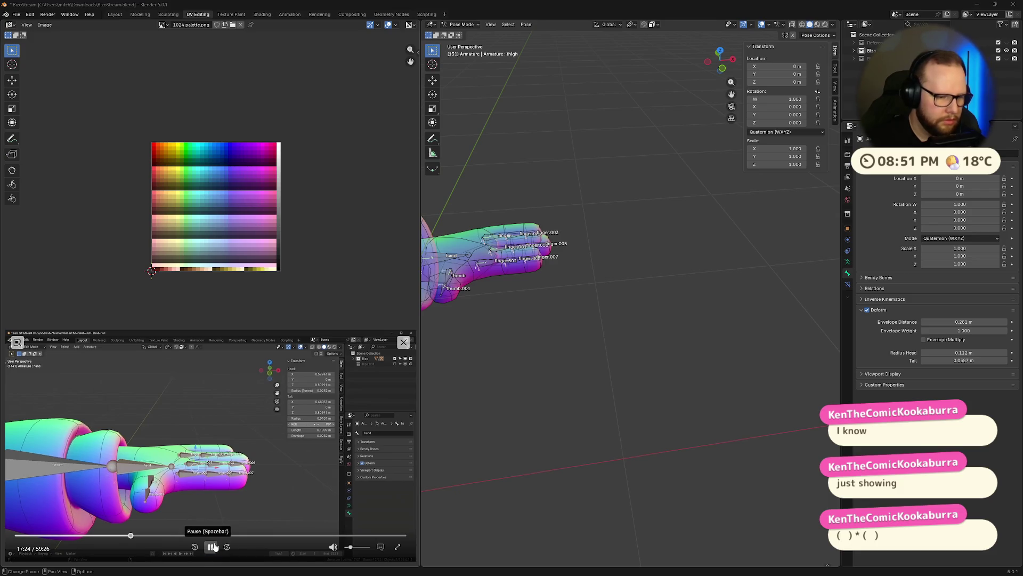
click(211, 546)
click(726, 69)
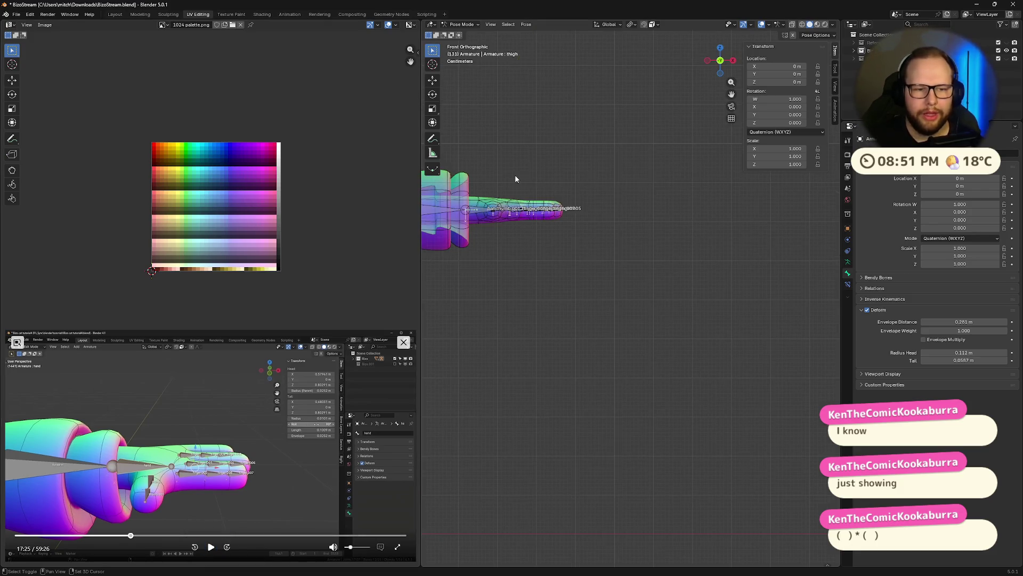
middle_drag(516, 180, 624, 287)
drag(725, 302, 558, 413)
drag(770, 346, 560, 438)
click(576, 368)
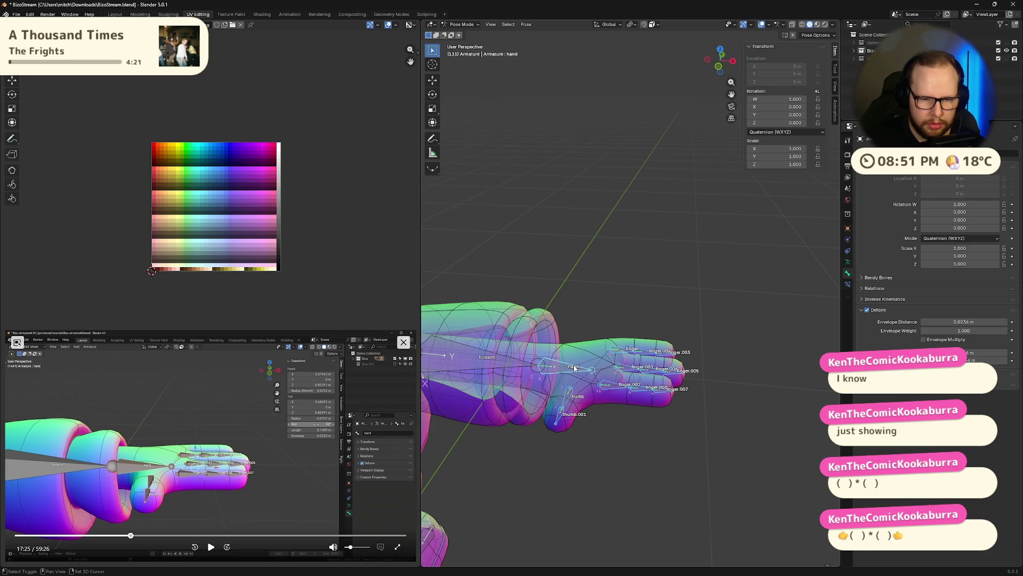
click(211, 548)
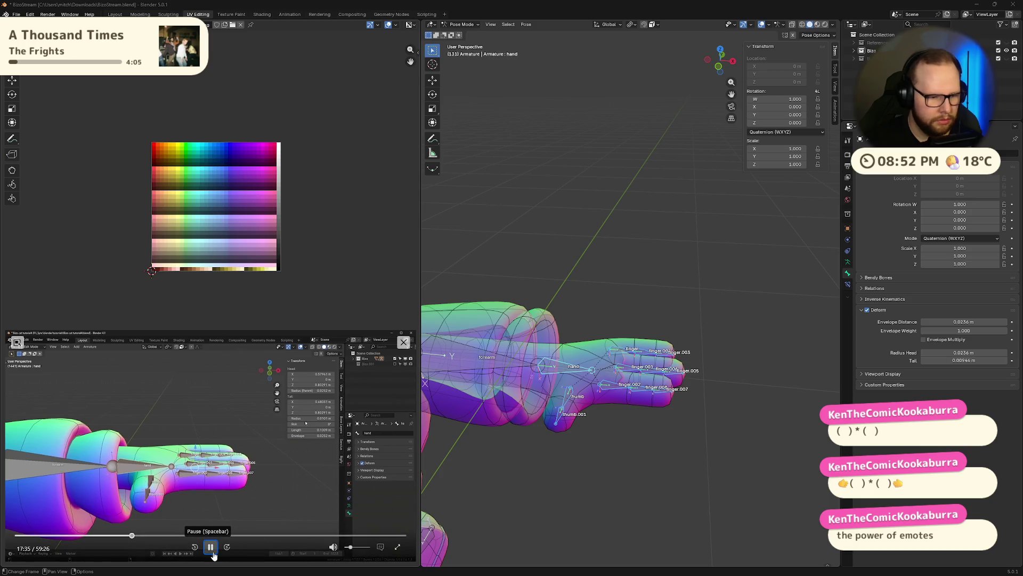
mouse_move(712, 232)
middle_down()
mouse_move(720, 334)
mouse_move(648, 331)
middle_up()
click(835, 68)
scroll(623, 420, up, 2)
scroll(623, 420, up, 2)
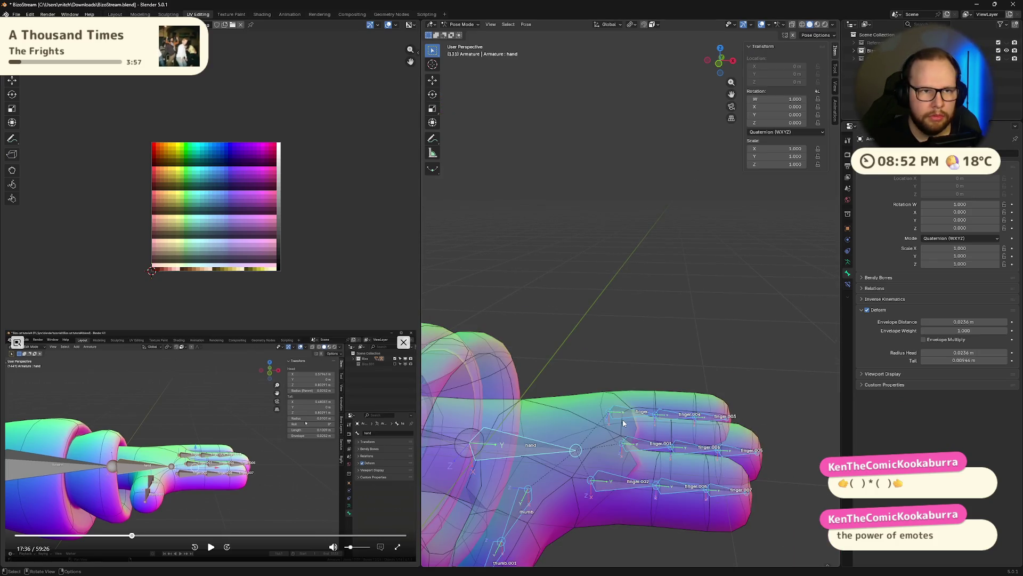
- In Edit Mode, set the hand bone's roll to 0° in the sidebar
key(Tab)
scroll(640, 377, down, 2)
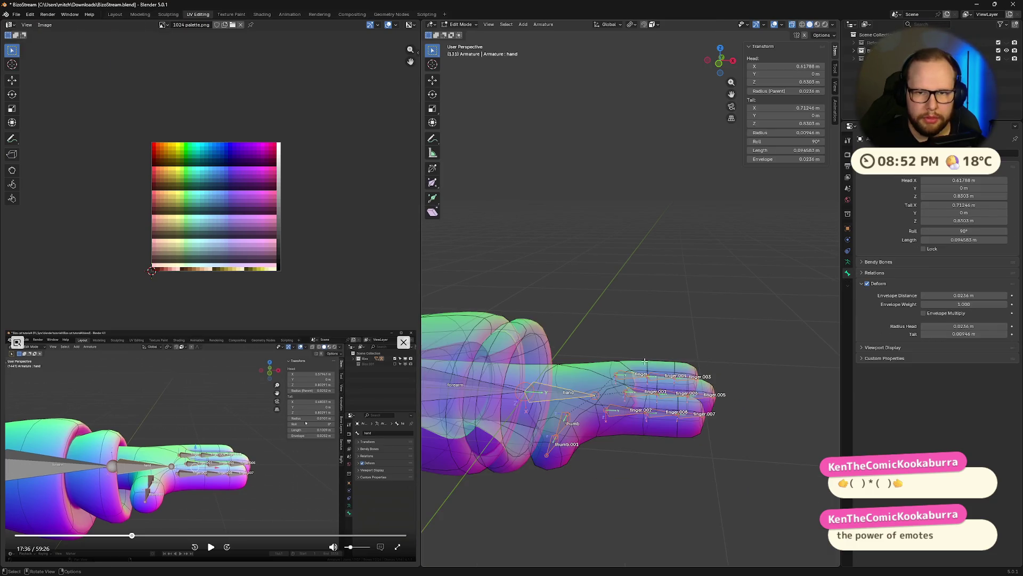
click(806, 142)
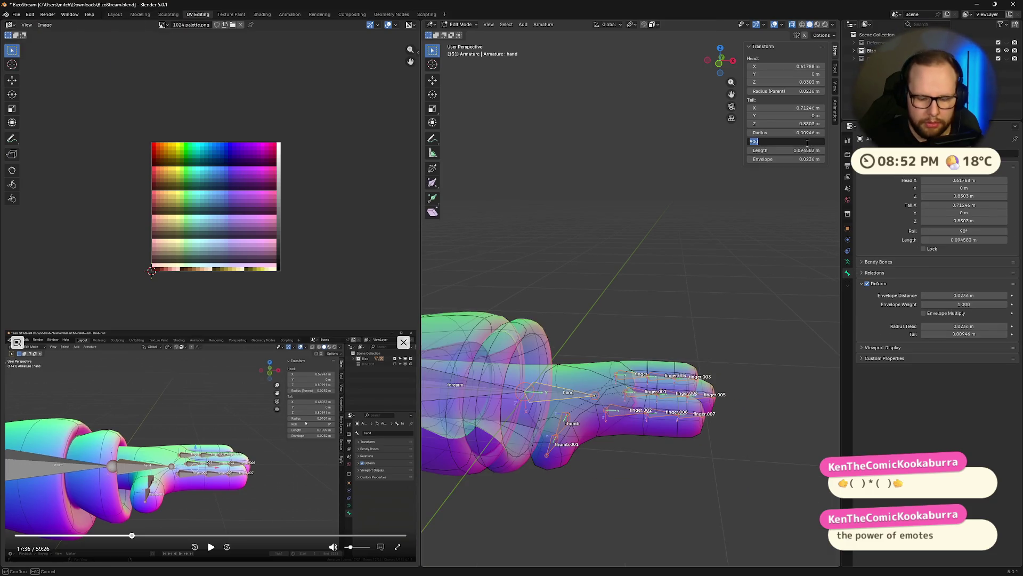
text(0)
key(Return)
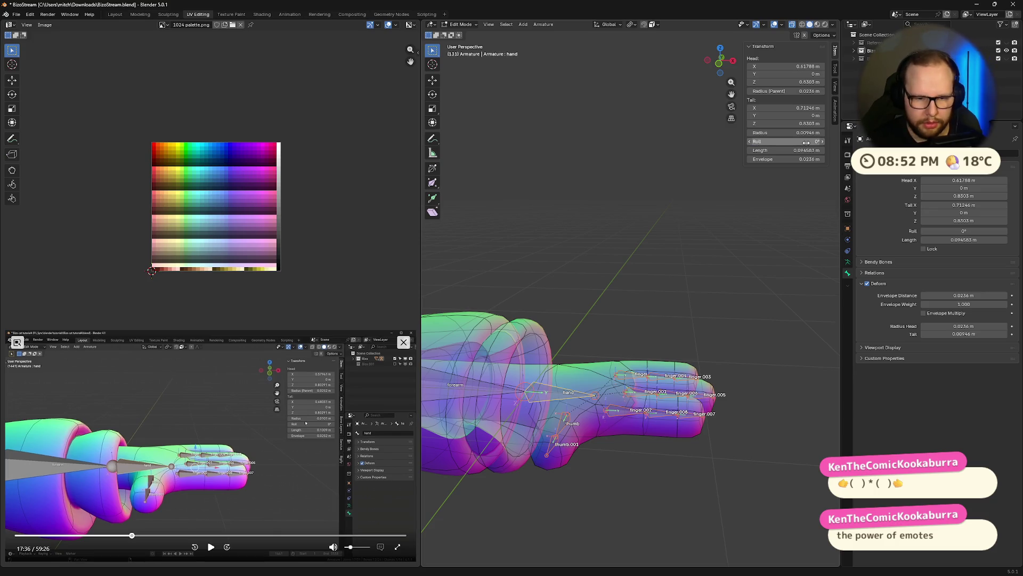
middle_drag(743, 320, 732, 327)
- Cancel a trial Z rotation and switch the armature back to Pose Mode
key(r)
key(z)
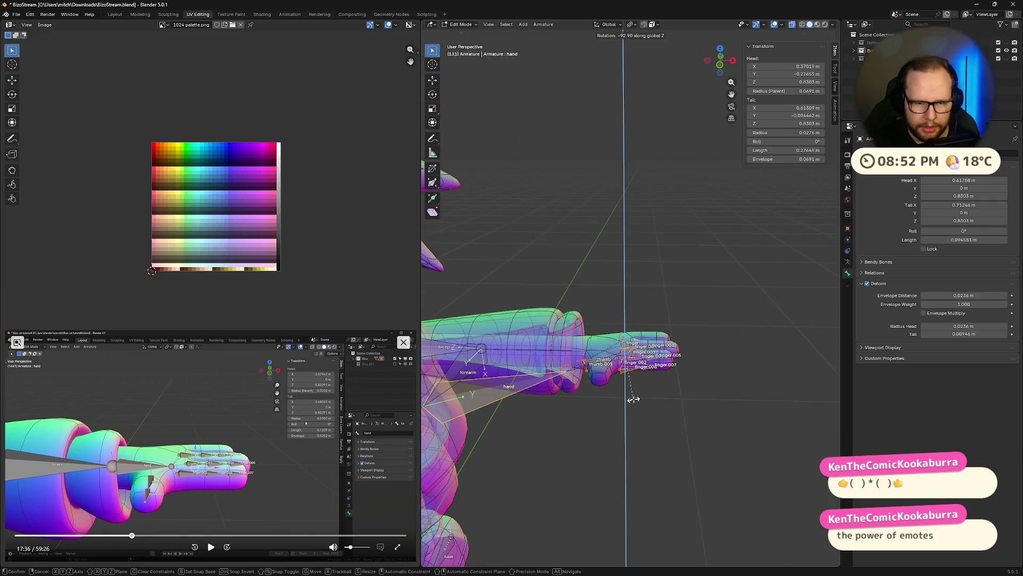
key(Escape)
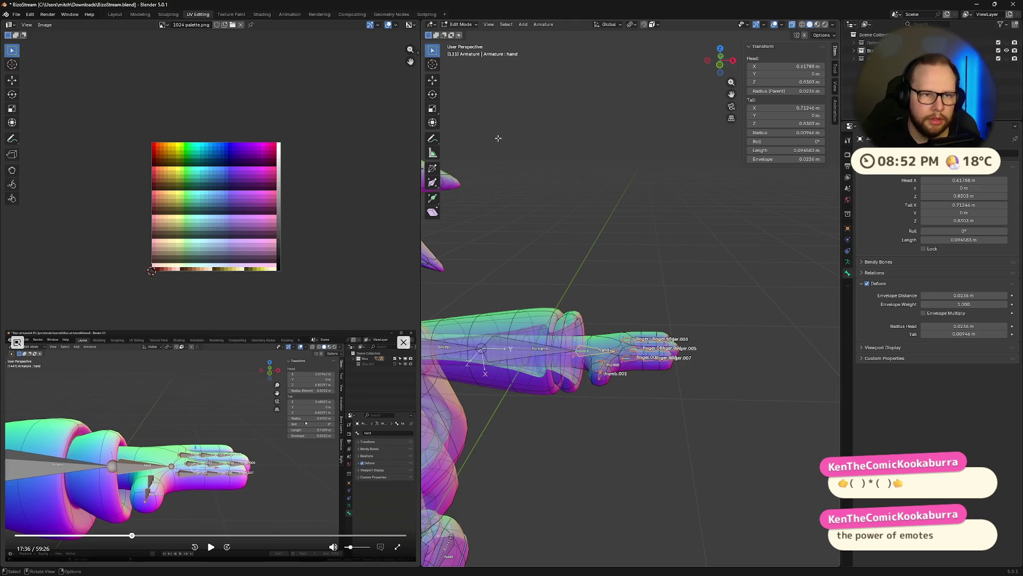
key(ctrl+Tab)
click(497, 184)
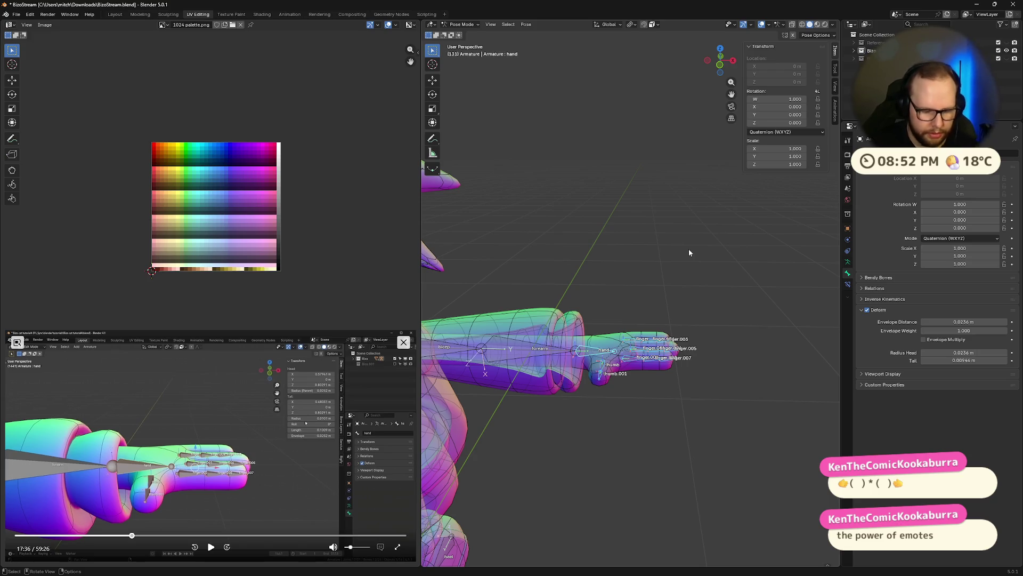
key(r)
key(x)
click(738, 313)
key(alt+r)
scroll(646, 383, up, 3)
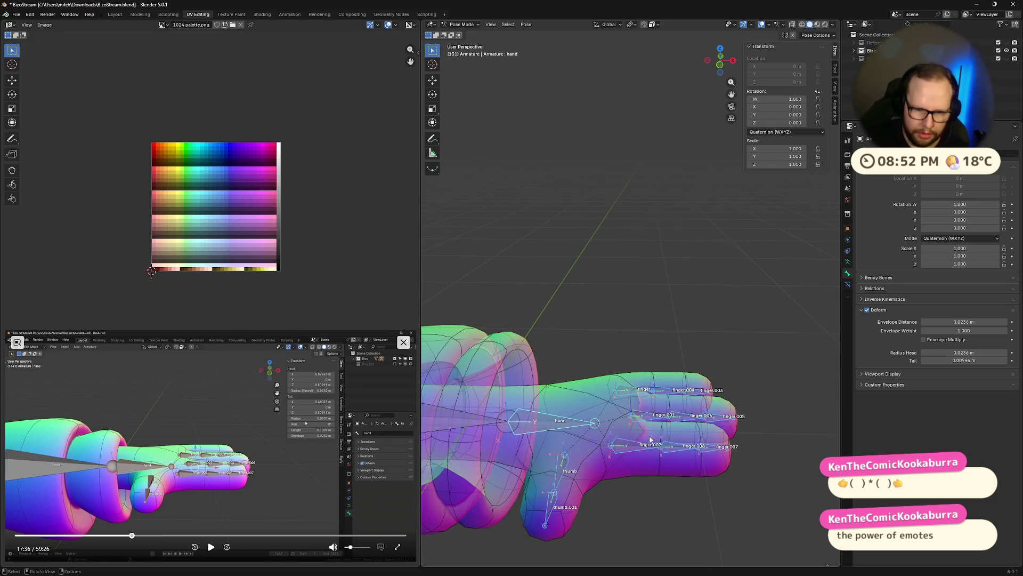
middle_drag(650, 440, 661, 407)
key(r)
key(x)
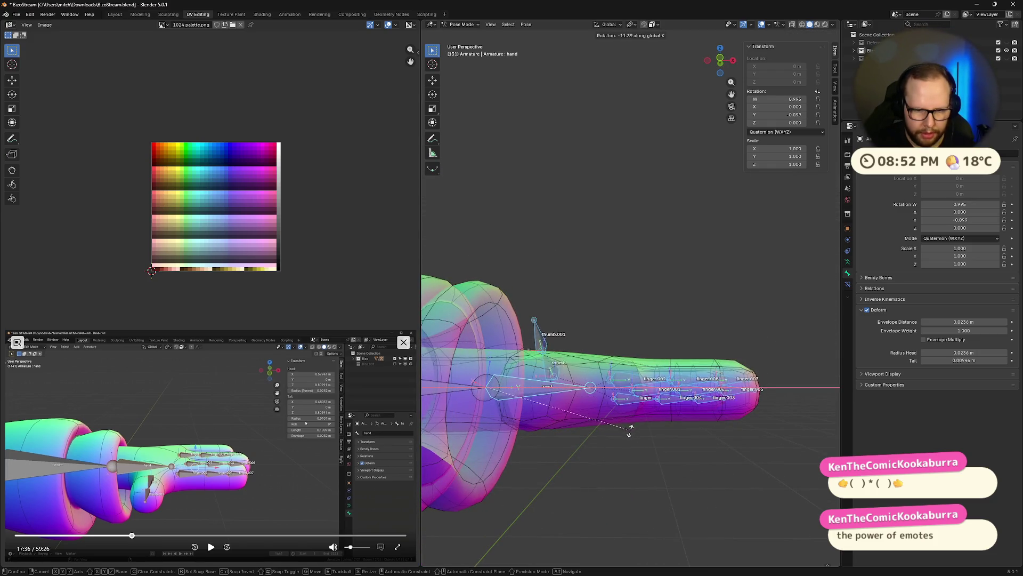
key(Escape)
mouse_move(680, 317)
middle_down()
mouse_move(639, 358)
mouse_move(743, 304)
middle_up()
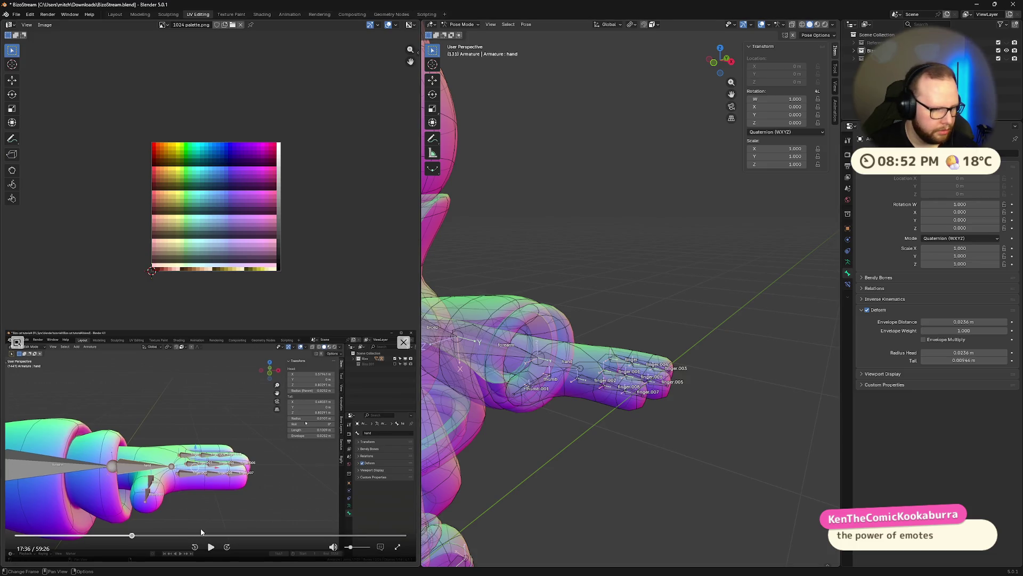
click(210, 546)
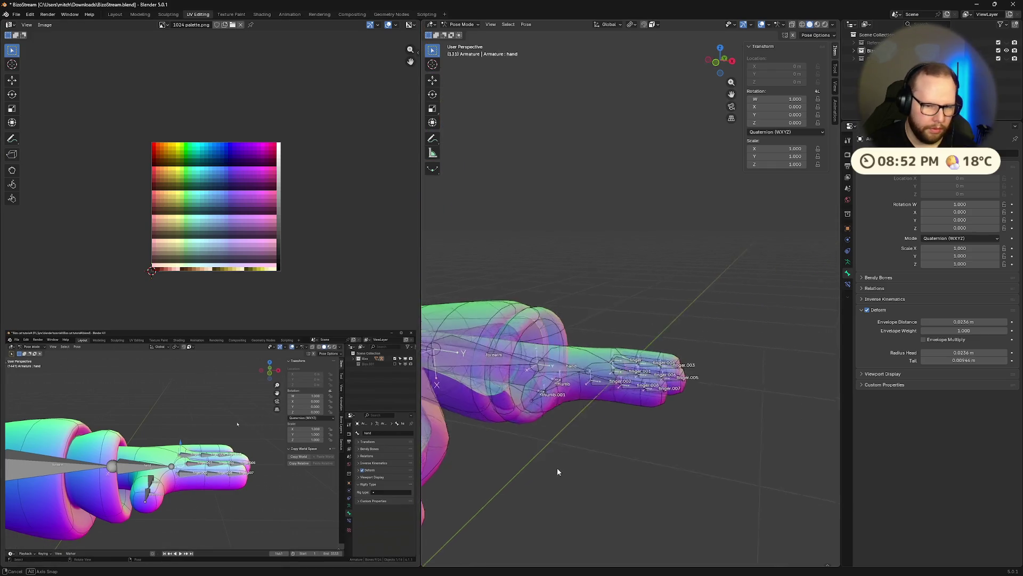
middle_drag(557, 468, 680, 320)
drag(728, 307, 625, 441)
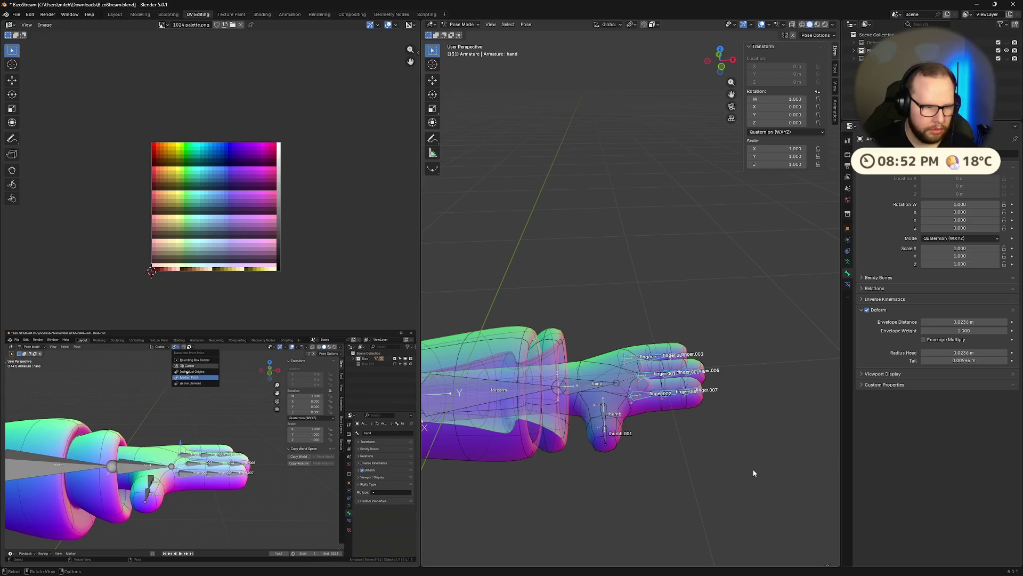
- Check the snapping and Transform Pivot Point options against the tutorial, then close them
middle_drag(625, 441, 730, 471)
click(209, 547)
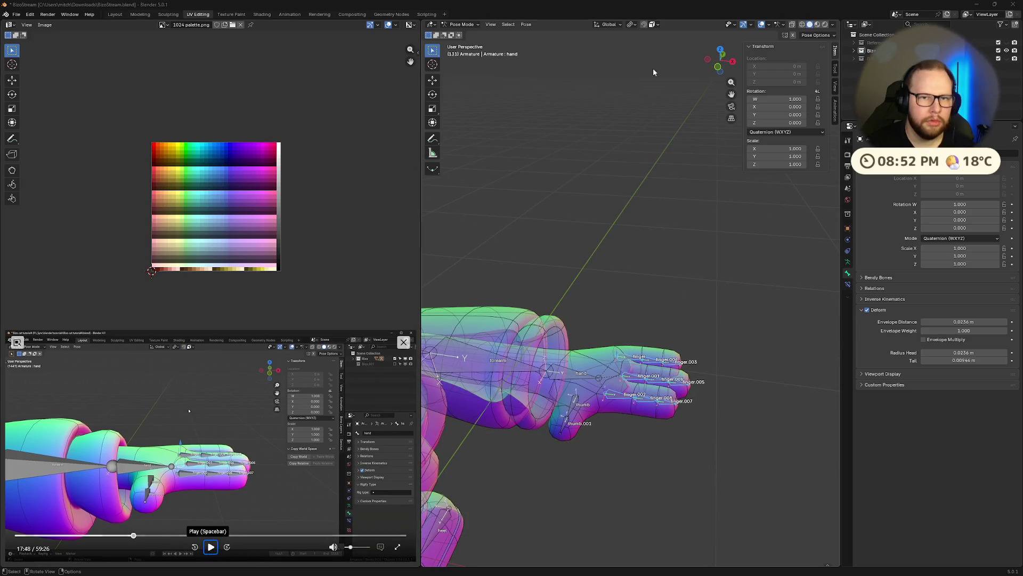
click(657, 25)
click(632, 25)
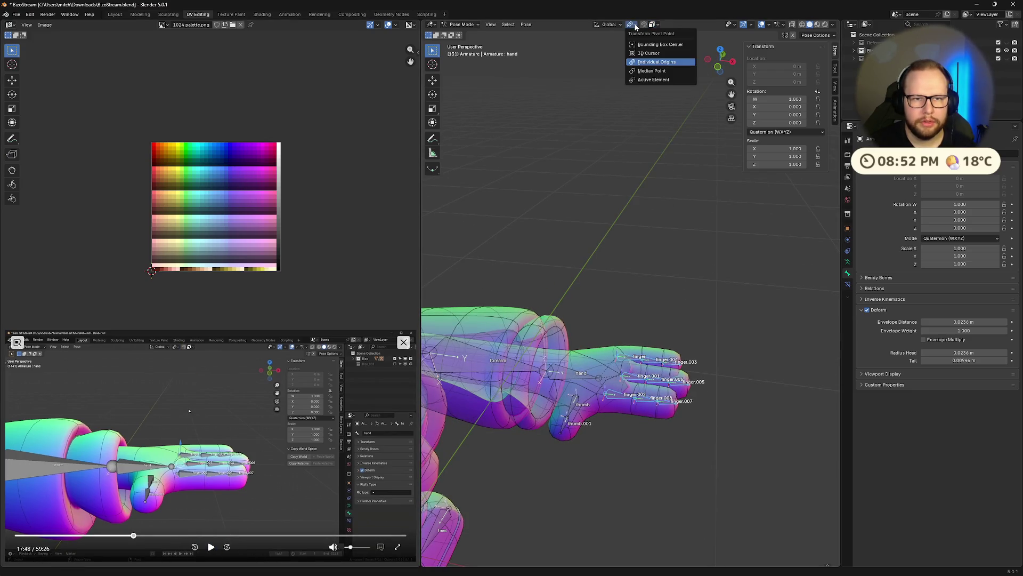
click(213, 548)
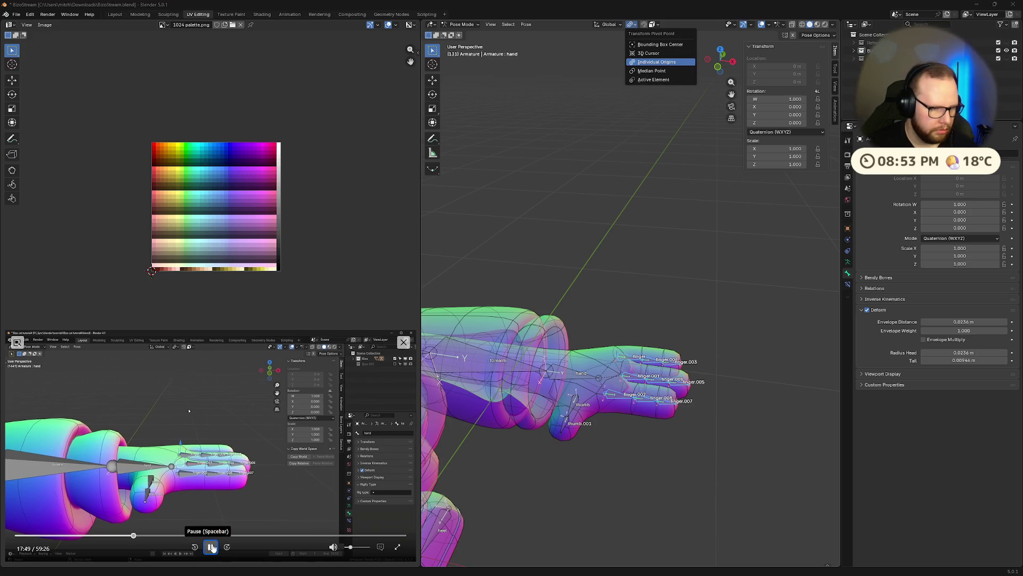
click(212, 547)
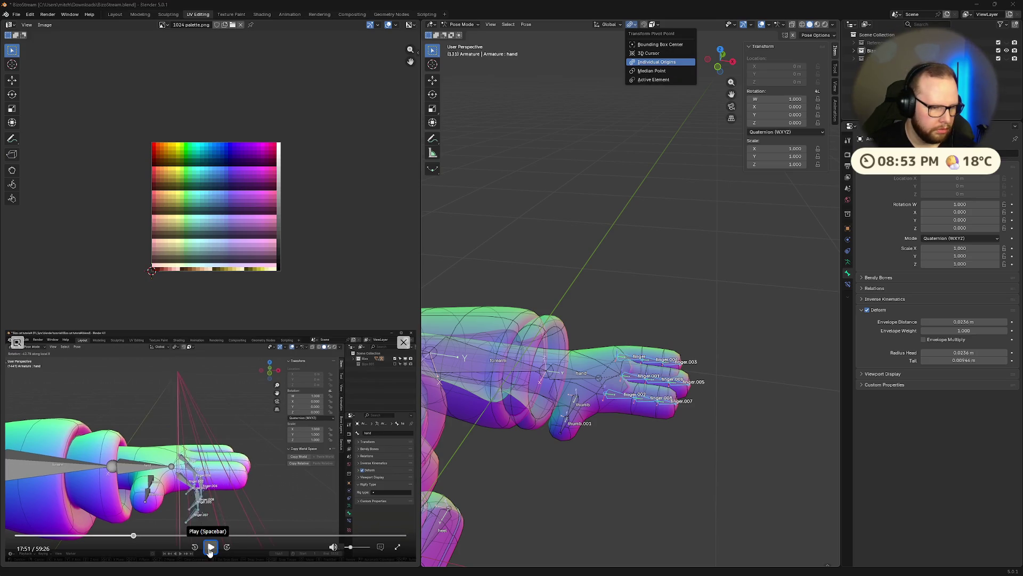
click(629, 282)
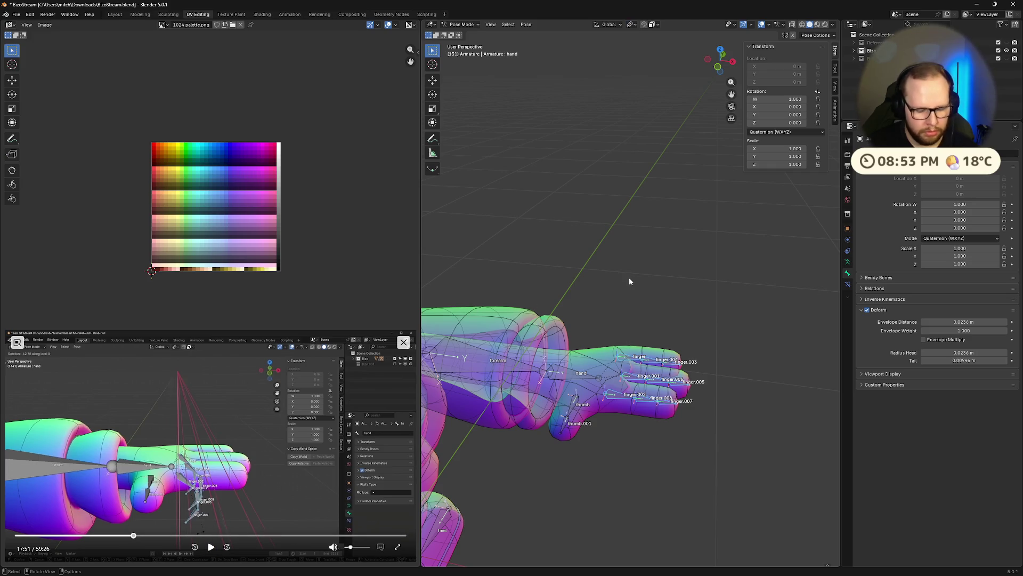
- Abandon a trial X rotation and put the armature into Edit Mode
key(r)
key(x)
click(610, 267)
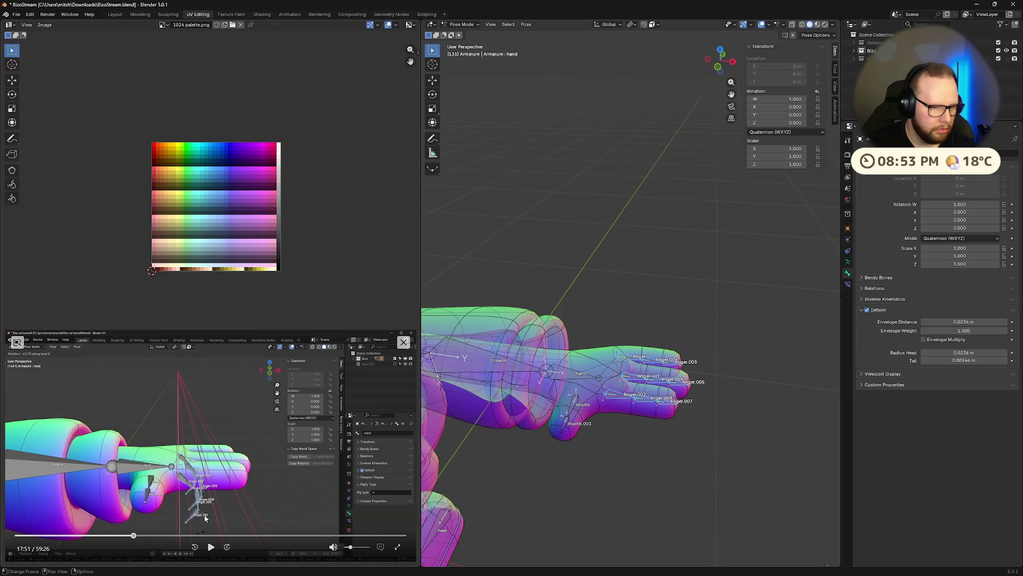
click(210, 548)
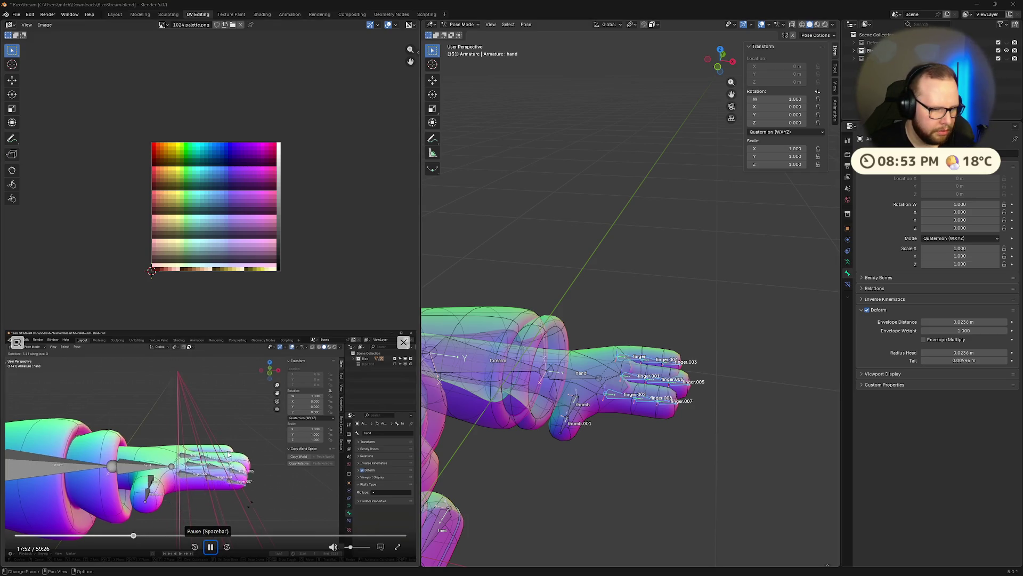
click(211, 547)
mouse_move(661, 509)
middle_down()
mouse_move(572, 415)
mouse_move(635, 354)
mouse_move(576, 402)
middle_up()
scroll(573, 415, down, 3)
key(Tab)
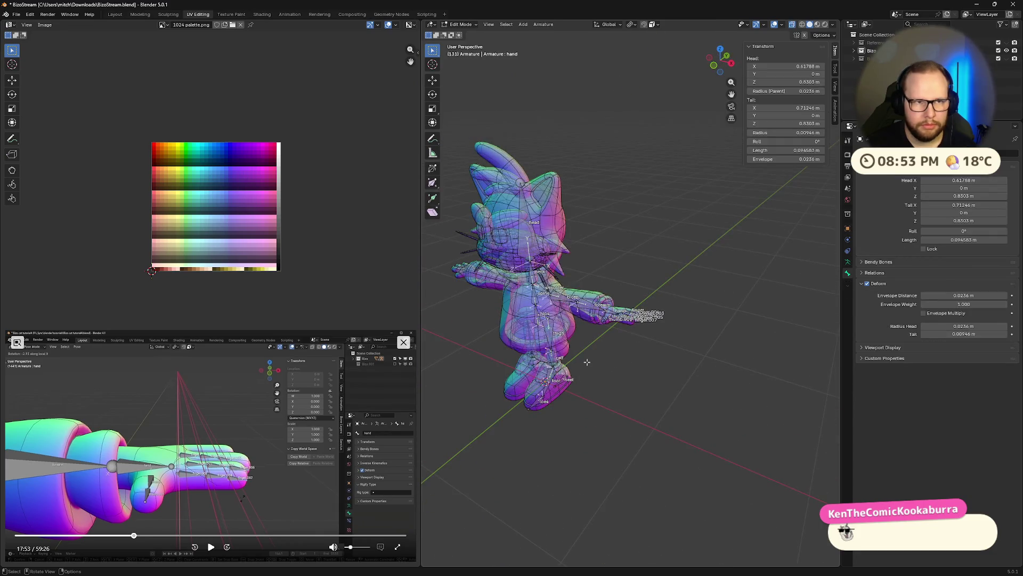
scroll(587, 362, up, 4)
scroll(619, 485, up, 2)
- Back in Pose Mode, box-select the finger bones and try rotating them about X
mouse_move(619, 487)
middle_down()
mouse_move(640, 447)
mouse_move(656, 483)
mouse_move(641, 482)
middle_up()
scroll(640, 448, down, 2)
key(Tab)
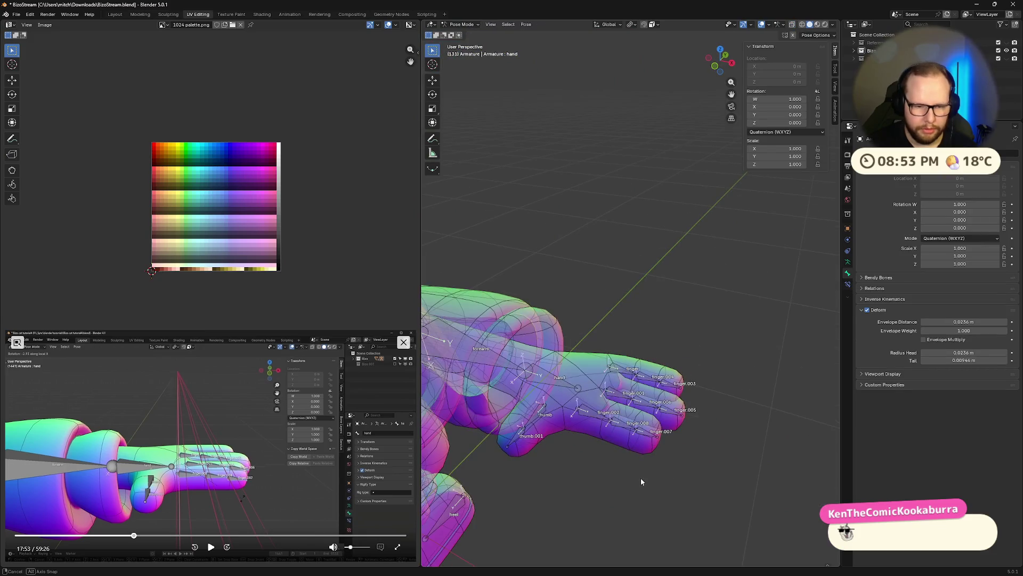
middle_drag(644, 422, 712, 384)
drag(763, 332, 600, 471)
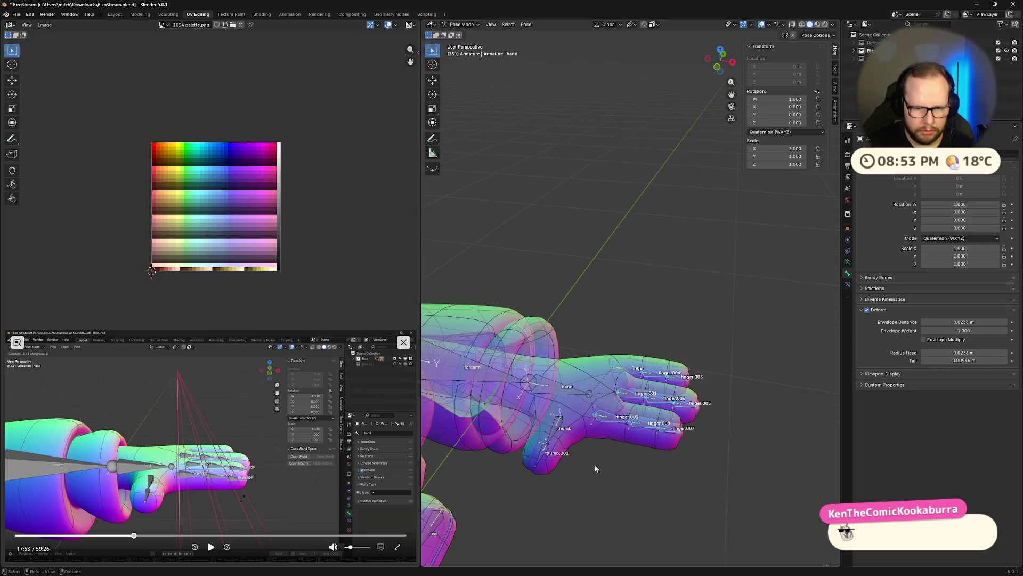
middle_drag(600, 471, 624, 487)
key(r)
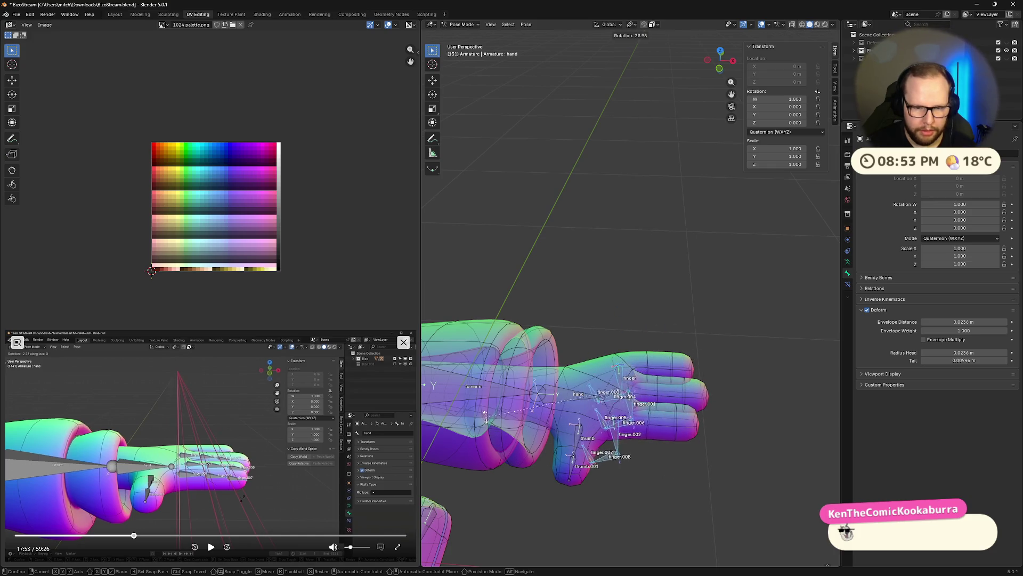
key(x)
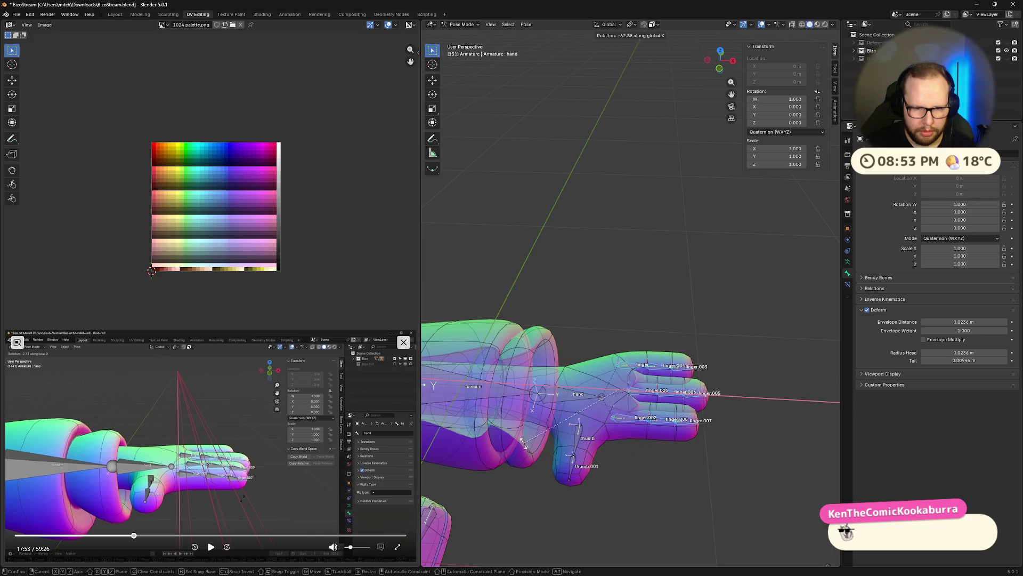
click(771, 410)
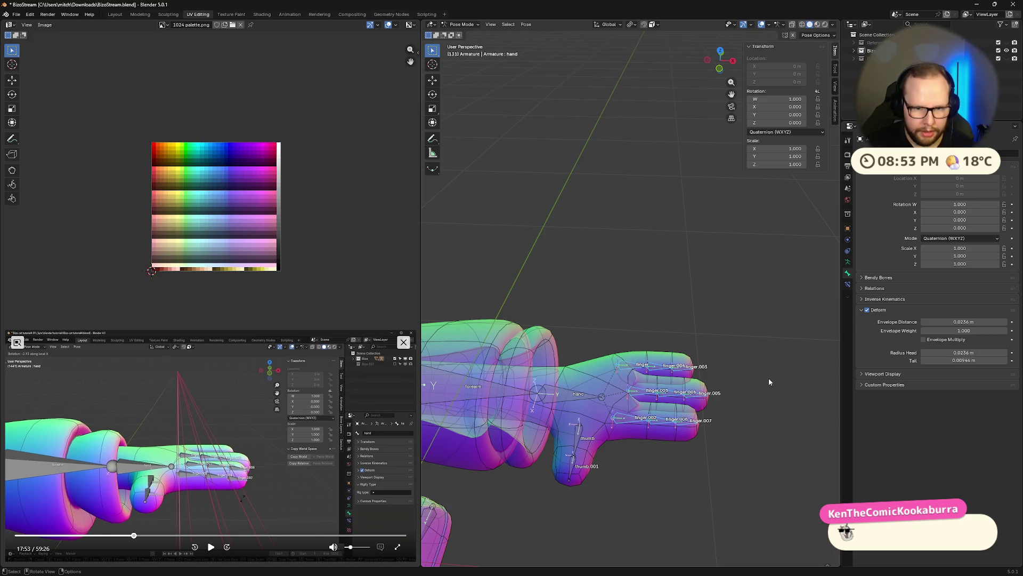
- Reselect the finger bones and curl them 44° downward about the Y axis
drag(608, 327, 736, 472)
key(r)
key(y)
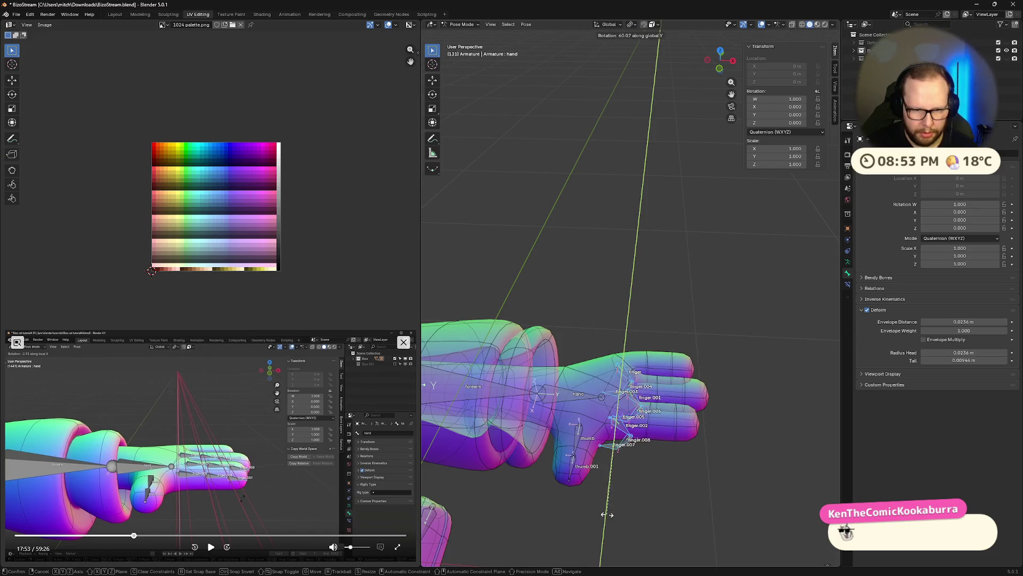
click(656, 504)
mouse_move(657, 449)
middle_down()
mouse_move(676, 455)
mouse_move(614, 502)
middle_up()
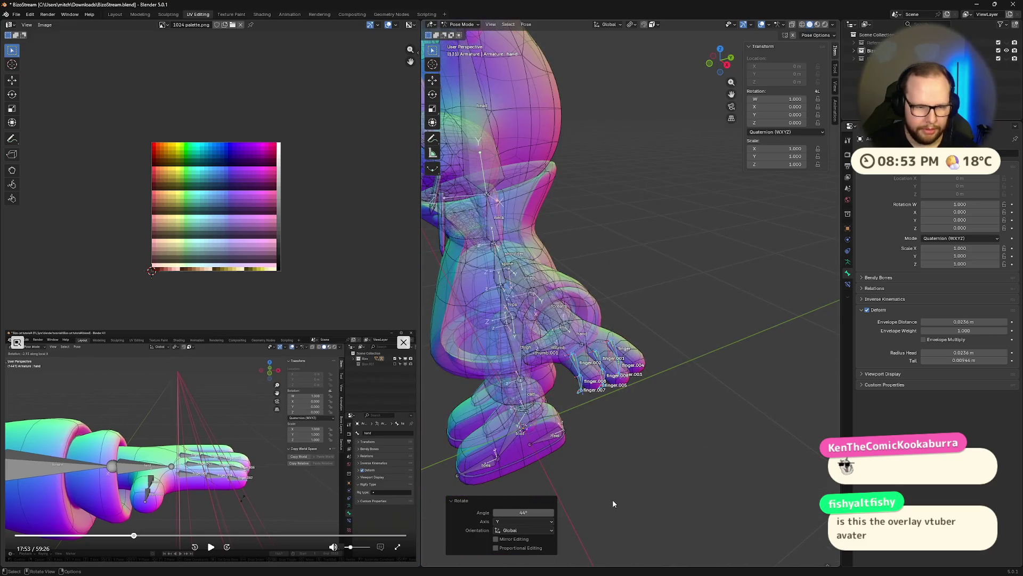
- Undo the finger bones' test rotation so the hand returns to rest pose
key(ctrl+z)
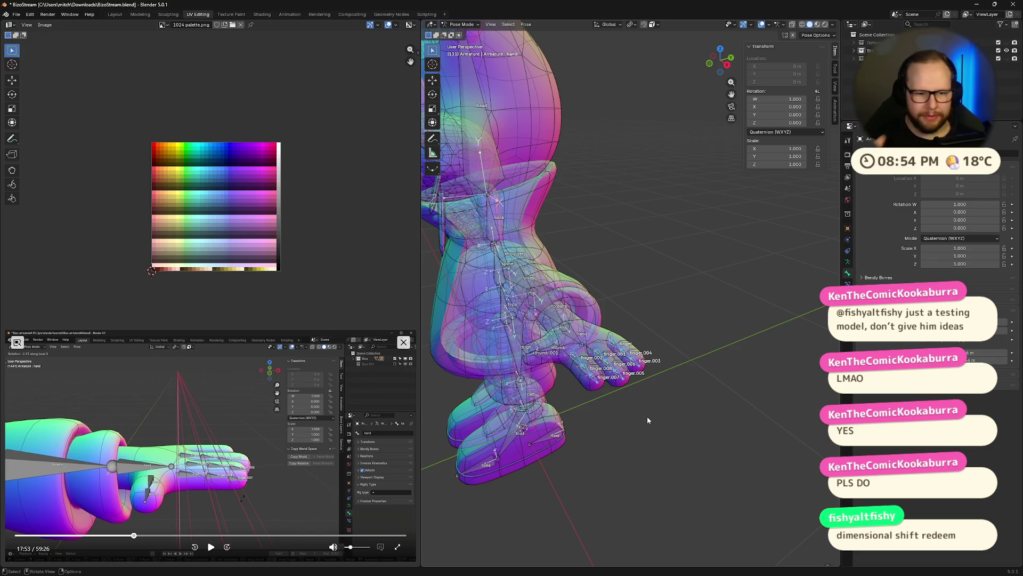
middle_drag(647, 417, 560, 421)
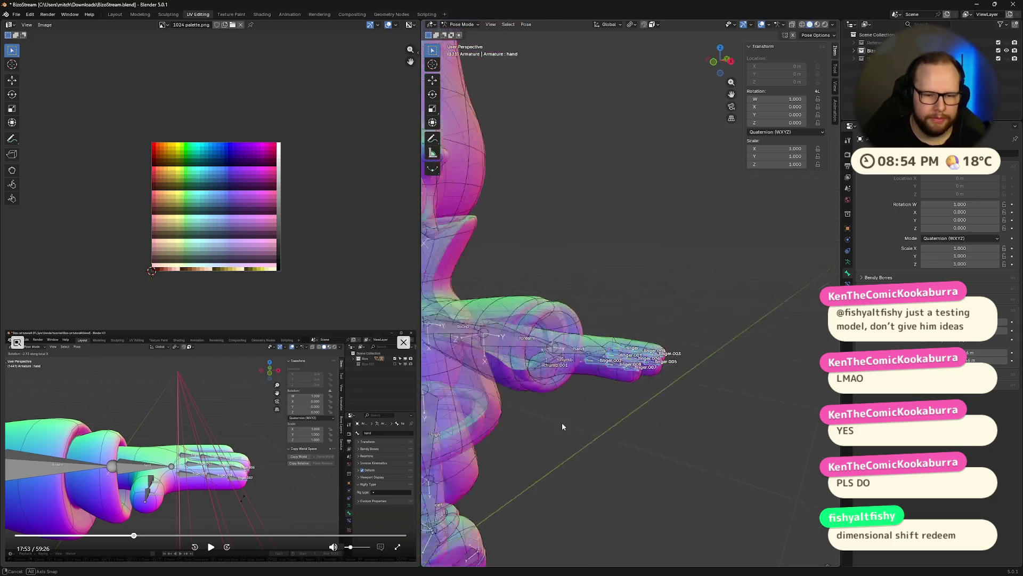
- Rotate the hand bone twice from side views and check how the hand mesh follows
key(r)
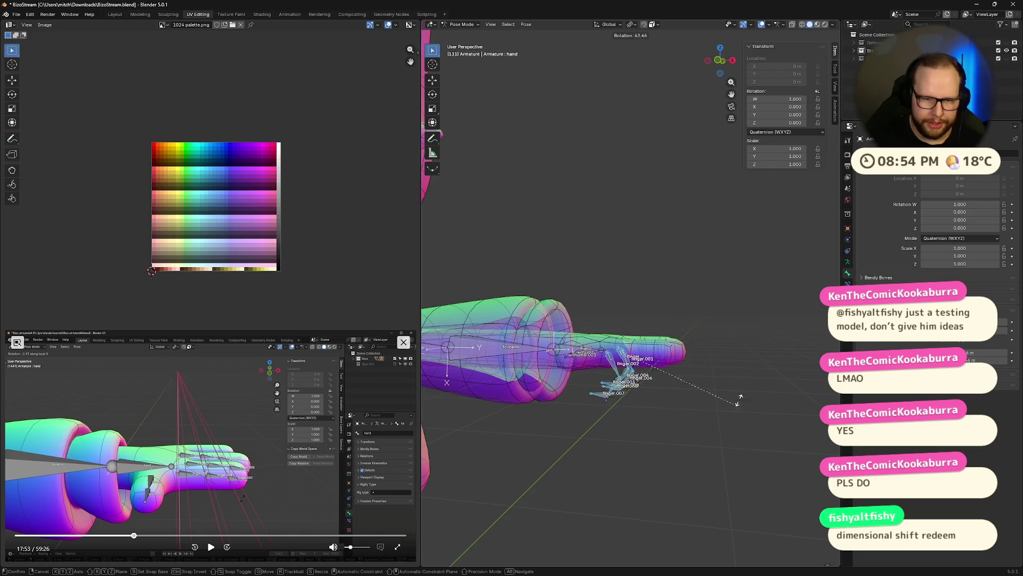
click(703, 436)
mouse_move(703, 435)
middle_down()
mouse_move(684, 460)
mouse_move(596, 401)
mouse_move(624, 448)
middle_up()
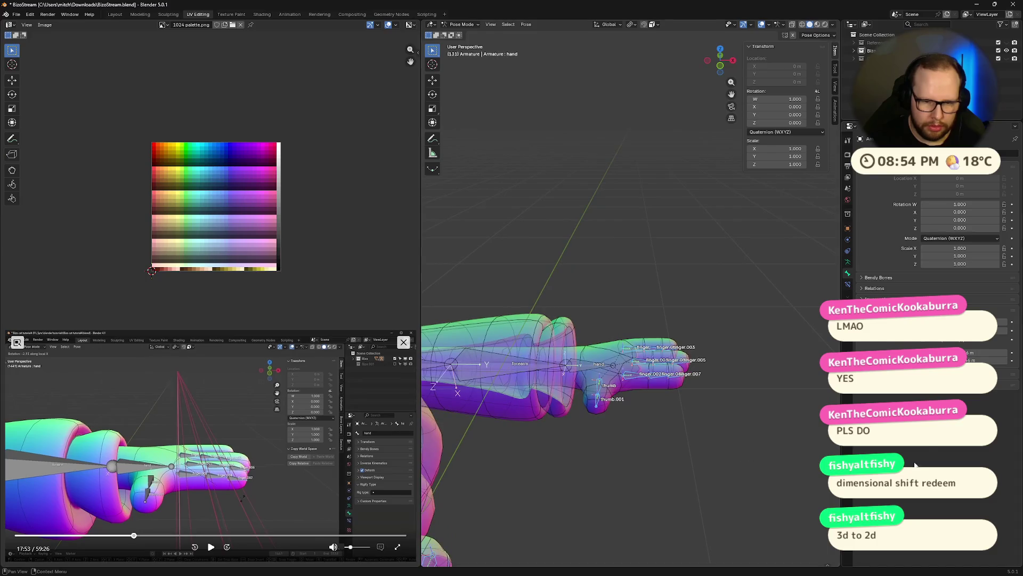
key(r)
click(667, 518)
mouse_move(680, 496)
middle_down()
mouse_move(752, 453)
mouse_move(699, 439)
mouse_move(754, 369)
middle_up()
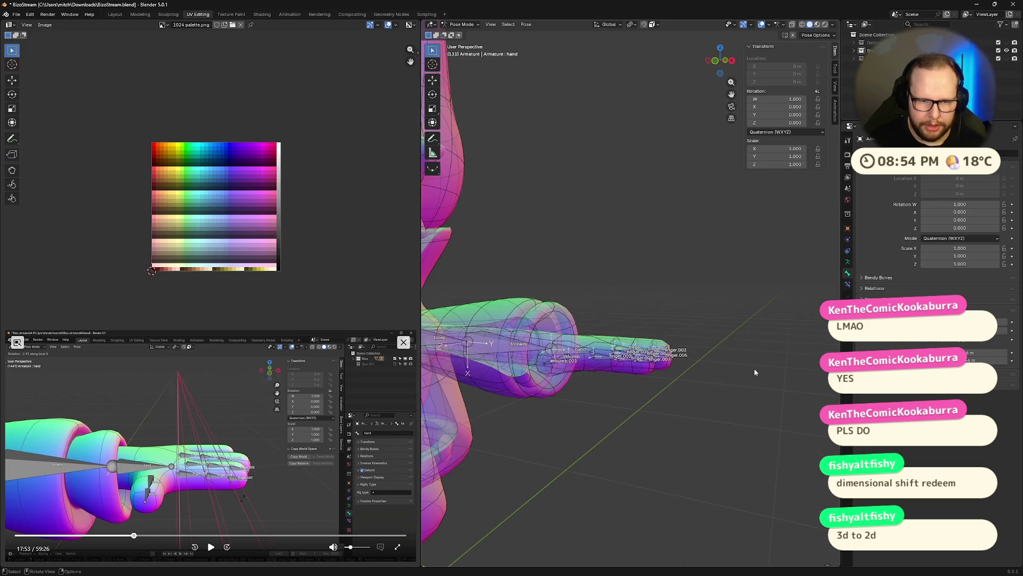
- Play, pause and resume the reference tutorial to follow the next step
click(210, 547)
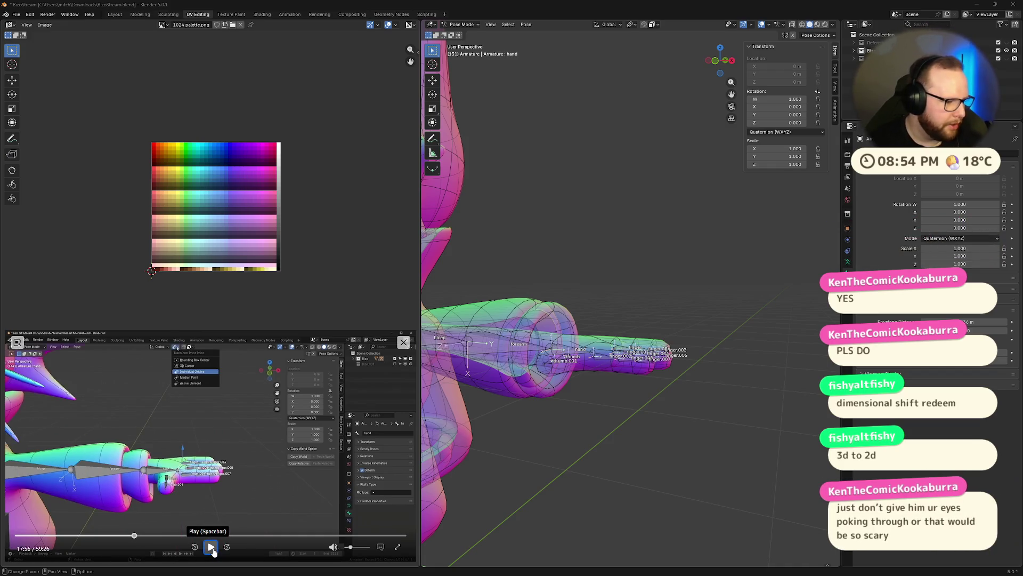
click(211, 548)
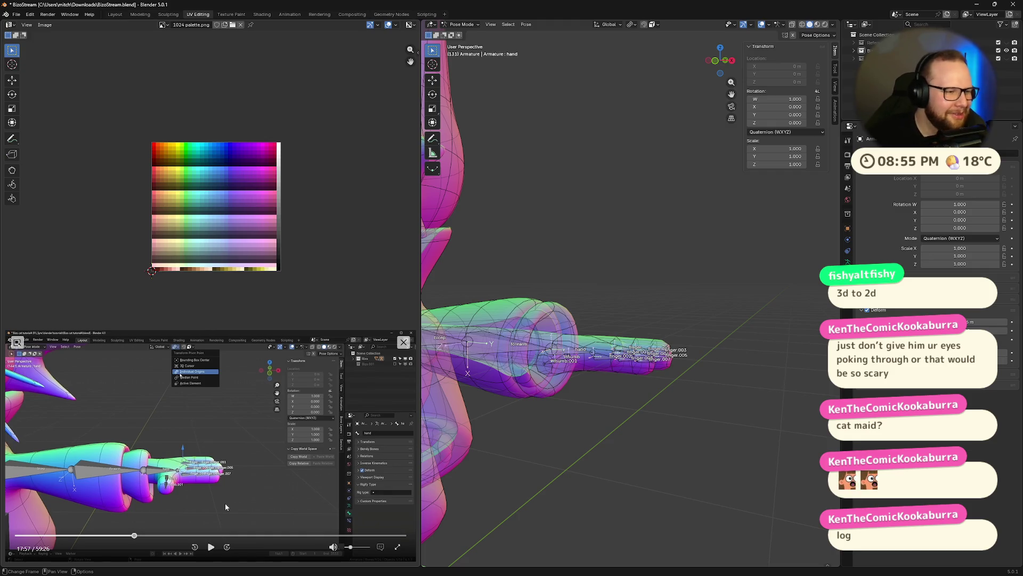
click(212, 548)
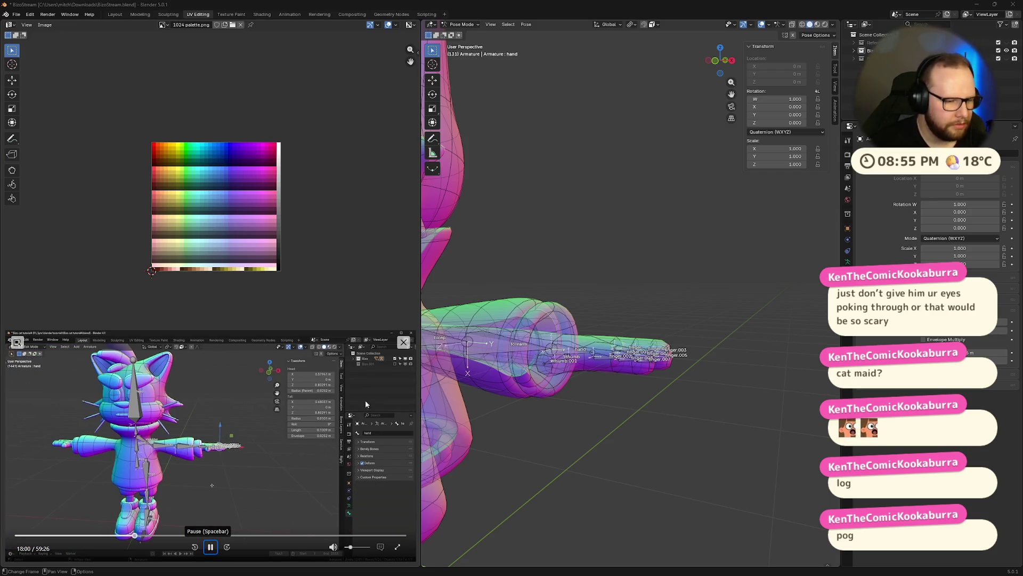
- Enter Edit Mode on the armature in front view with the character centred
middle_drag(591, 285, 557, 328)
key(Tab)
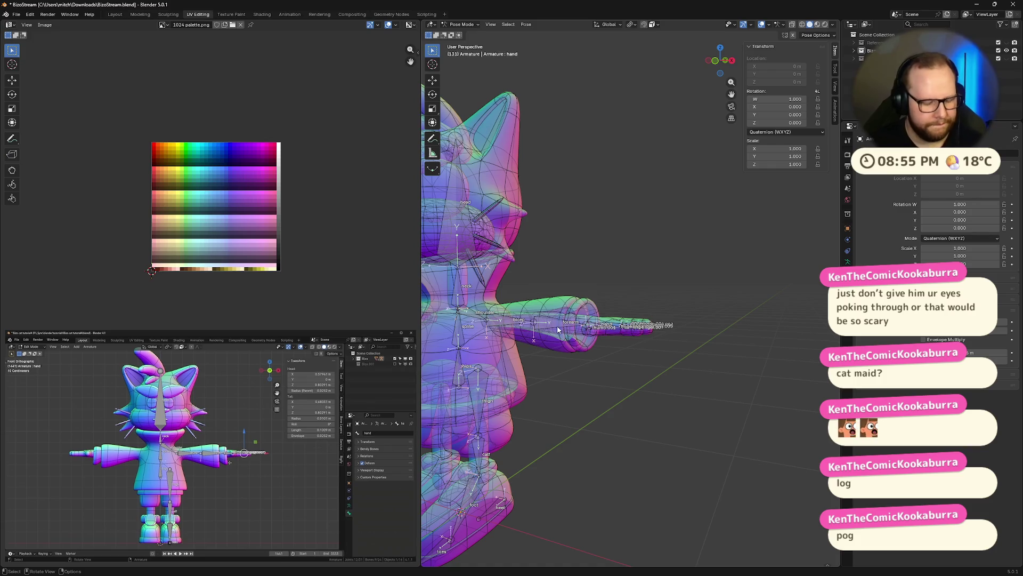
click(718, 67)
shift+middle_drag(582, 304, 686, 304)
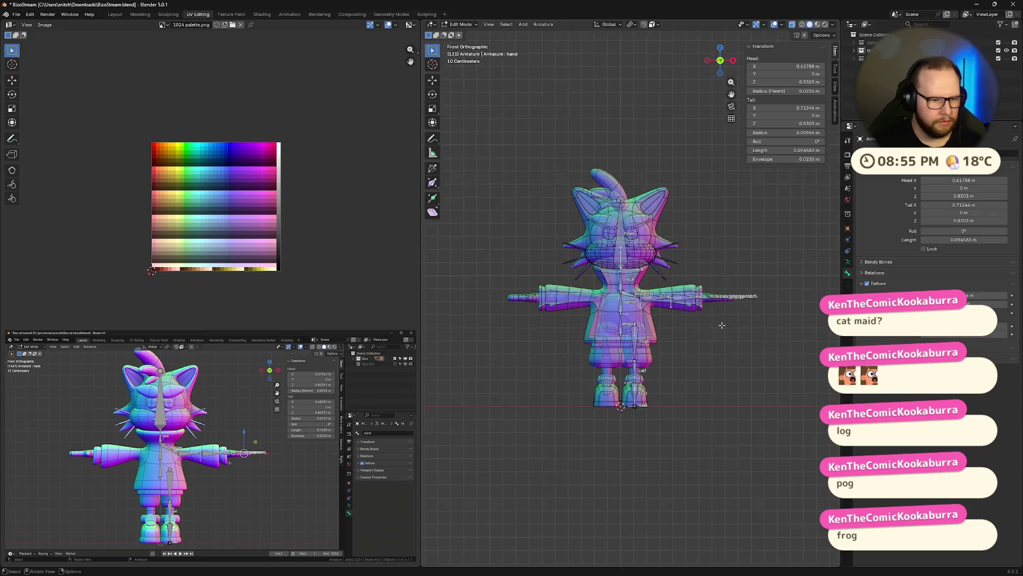
scroll(741, 338, up, 2)
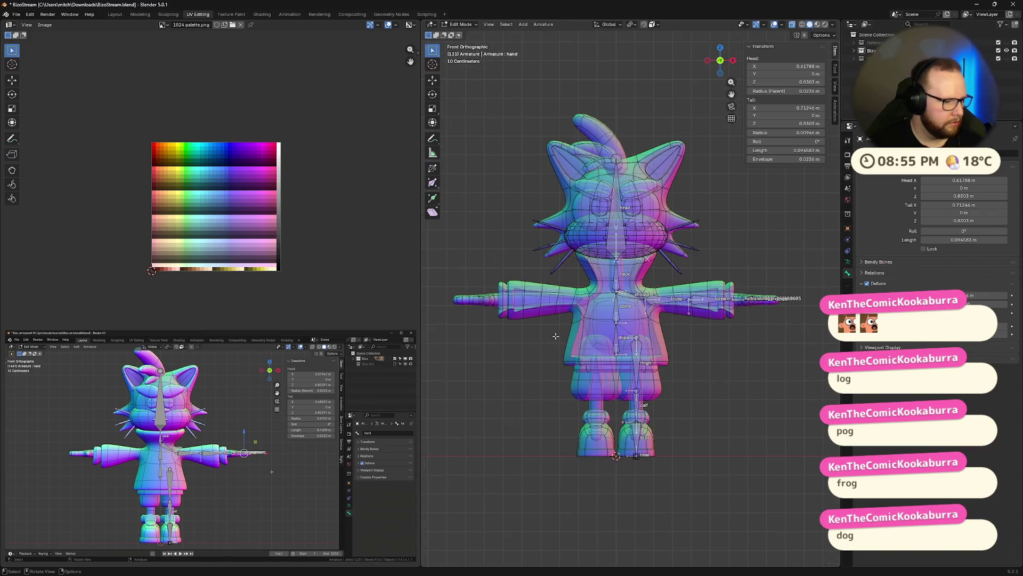
mouse_move(189, 480)
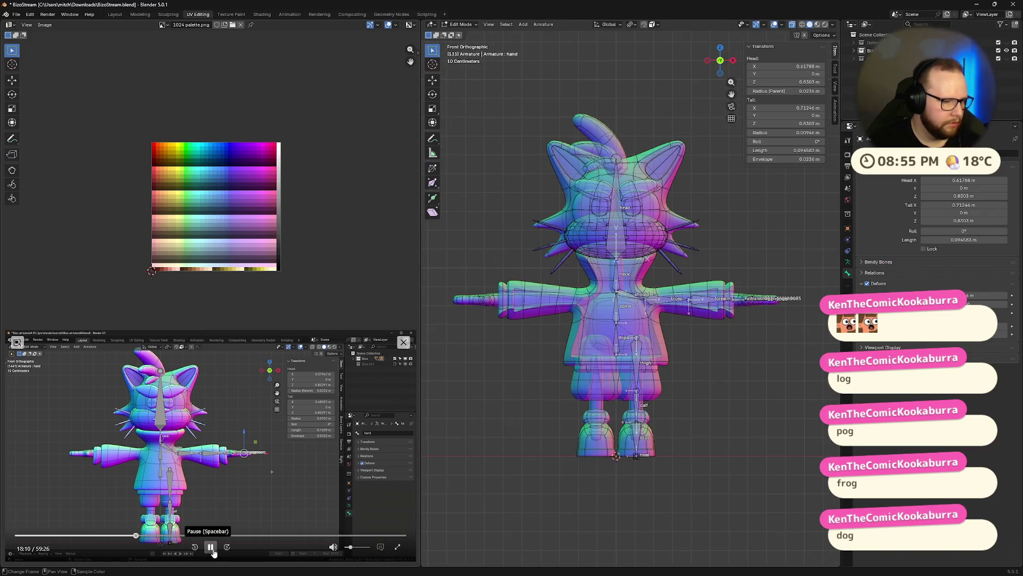
click(211, 547)
click(210, 547)
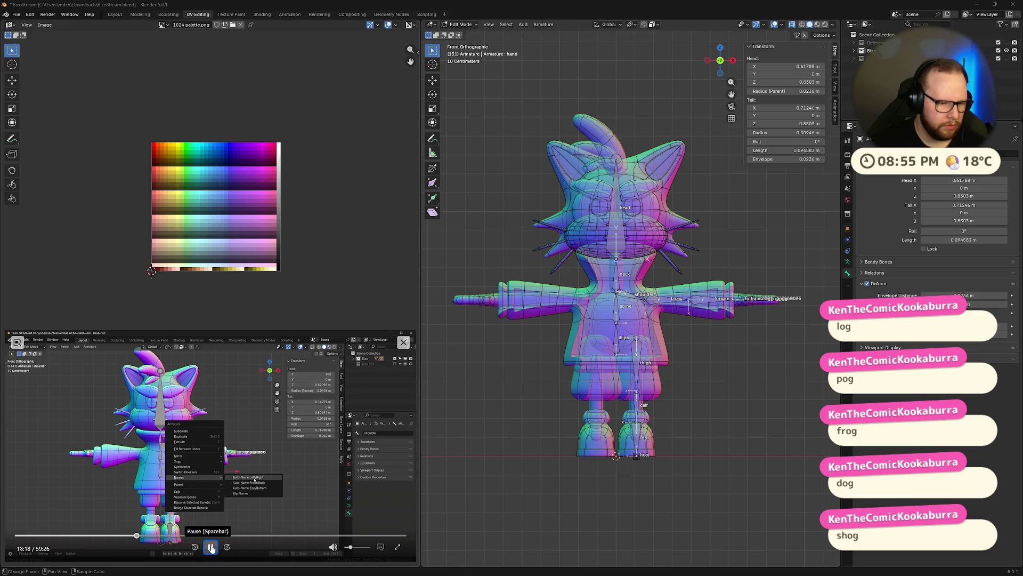
click(211, 546)
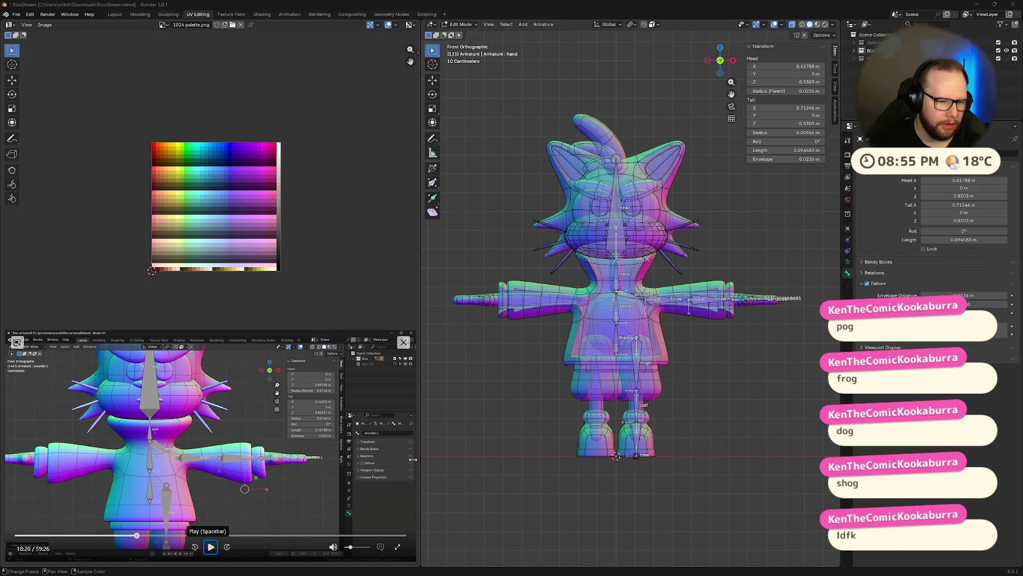
scroll(643, 466, down, 2)
- Select the side bones with the shoulder and apply Names > Auto-Name Left/Right
drag(802, 277, 628, 441)
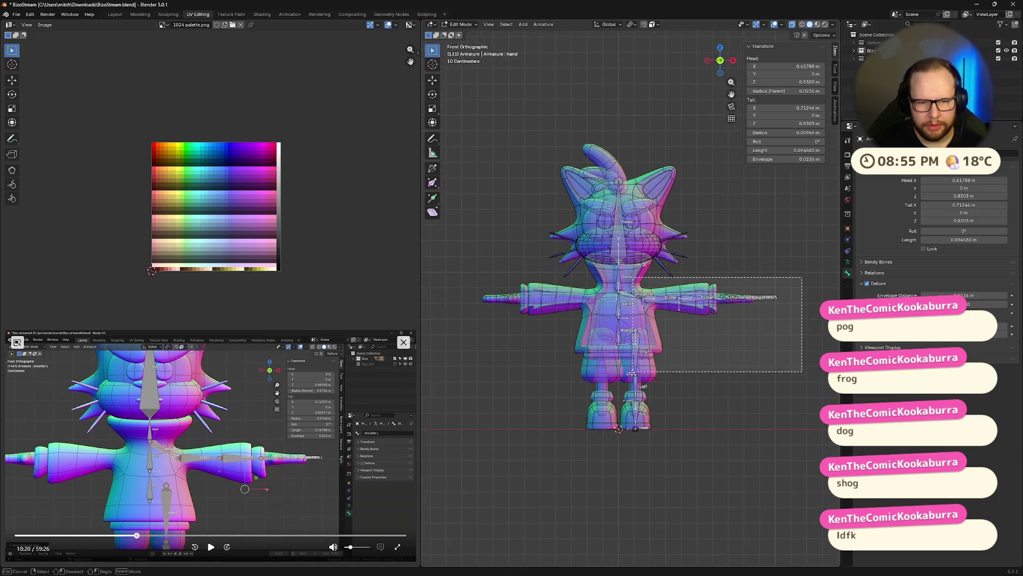
click(630, 294)
scroll(699, 309, up, 1)
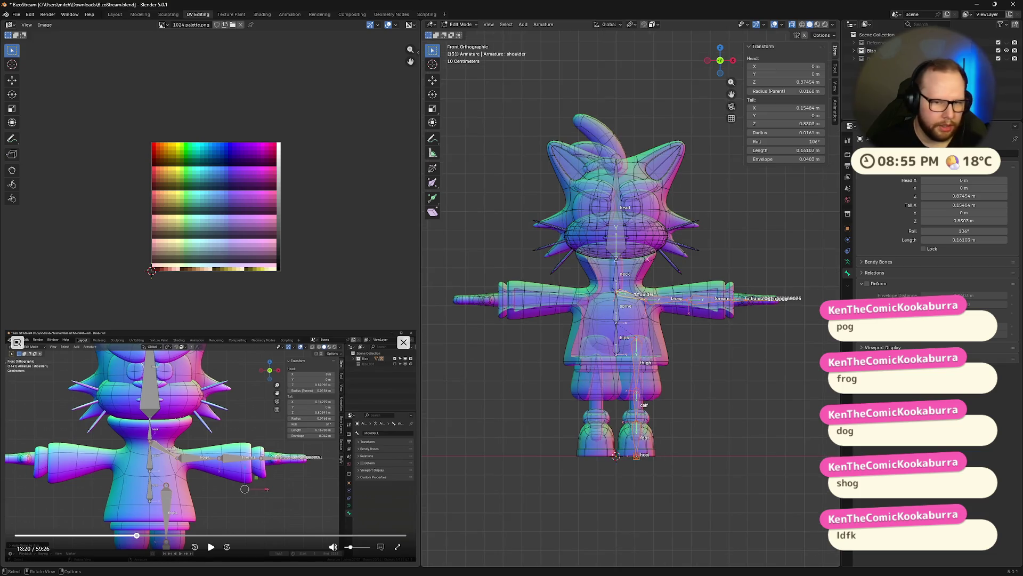
right_click(639, 298)
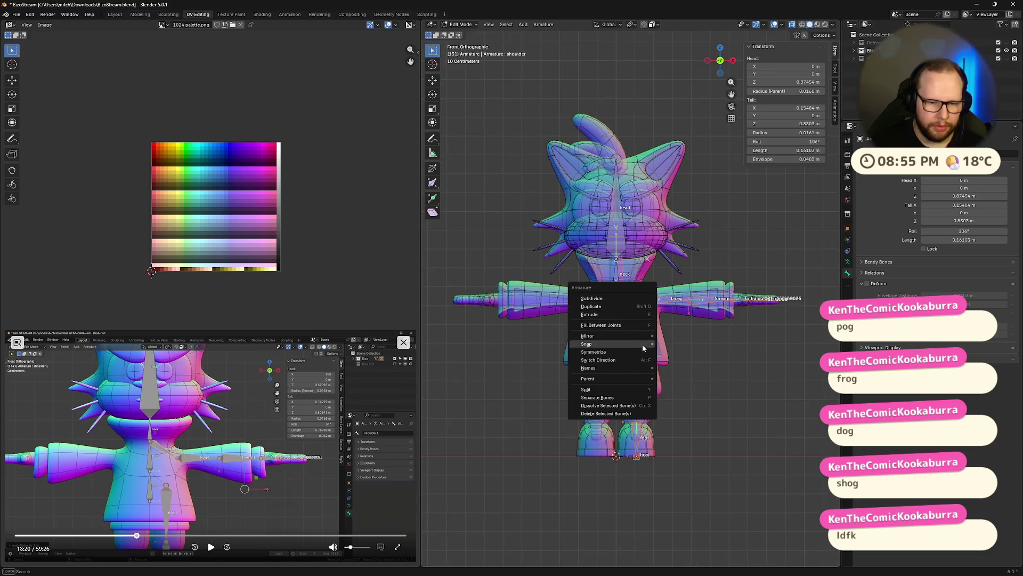
mouse_move(589, 368)
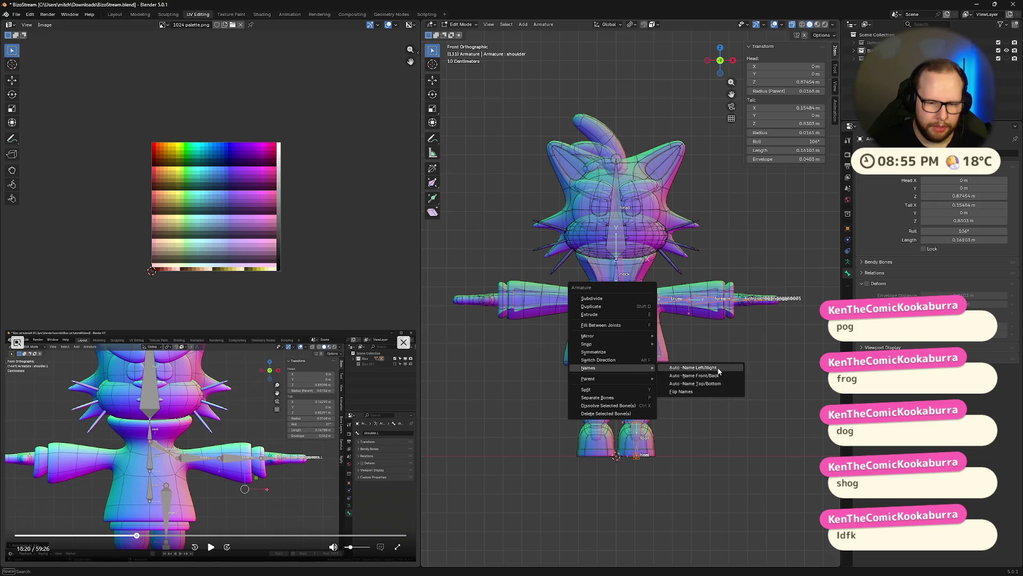
click(718, 369)
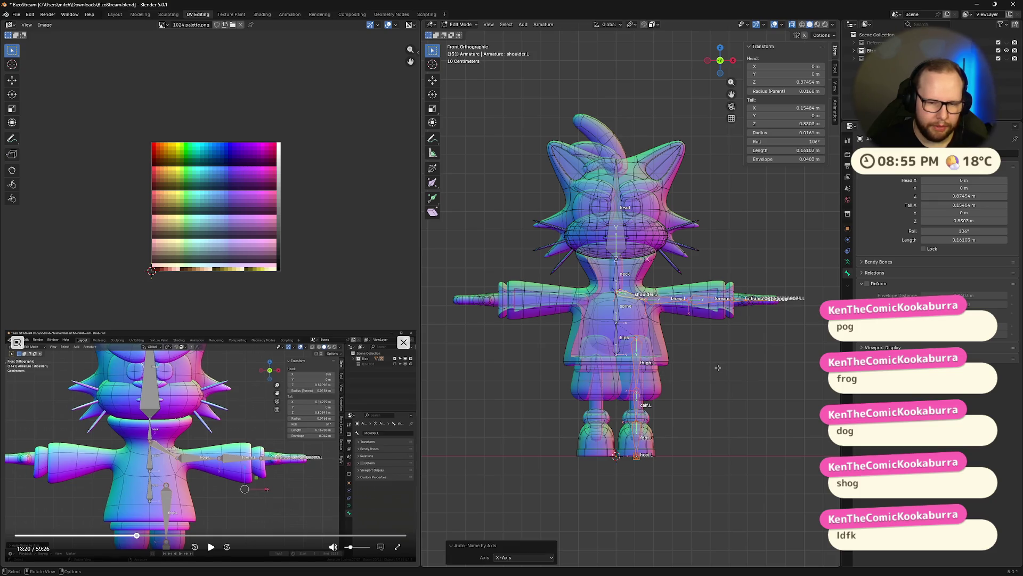
click(211, 548)
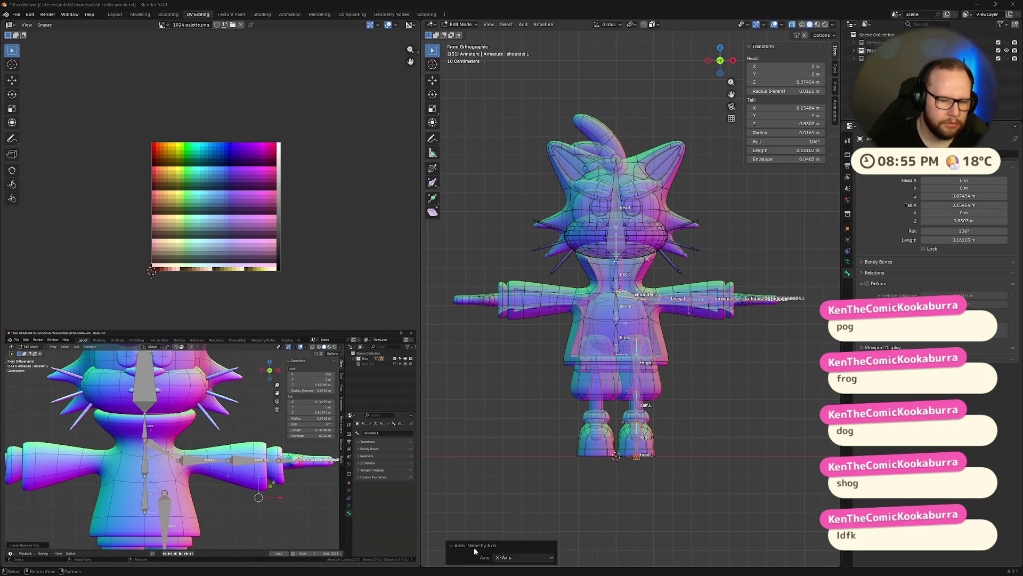
scroll(696, 416, up, 2)
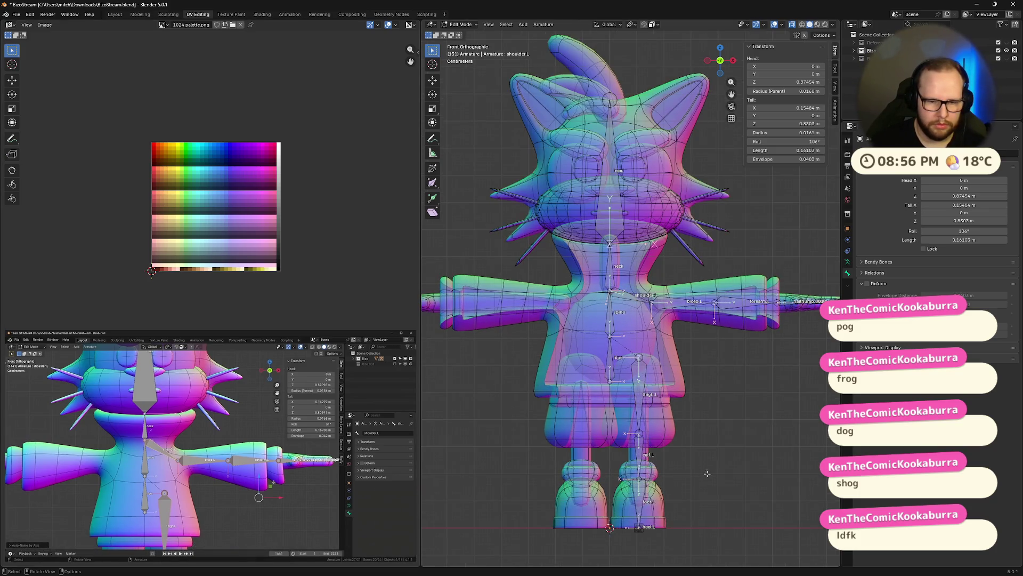
scroll(708, 474, down, 1)
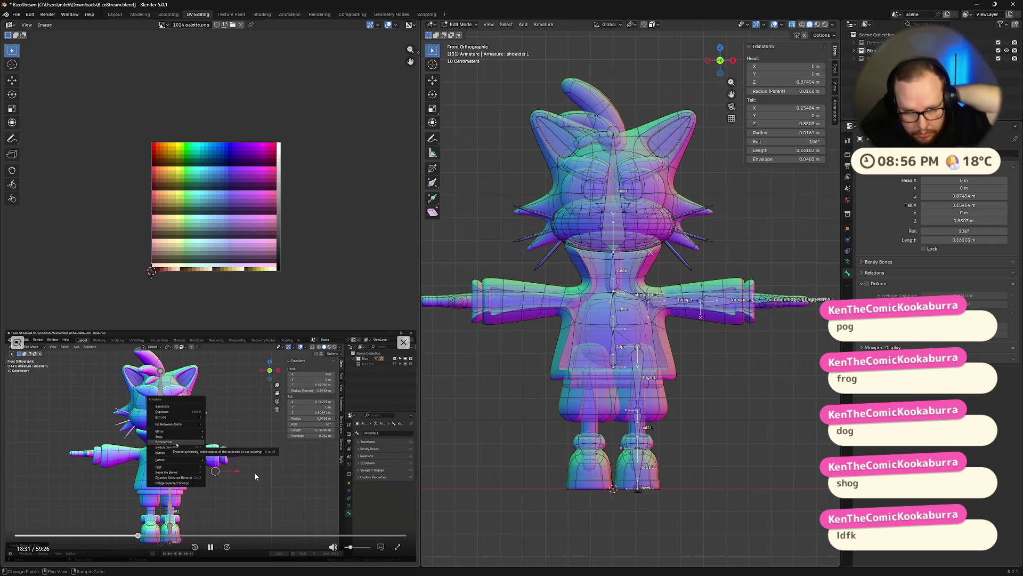
- Select all bones and Symmetrize them into matching .R bones on the right
click(210, 547)
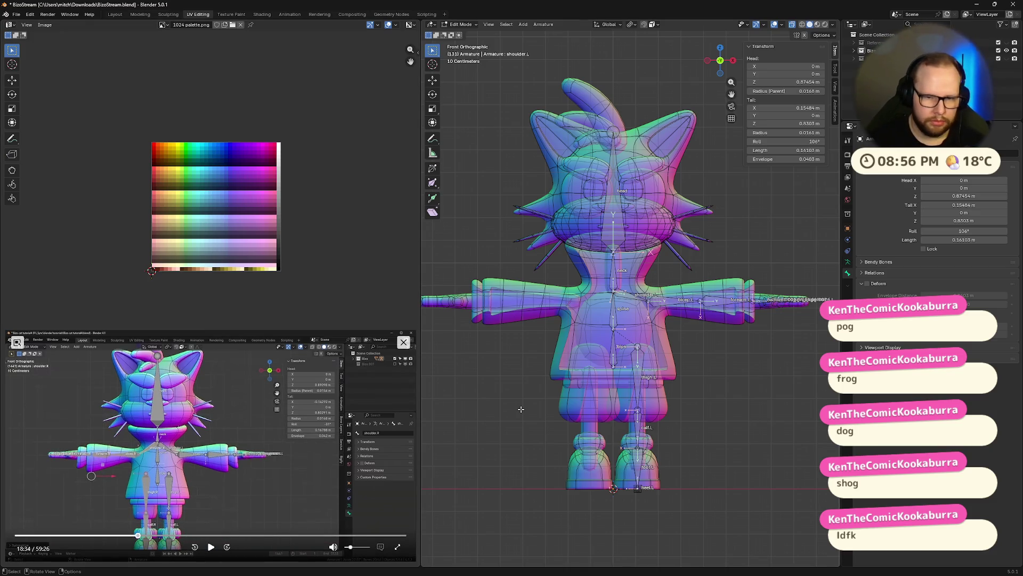
key(a)
right_click(770, 372)
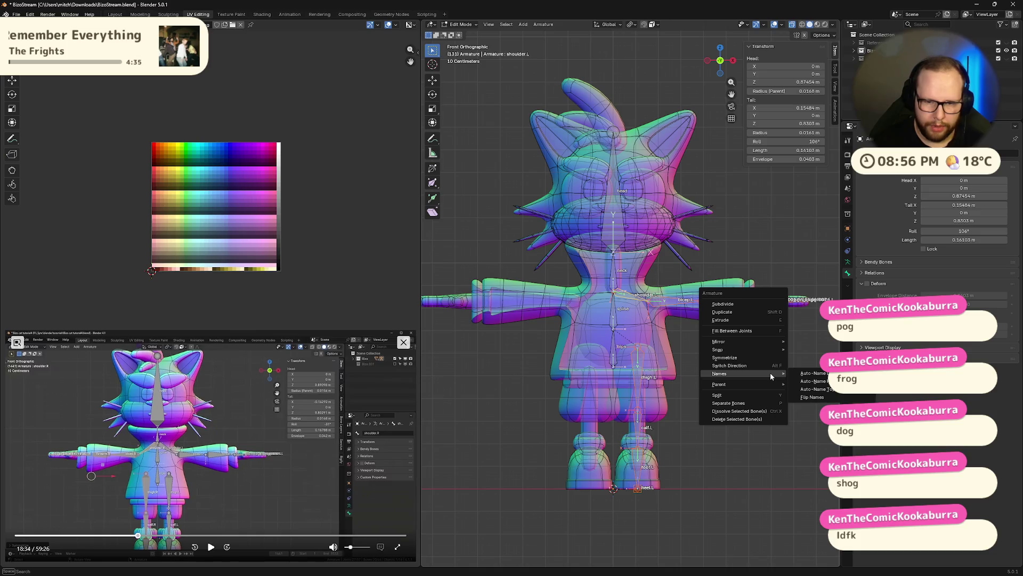
click(763, 357)
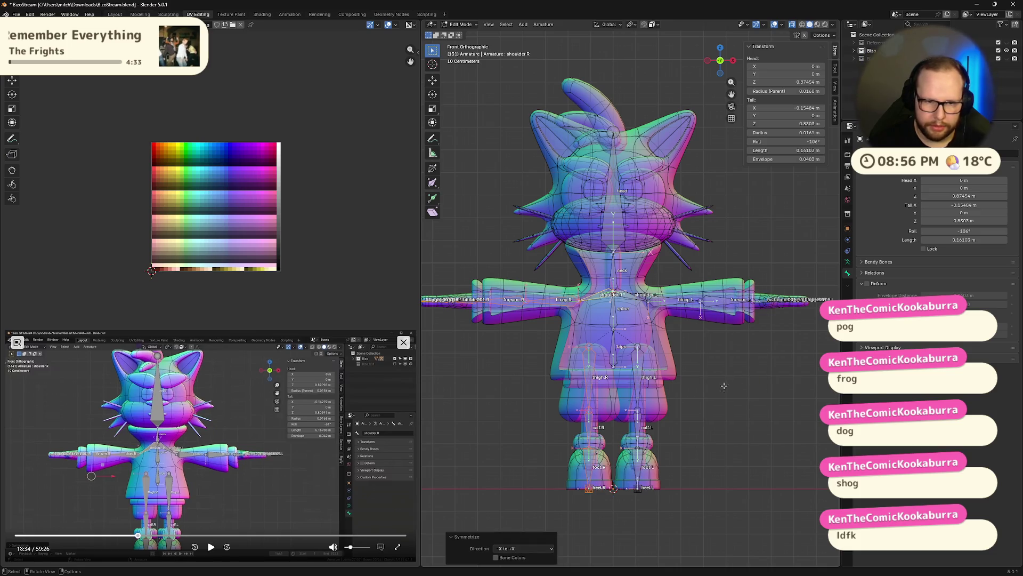
- Return the armature to Pose Mode and view it from the side
middle_drag(512, 409, 560, 400)
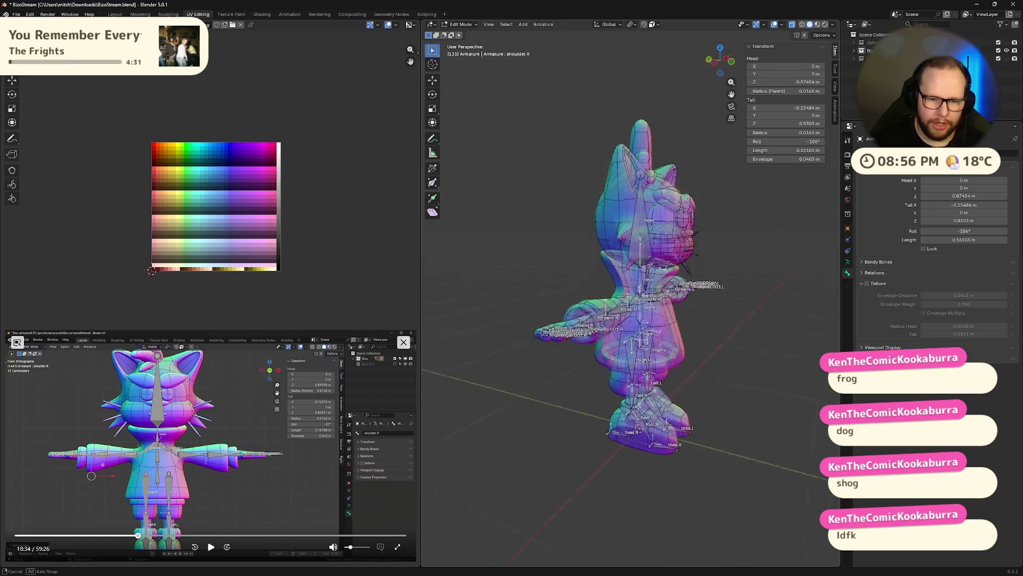
key(ctrl+Tab)
mouse_move(787, 404)
middle_down()
mouse_move(656, 410)
mouse_move(636, 452)
mouse_move(614, 416)
mouse_move(647, 395)
middle_up()
scroll(657, 411, up, 2)
scroll(691, 455, up, 3)
scroll(691, 455, down, 6)
click(210, 546)
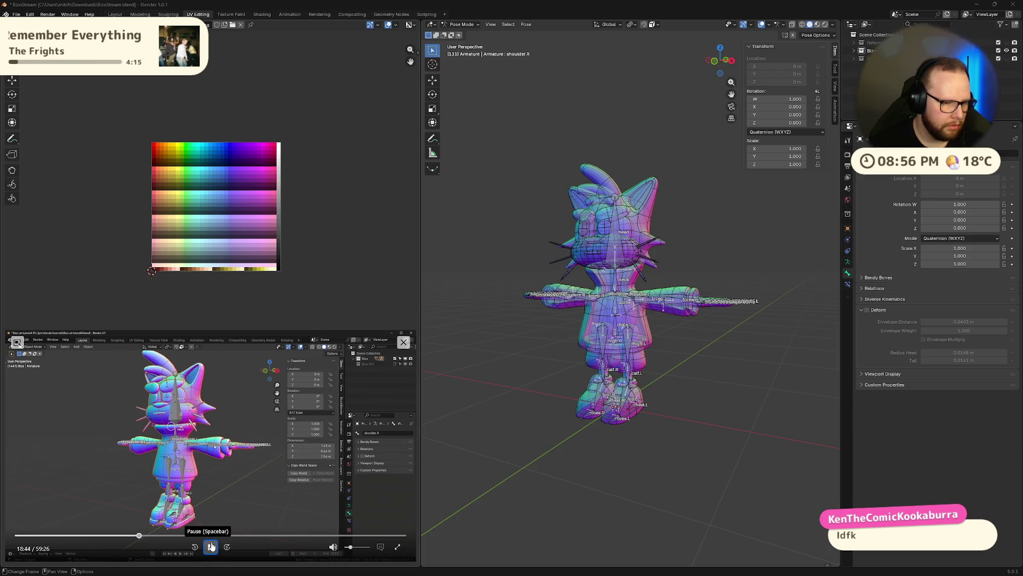
- Back in Object Mode, select both mesh and armature and switch to solid shading
click(211, 547)
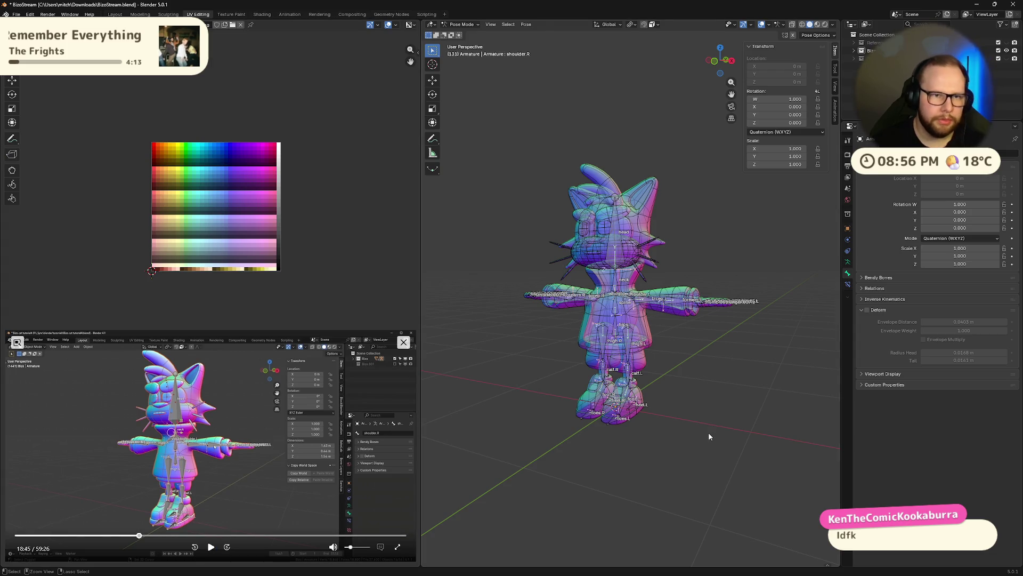
key(ctrl+Tab)
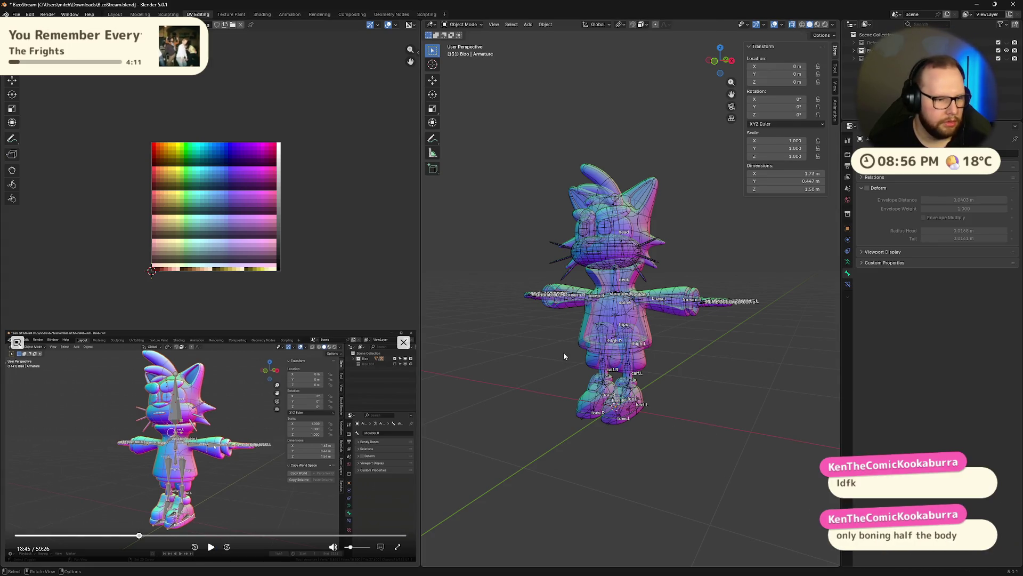
key(a)
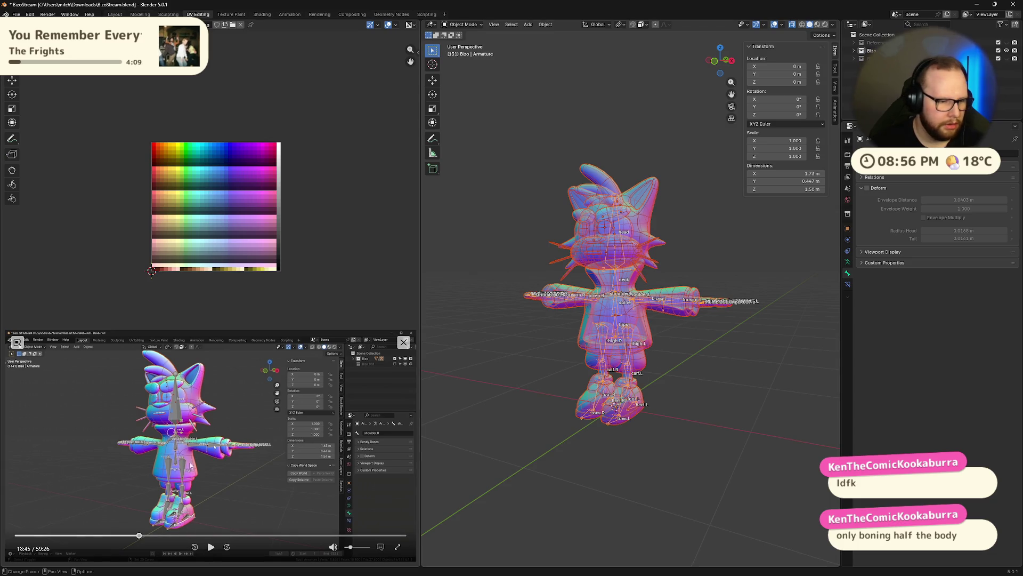
scroll(565, 421, up, 4)
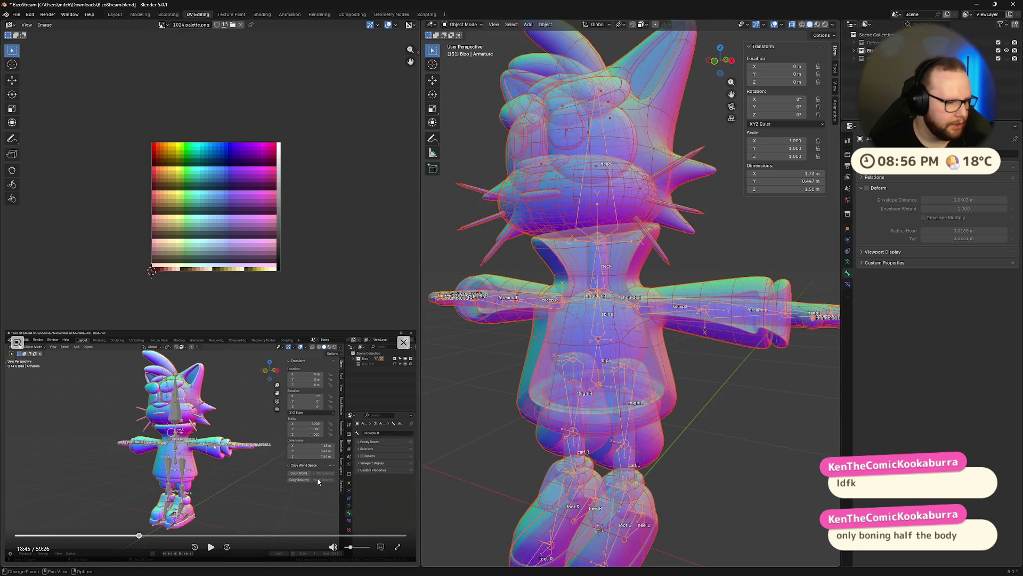
key(alt+z)
middle_drag(595, 443, 585, 424)
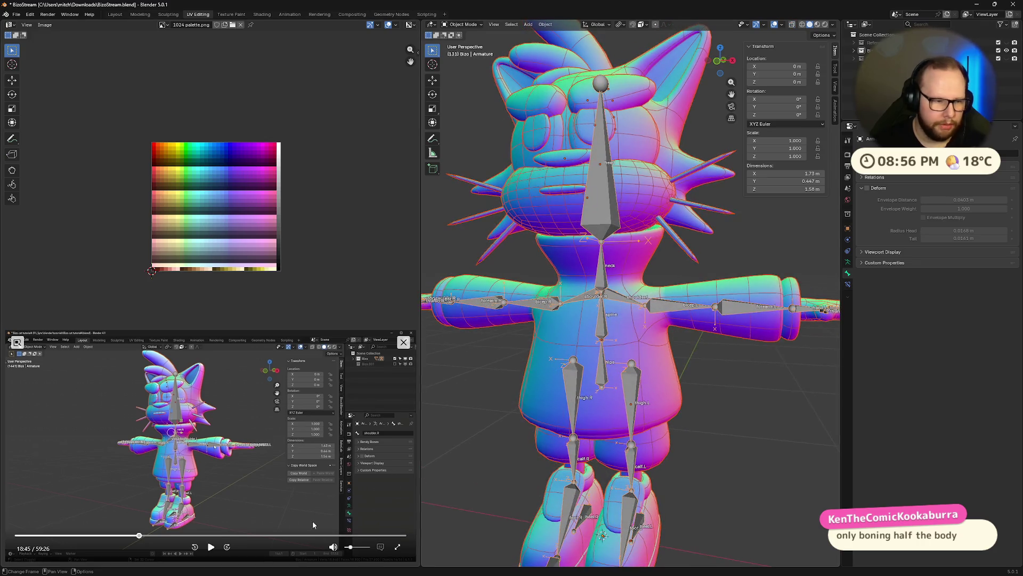
- Bring up the Ctrl+P parenting options for the selected mesh and armature
click(212, 549)
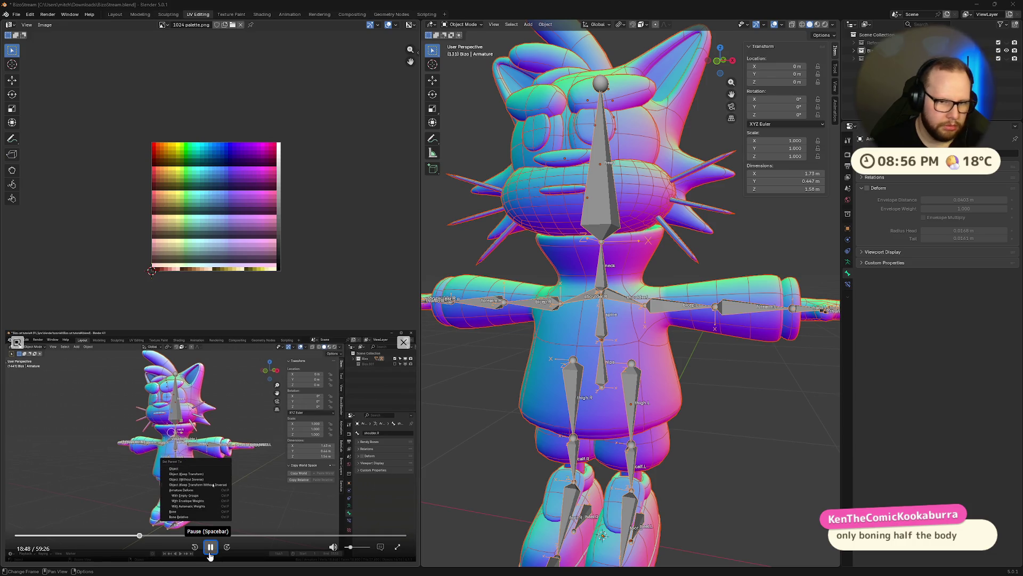
click(211, 549)
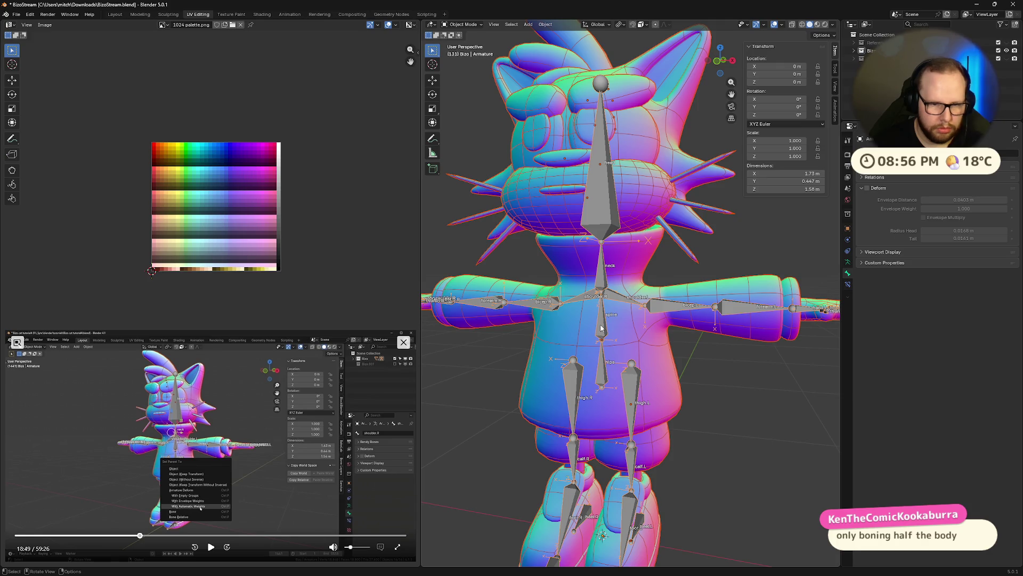
key(ctrl+p)
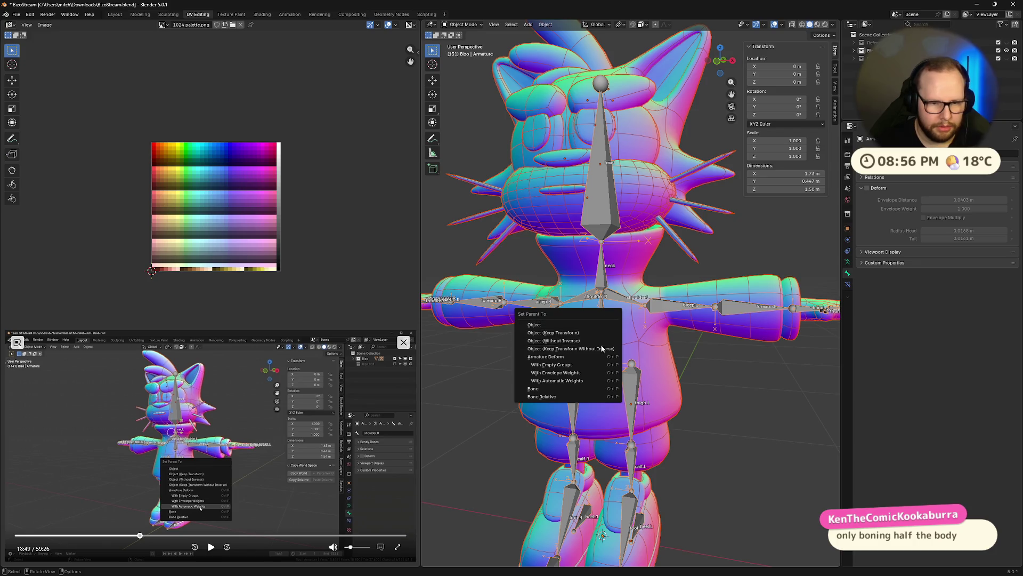
- Parent the mesh to the armature with Armature Deform > With Automatic Weights
click(598, 381)
scroll(598, 380, down, 3)
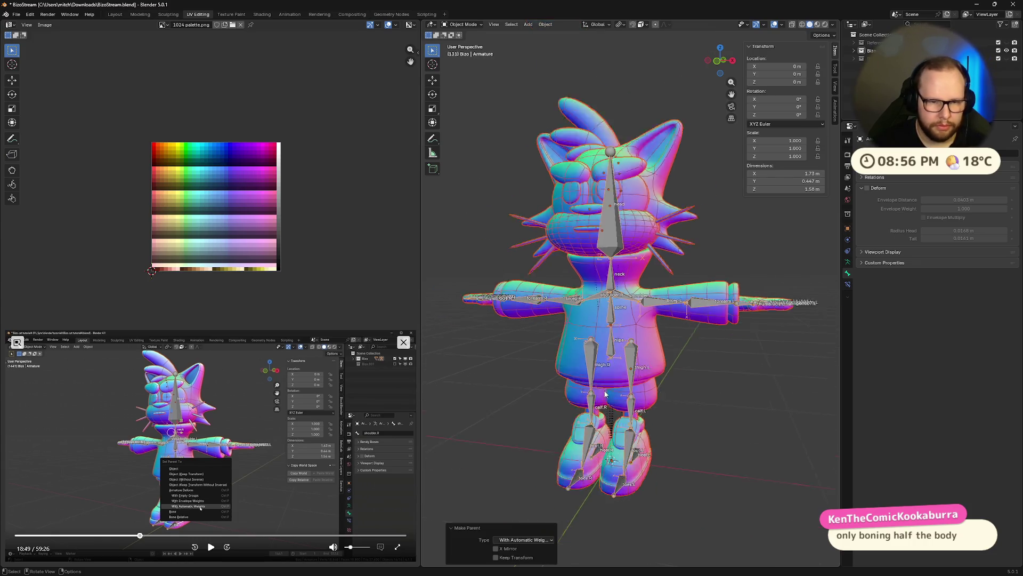
click(210, 546)
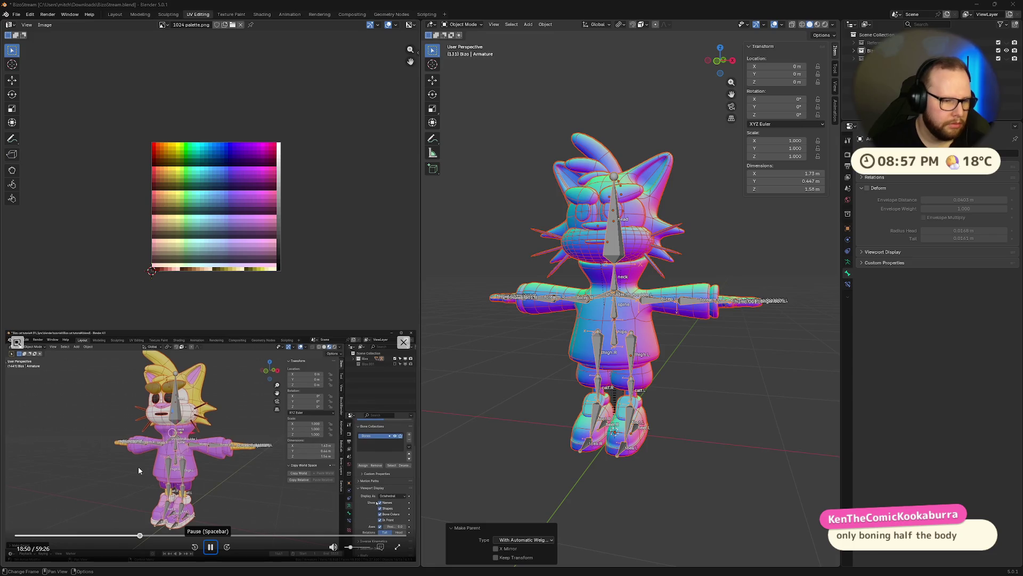
key(space)
- In Armature Viewport Display, toggle Names and In Front off then back on, and turn Axes off
click(848, 263)
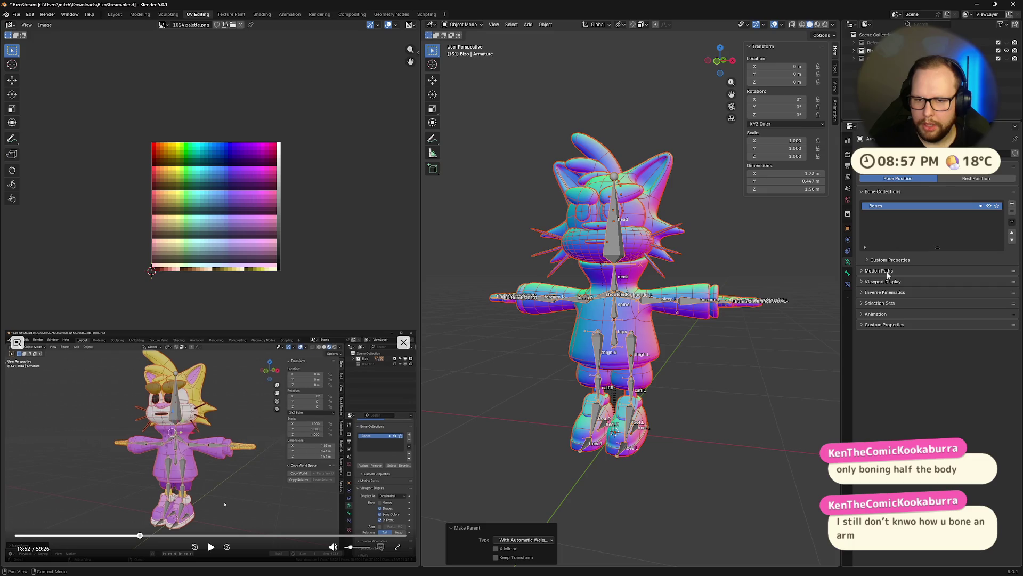
click(867, 281)
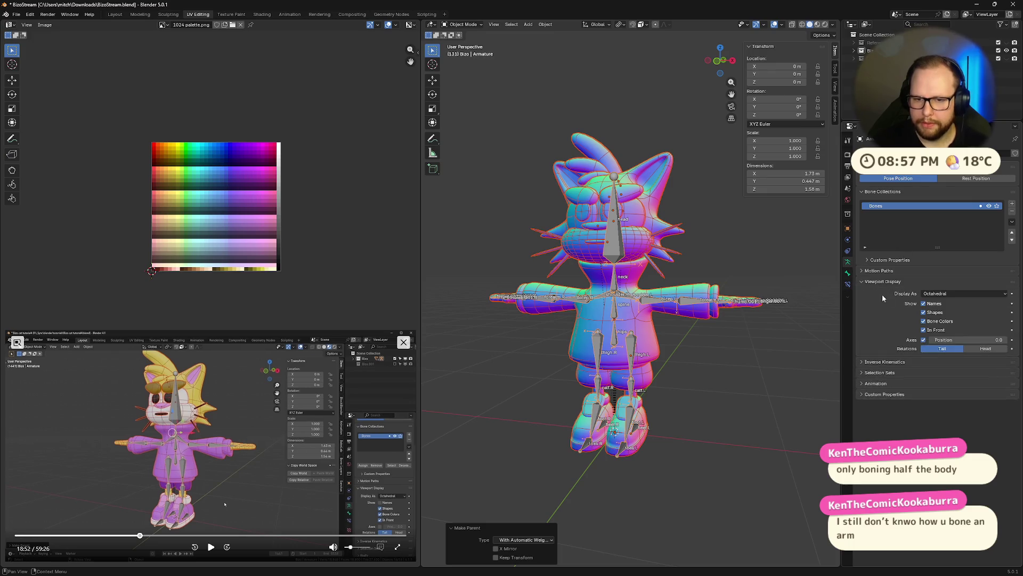
click(923, 304)
click(924, 329)
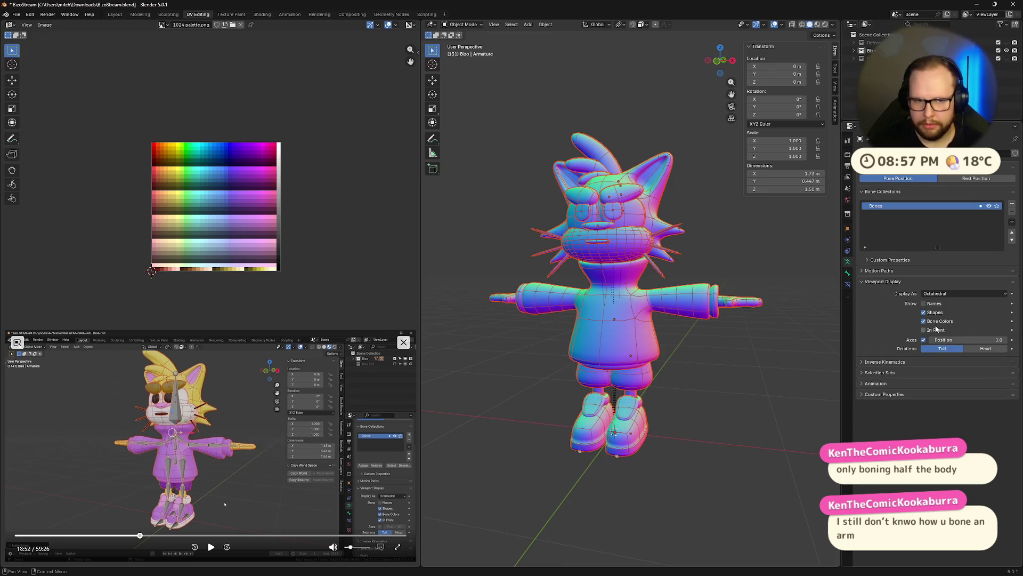
click(210, 546)
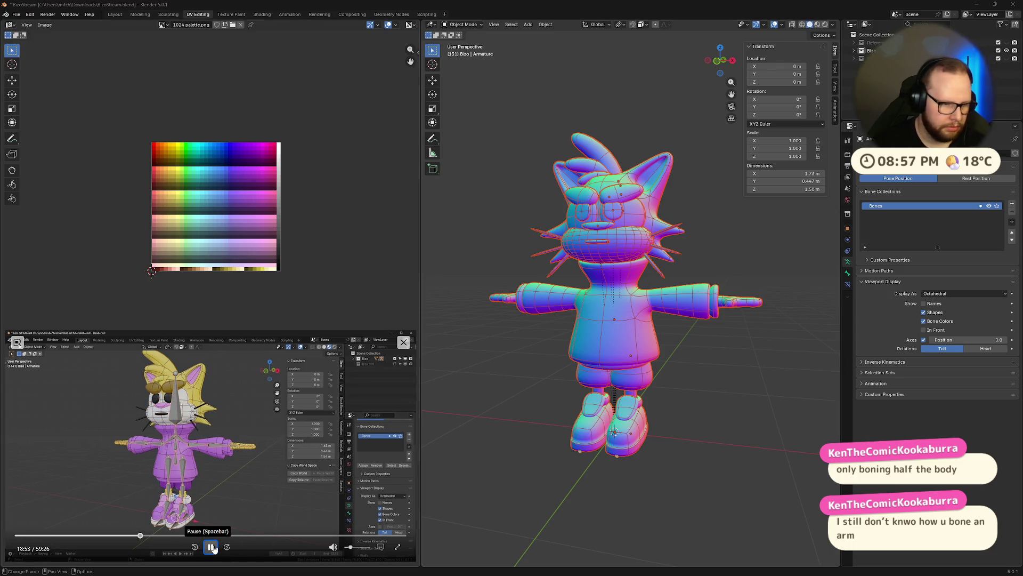
click(212, 547)
click(923, 304)
click(924, 330)
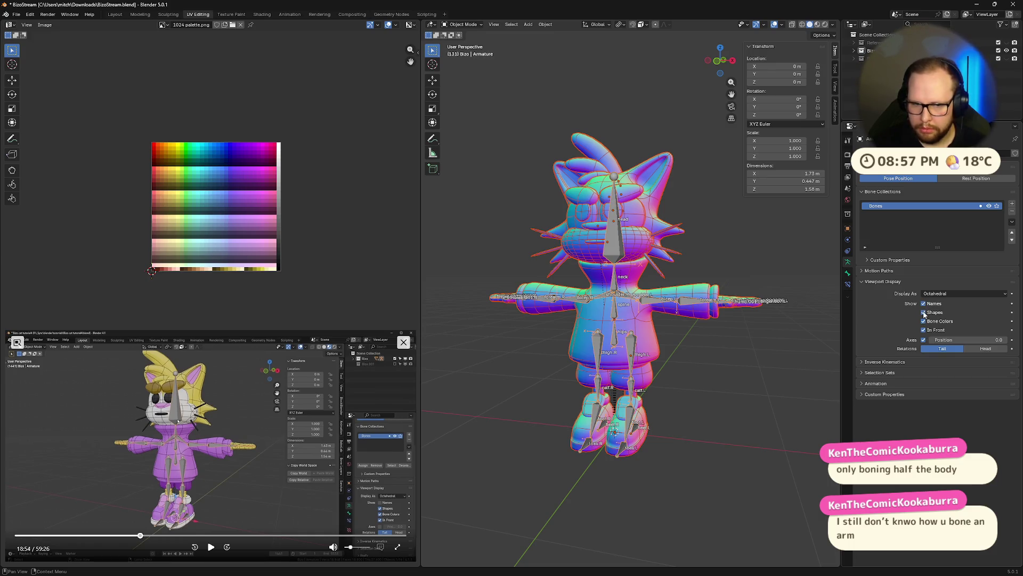
click(924, 340)
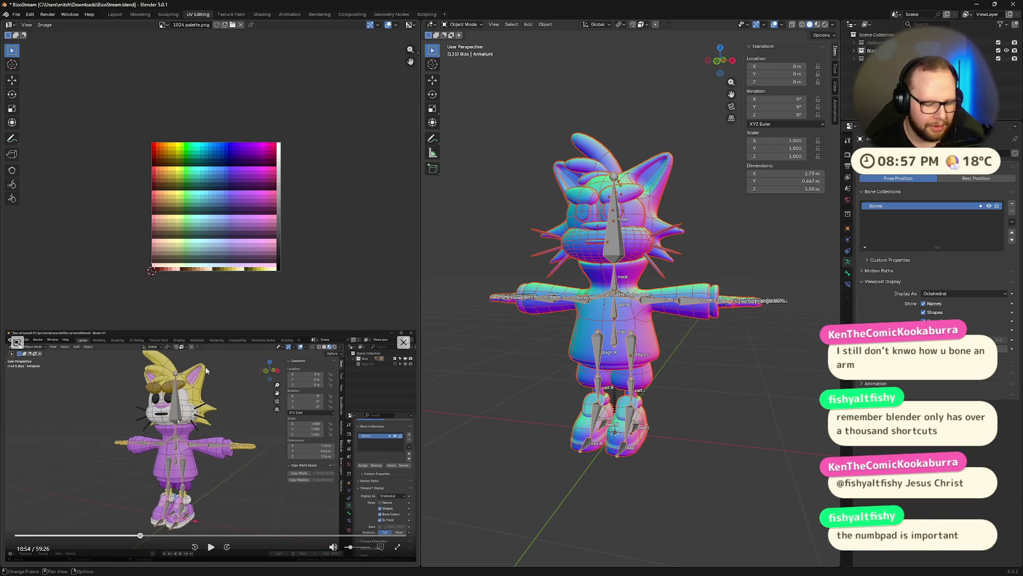
click(211, 547)
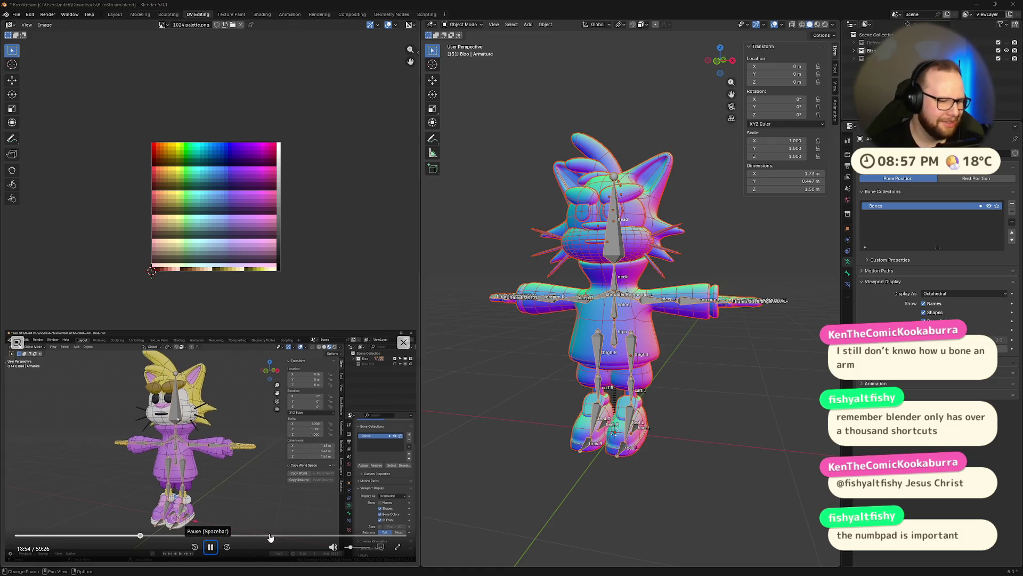
click(211, 547)
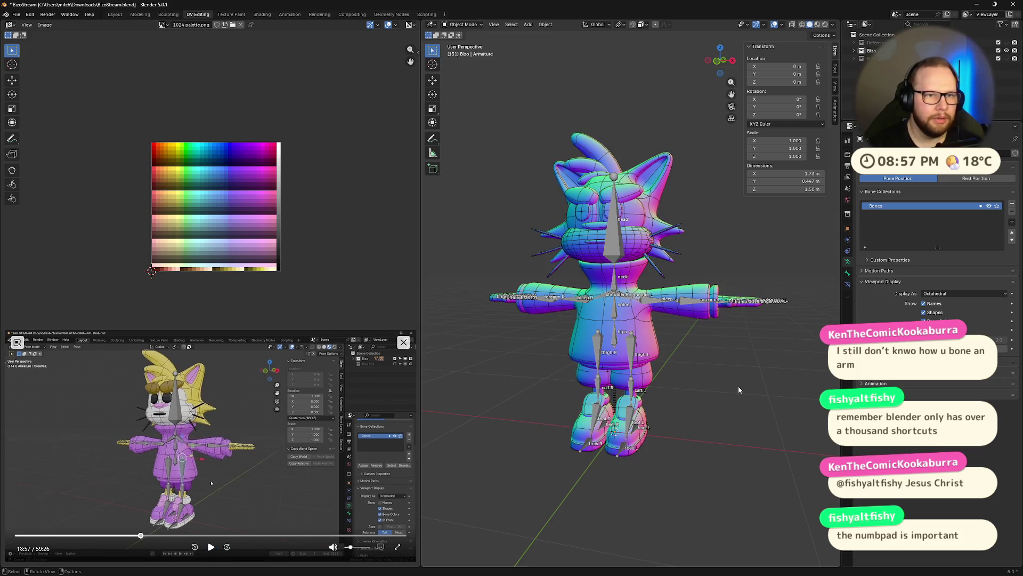
- Switch to Pose Mode, start and cancel a forearm.L rotation, and frame the left arm
key(shift+grave)
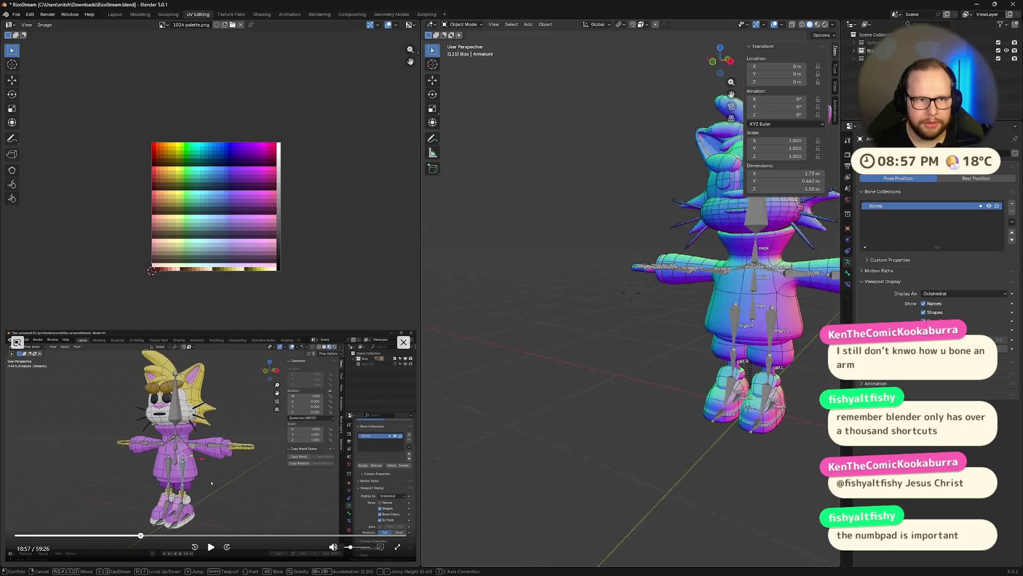
click(737, 390)
key(ctrl+Tab)
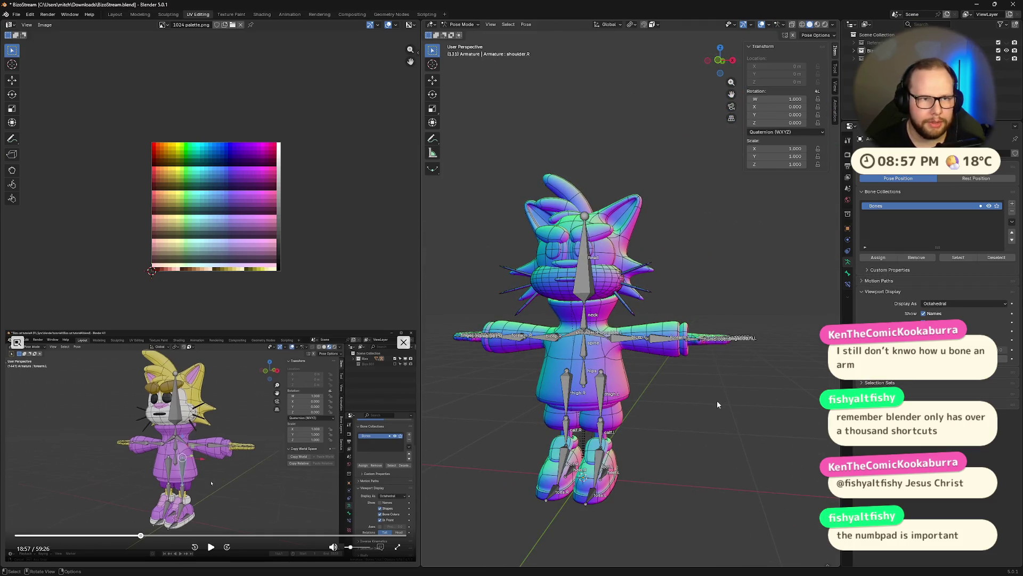
middle_drag(718, 404, 633, 342)
click(633, 343)
key(r)
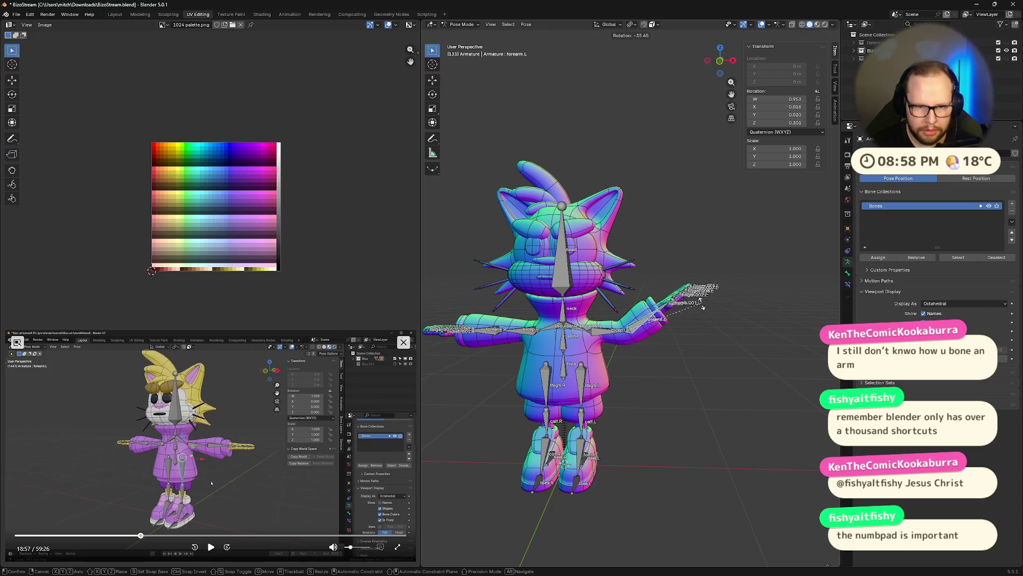
key(Escape)
key(KP_Decimal)
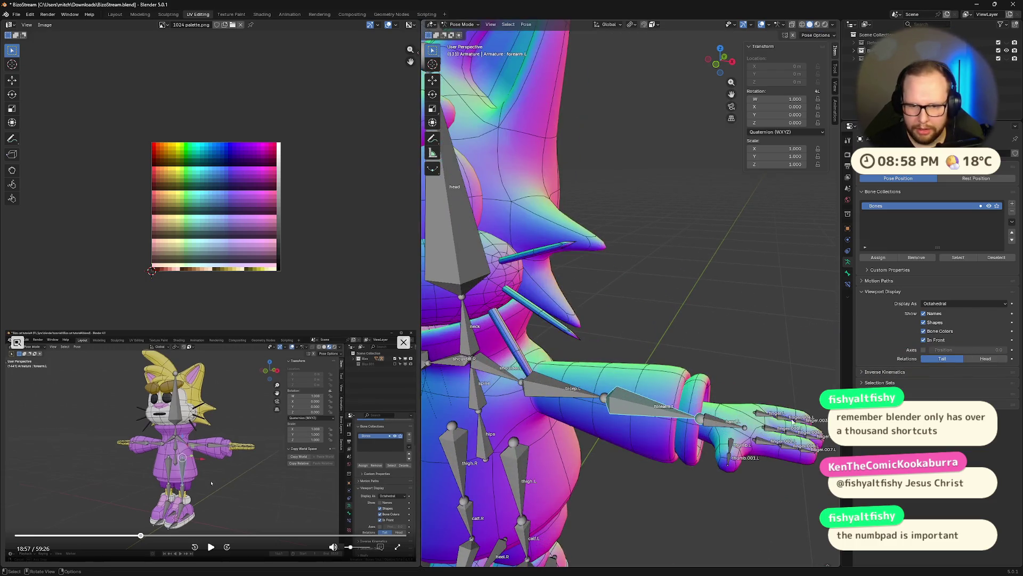
mouse_move(674, 383)
middle_down()
mouse_move(673, 427)
mouse_move(708, 397)
mouse_move(650, 392)
middle_up()
- Rotate the left hand bones, box-select and curl the thumb bones, and inspect the deformation
key(r)
click(703, 400)
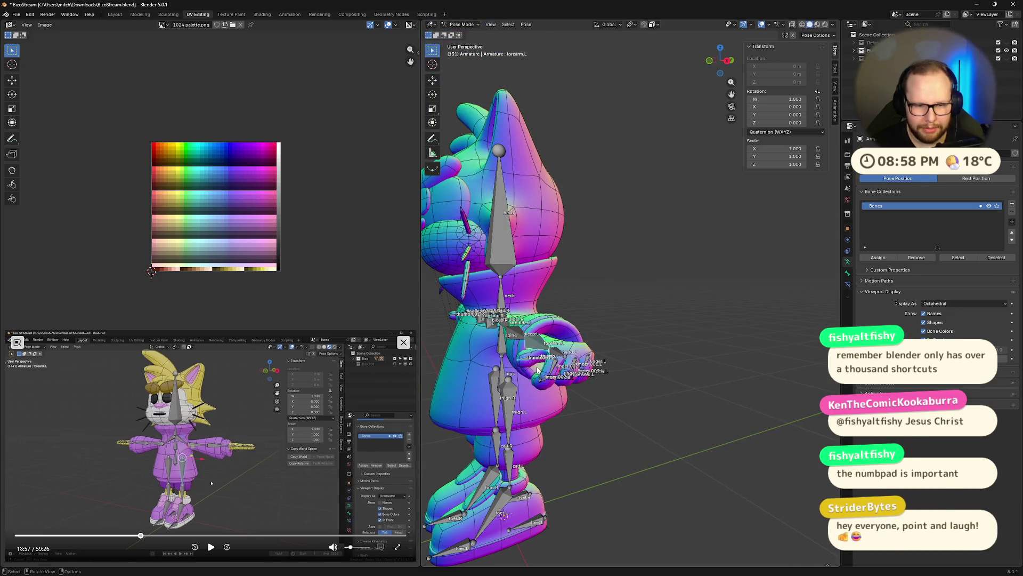
middle_drag(540, 370, 551, 383)
key(b)
drag(551, 383, 560, 390)
key(r)
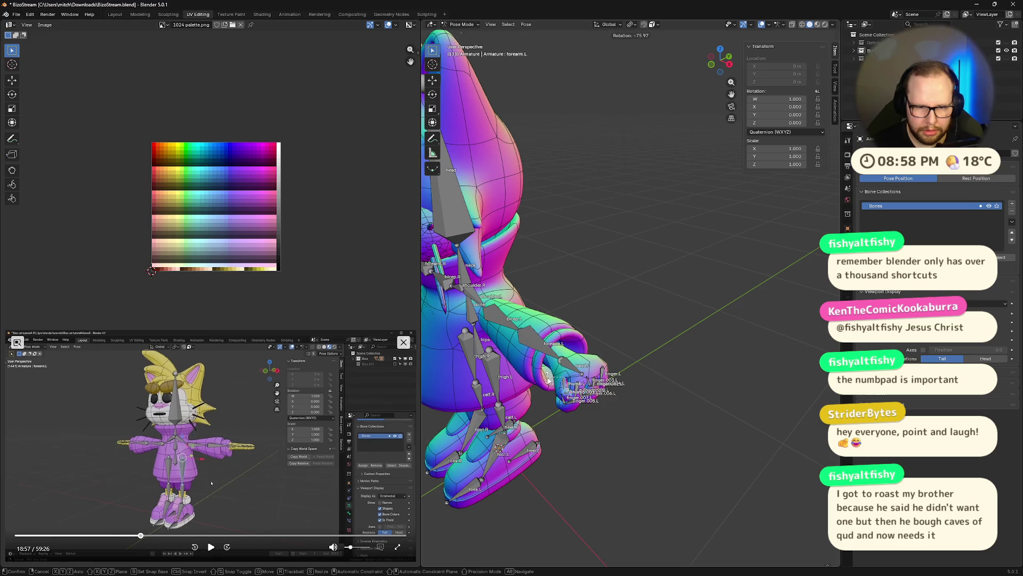
click(549, 381)
middle_drag(549, 381, 637, 369)
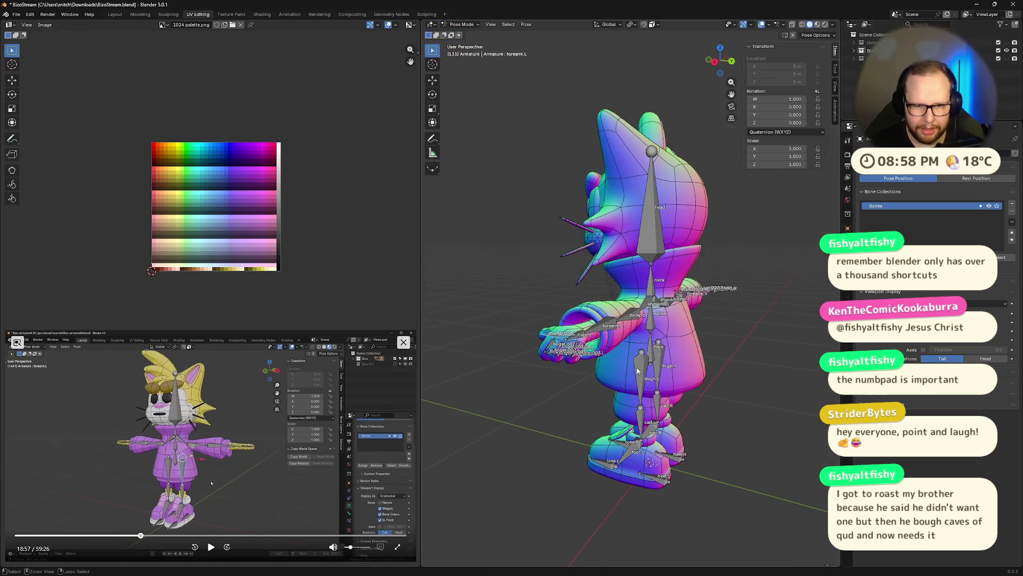
middle_drag(593, 402, 692, 393)
scroll(692, 393, up, 3)
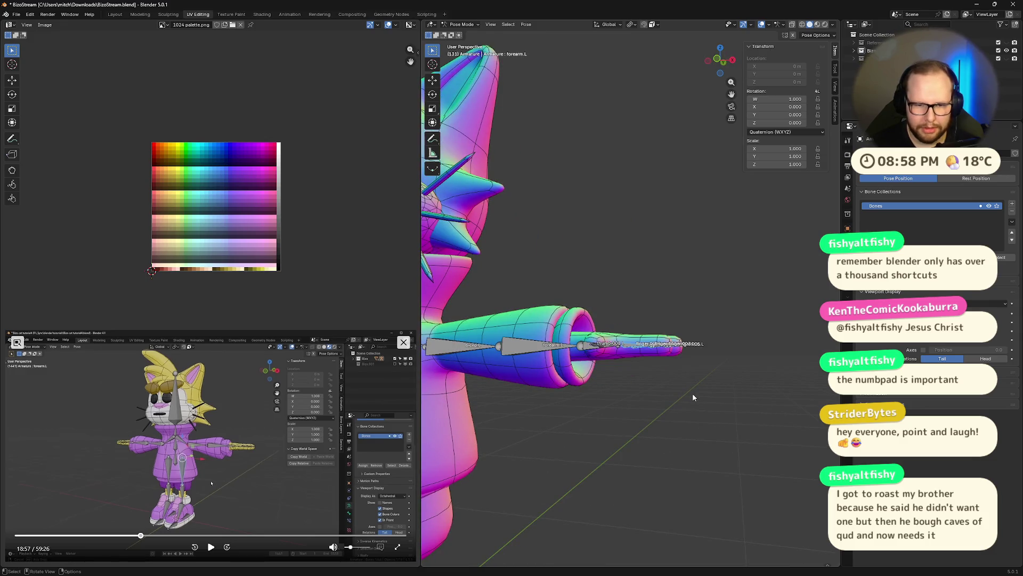
middle_drag(613, 412, 735, 408)
scroll(735, 407, down, 4)
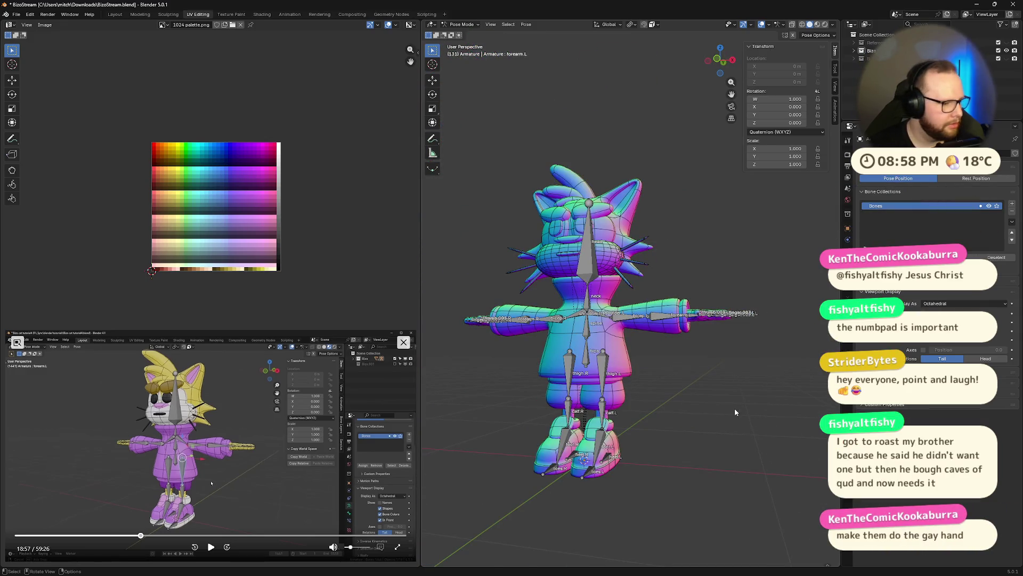
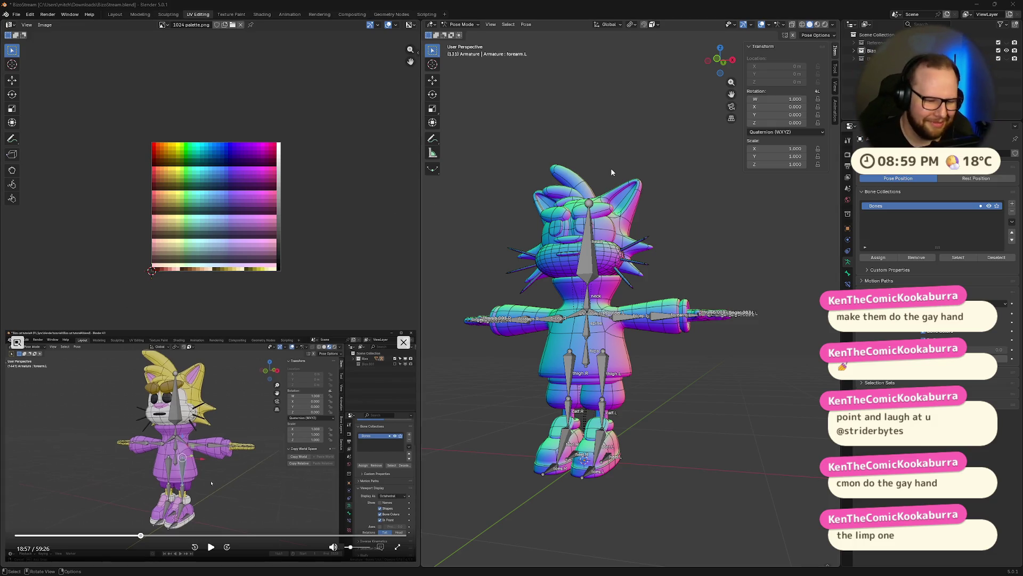
- Inspect the cat from the front and both sides while the tutorial plays
middle_drag(522, 207, 504, 263)
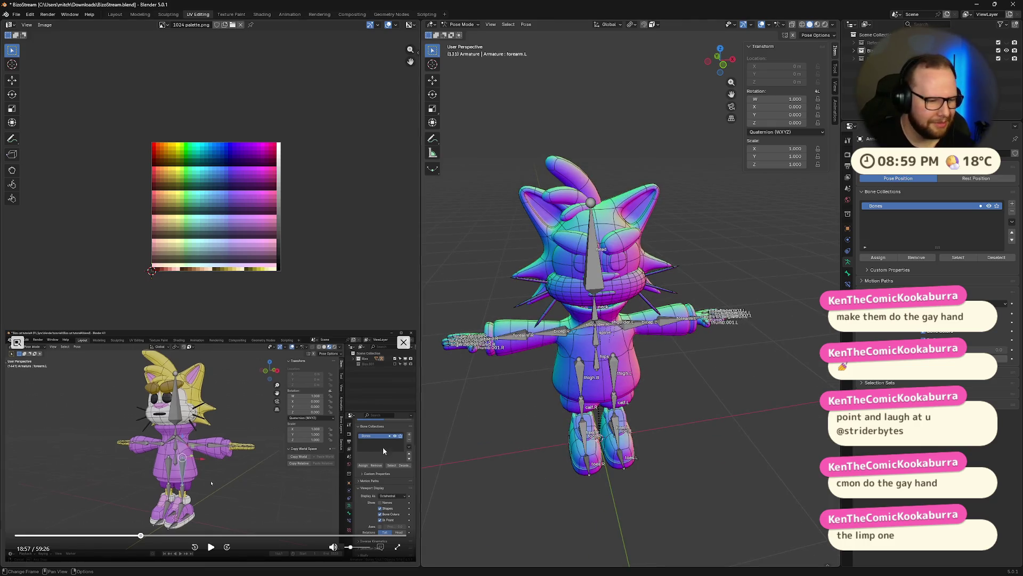
click(210, 547)
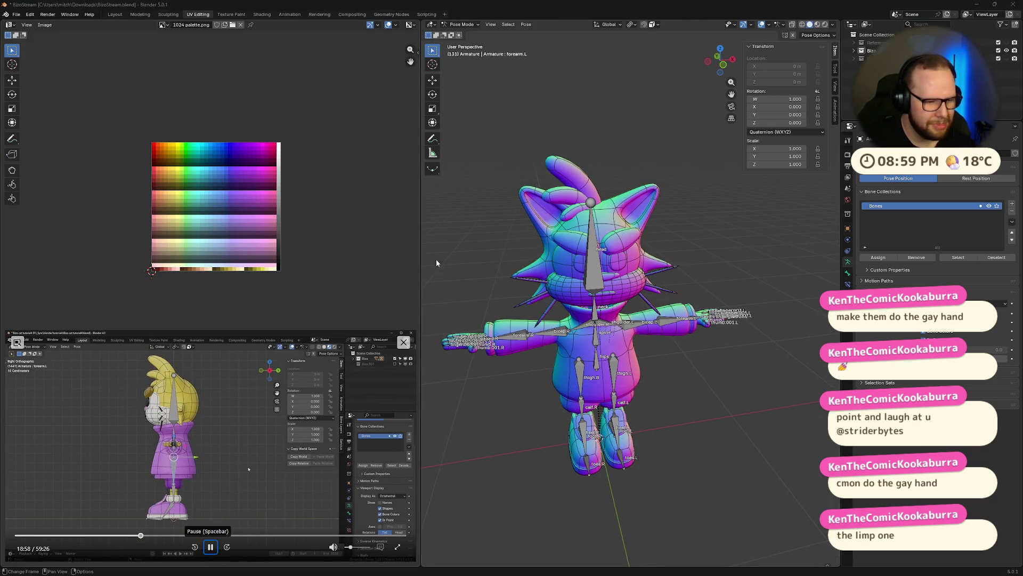
key(KP_1)
scroll(560, 460, up, 2)
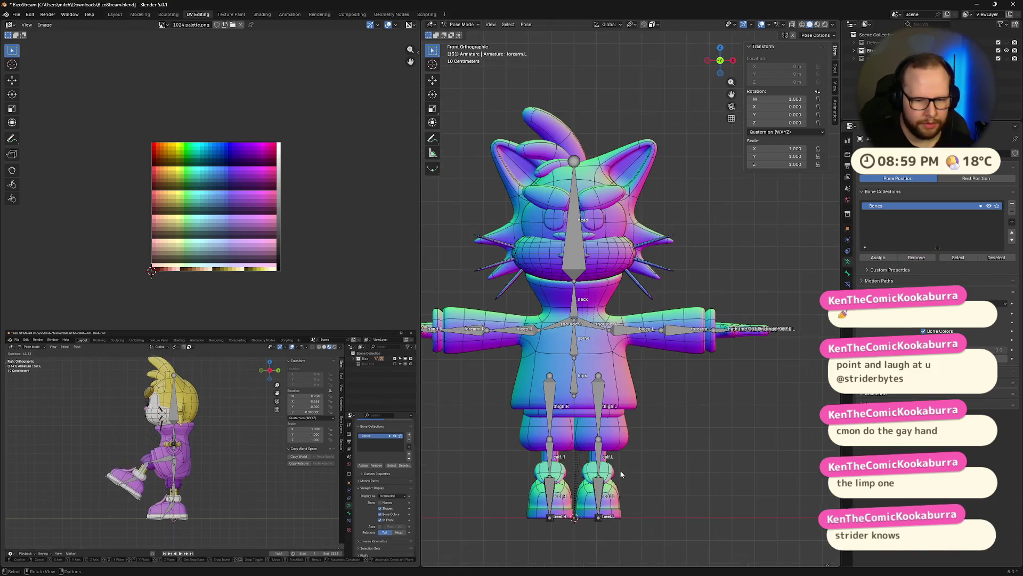
click(732, 60)
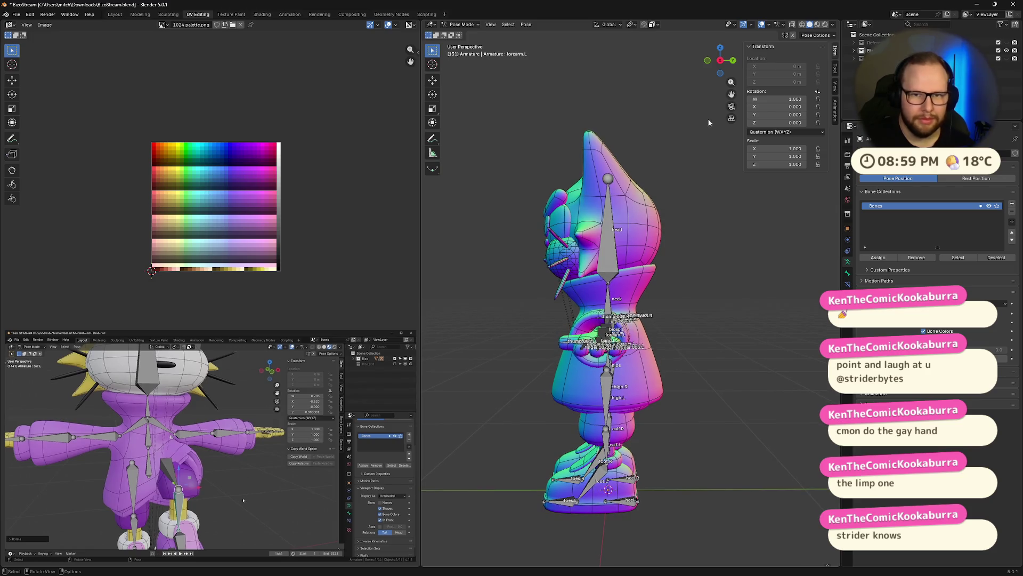
click(719, 59)
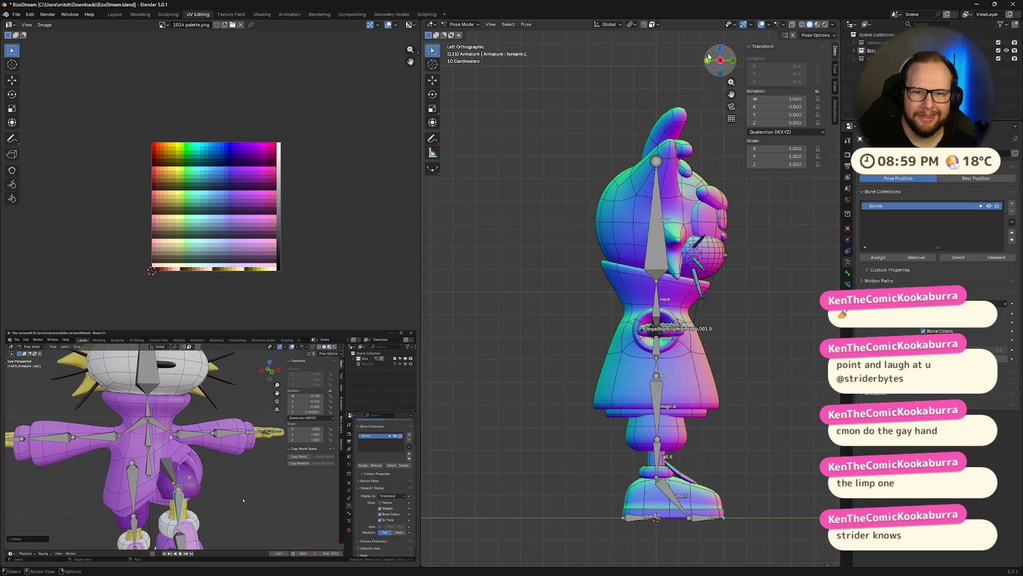
mouse_move(718, 57)
mouse_down()
mouse_move(708, 61)
mouse_move(723, 60)
mouse_up()
click(732, 61)
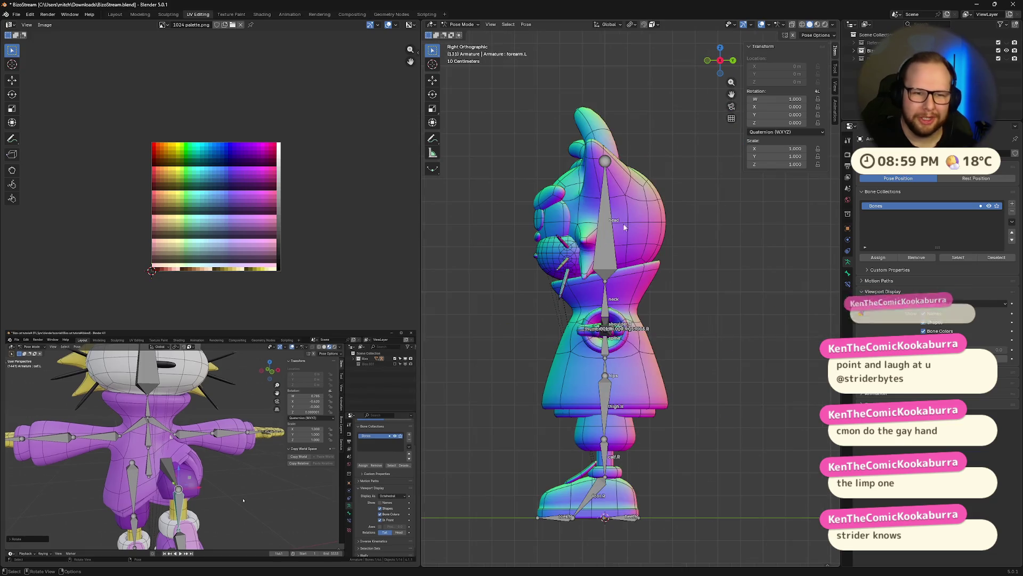
- Test-bend the left thigh bone forward with a rotation, then clear it (Alt+R) to straighten the leg
click(604, 442)
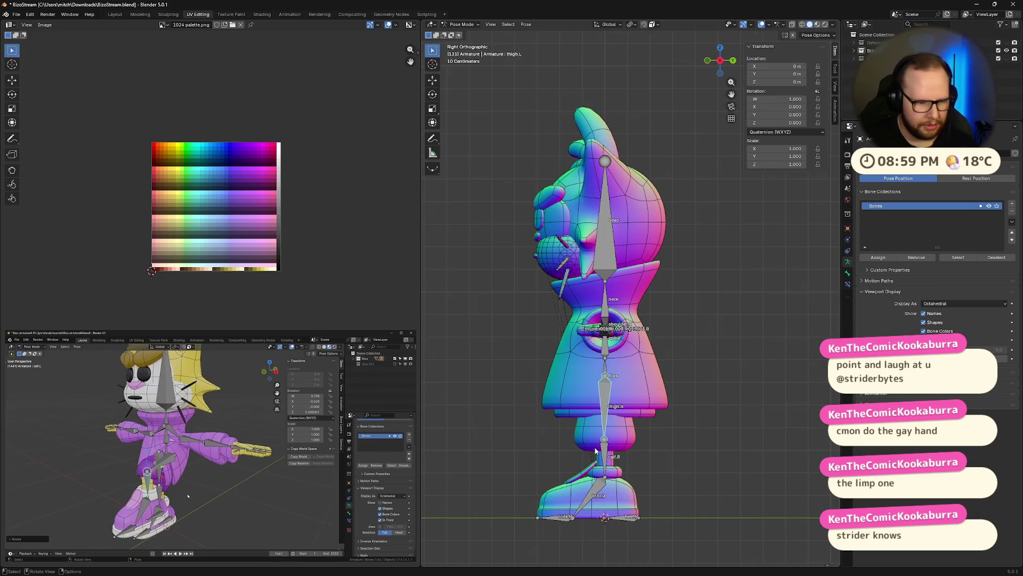
click(210, 547)
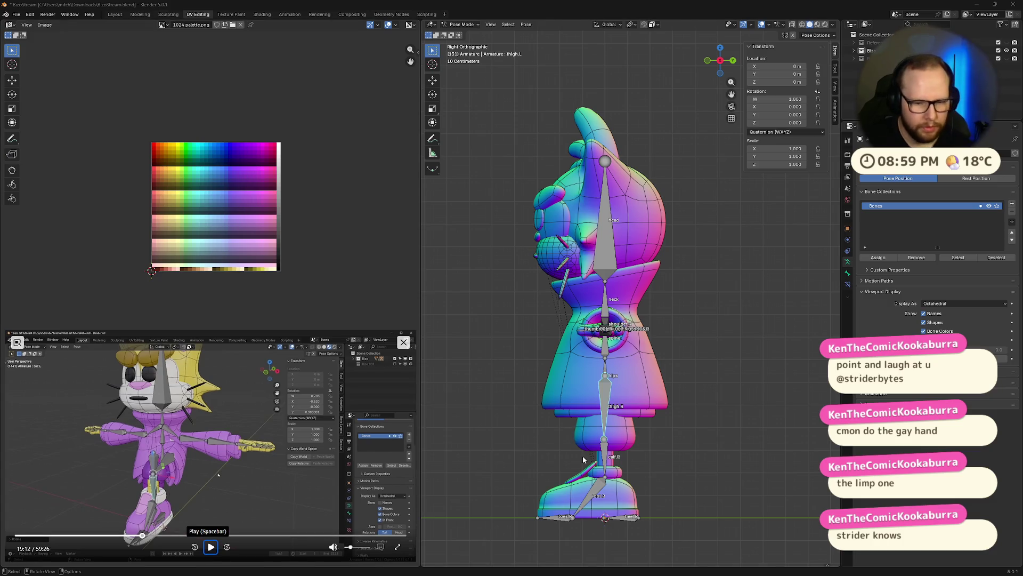
click(596, 439)
click(604, 437)
key(r)
click(521, 413)
key(Return)
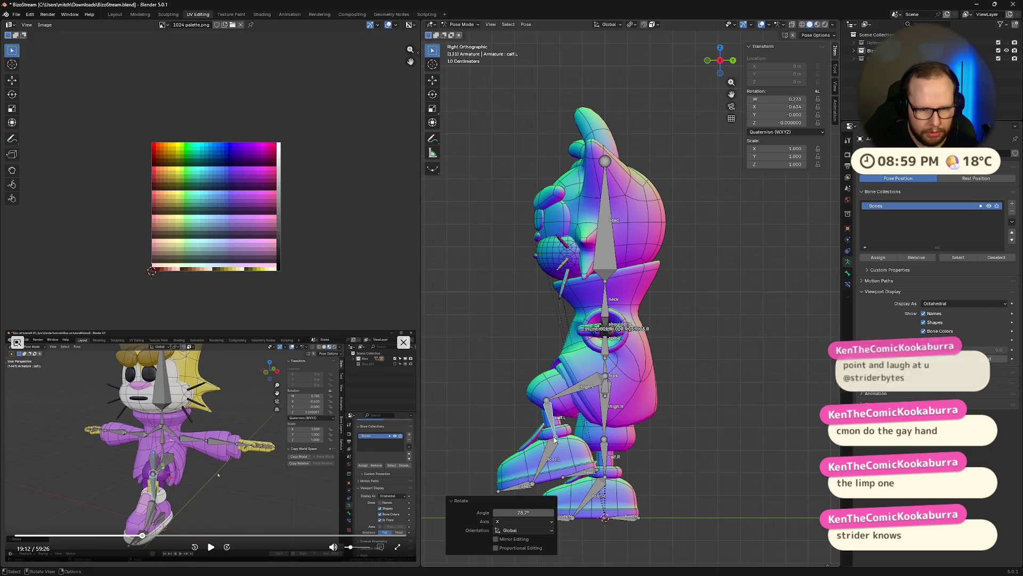
mouse_move(520, 440)
middle_down()
mouse_move(634, 443)
mouse_move(534, 452)
mouse_move(669, 443)
middle_up()
click(669, 443)
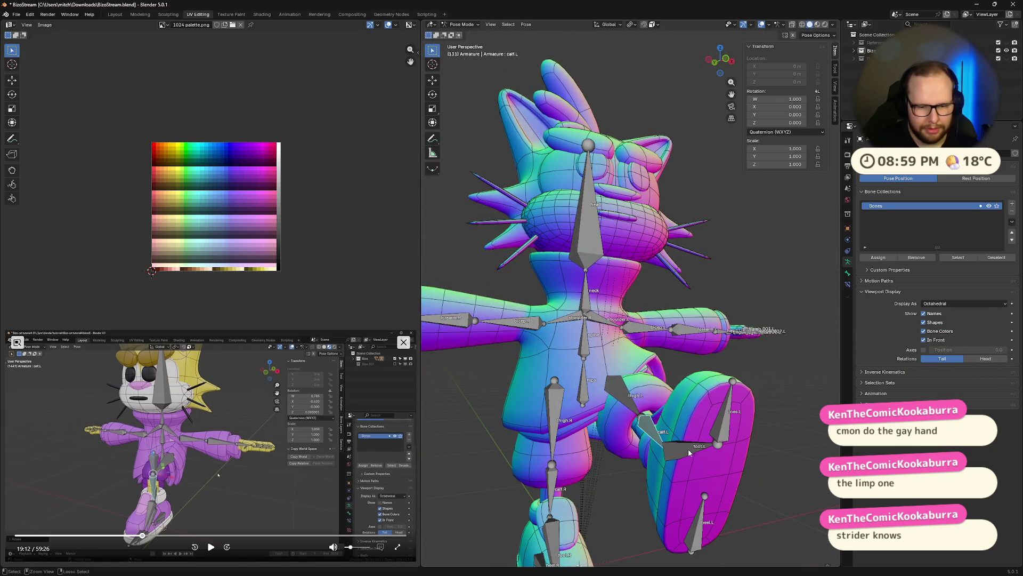
key(alt+r)
scroll(702, 451, down, 2)
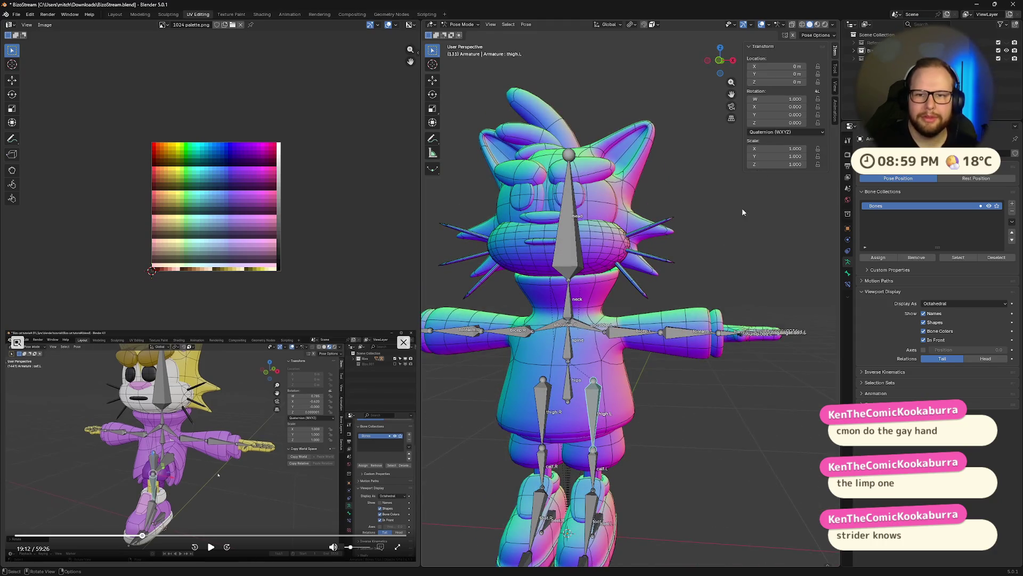
scroll(640, 416, down, 3)
scroll(593, 372, up, 1)
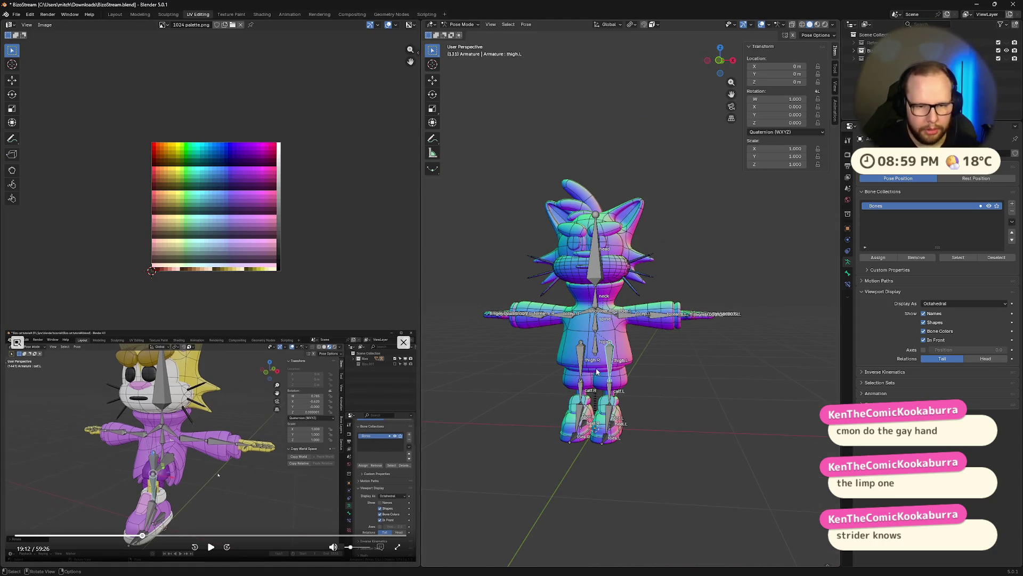
- Cycle the armature through Edit Mode back to Object Mode and recentre the front view
click(210, 548)
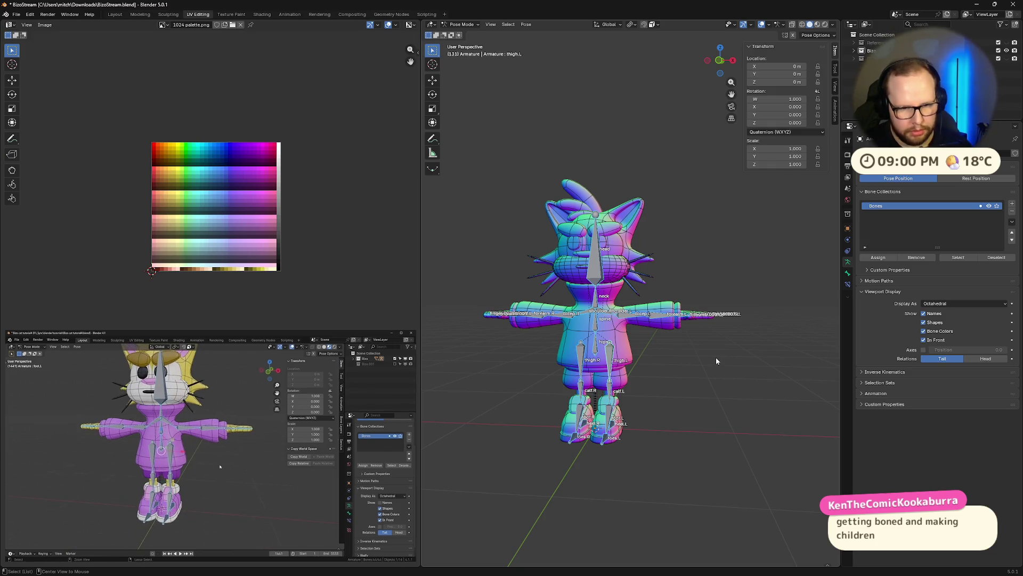
key(Tab)
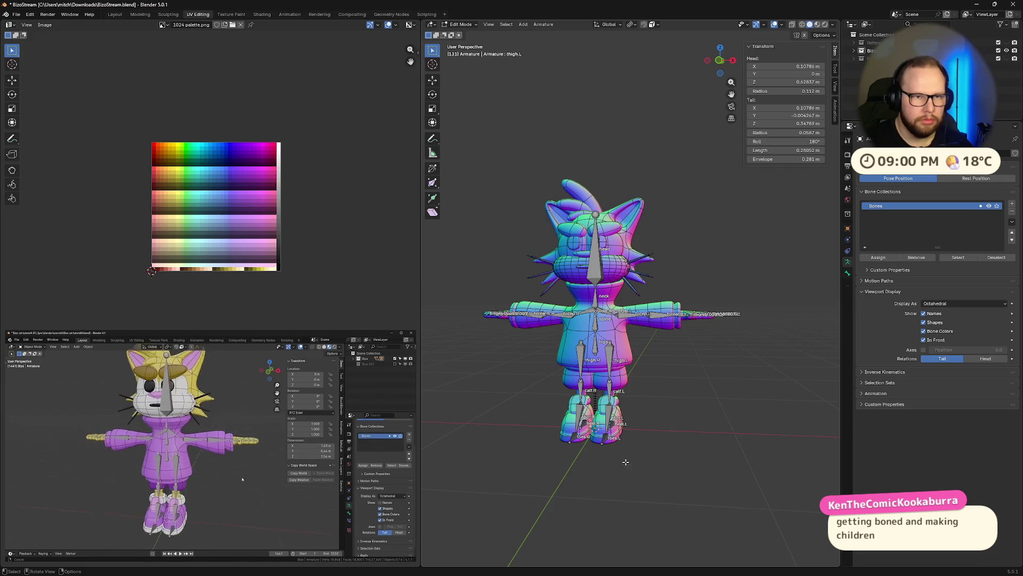
key(Tab)
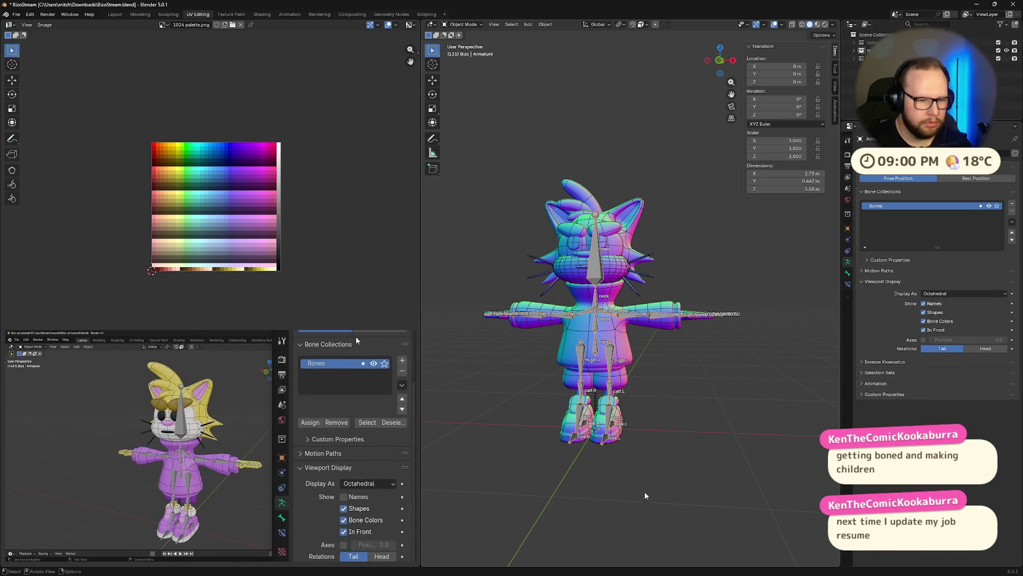
scroll(645, 495, up, 2)
click(714, 64)
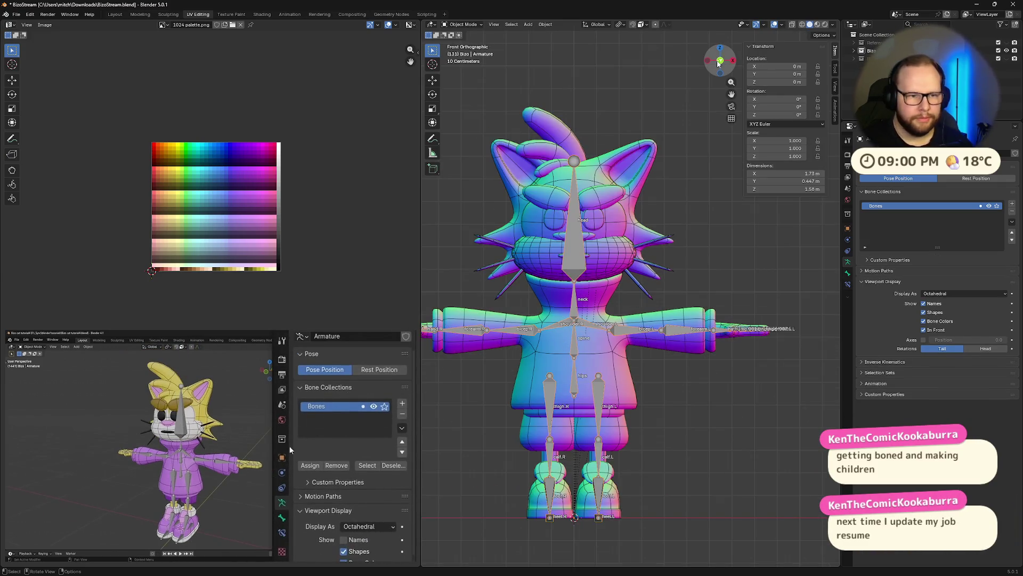
scroll(633, 336, down, 2)
scroll(633, 335, up, 1)
shift+middle_drag(633, 336, 647, 323)
text(arms)
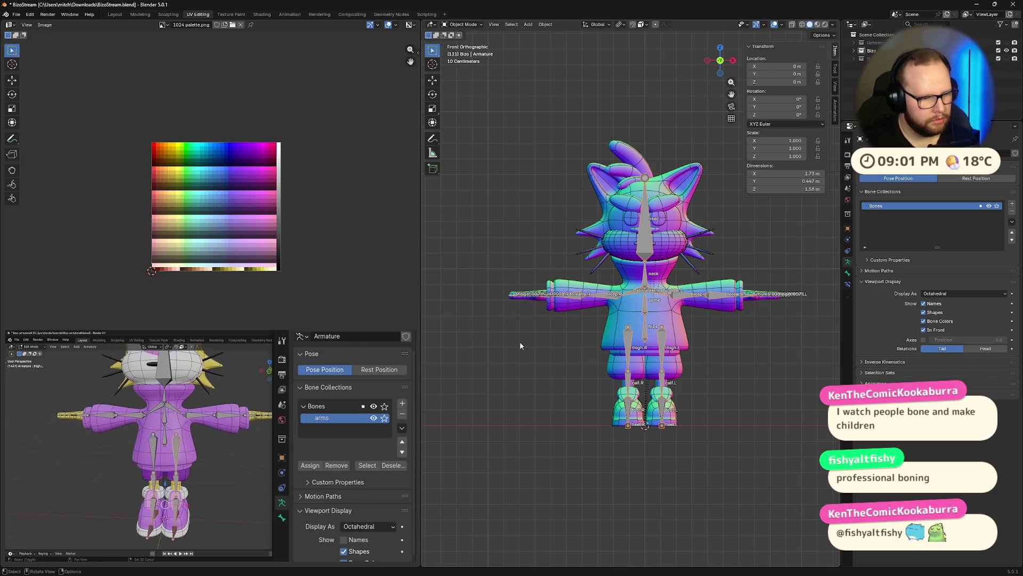
click(402, 404)
double_click(333, 429)
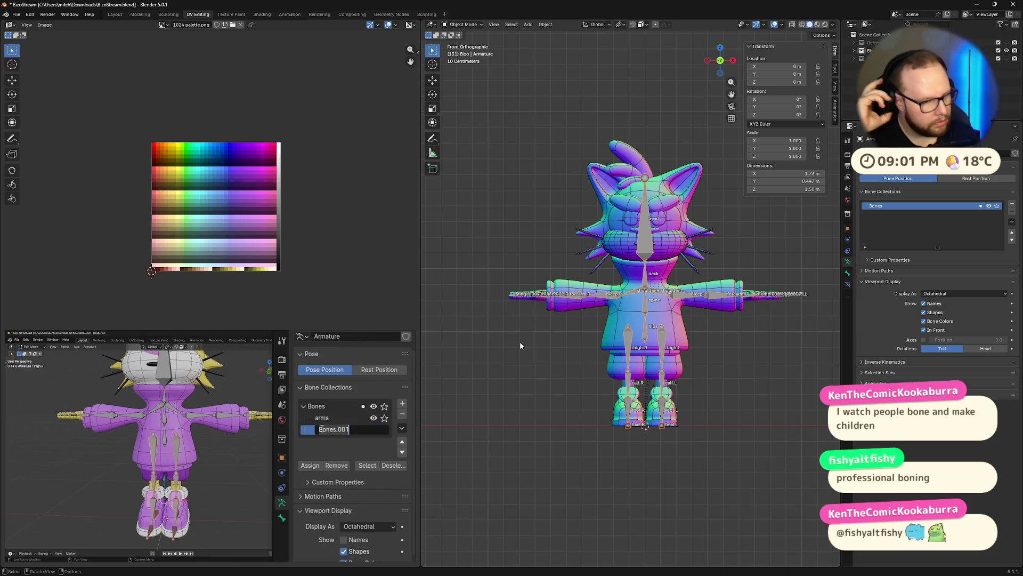
text(legs)
key(Return)
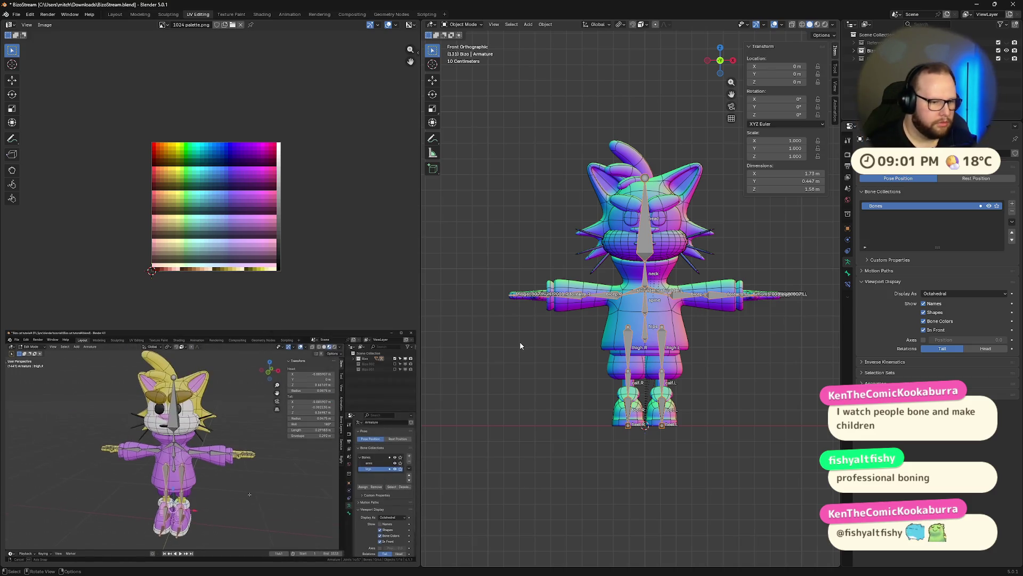
mouse_move(206, 480)
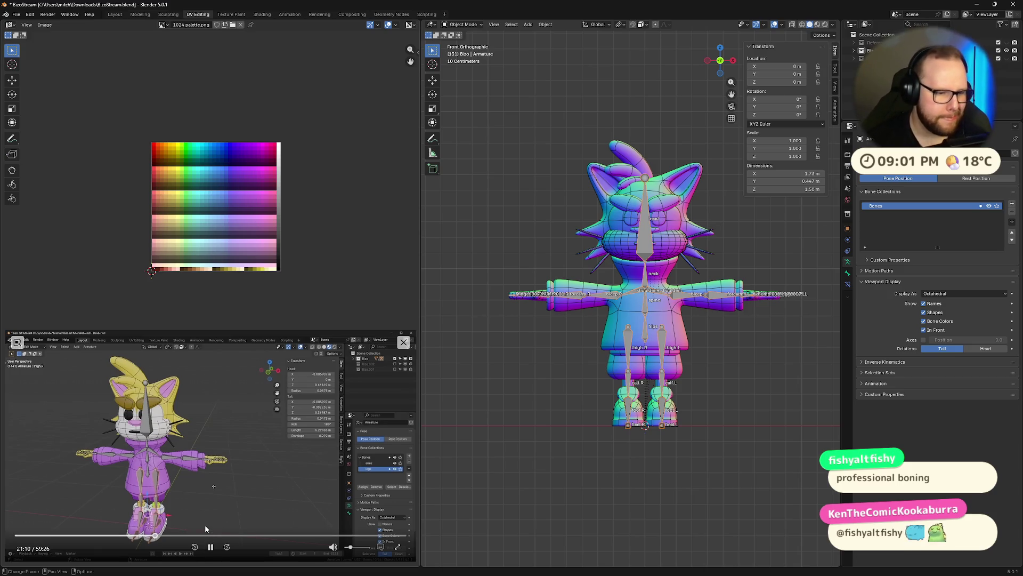
- Pause the tutorial and drop the arm mesh into Edit Mode by mistake
click(210, 546)
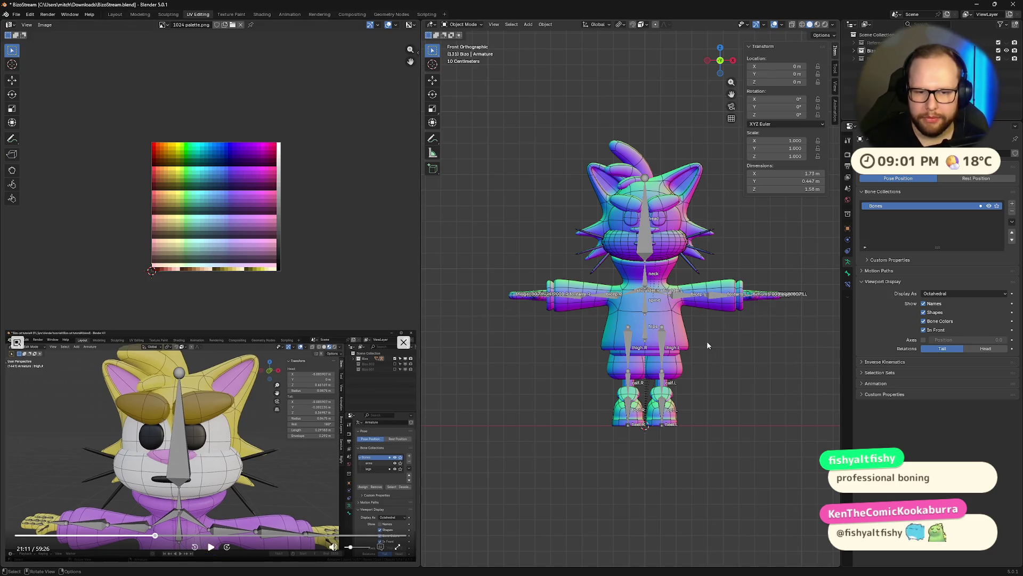
scroll(732, 257, up, 1)
scroll(666, 322, up, 3)
alt+click(602, 301)
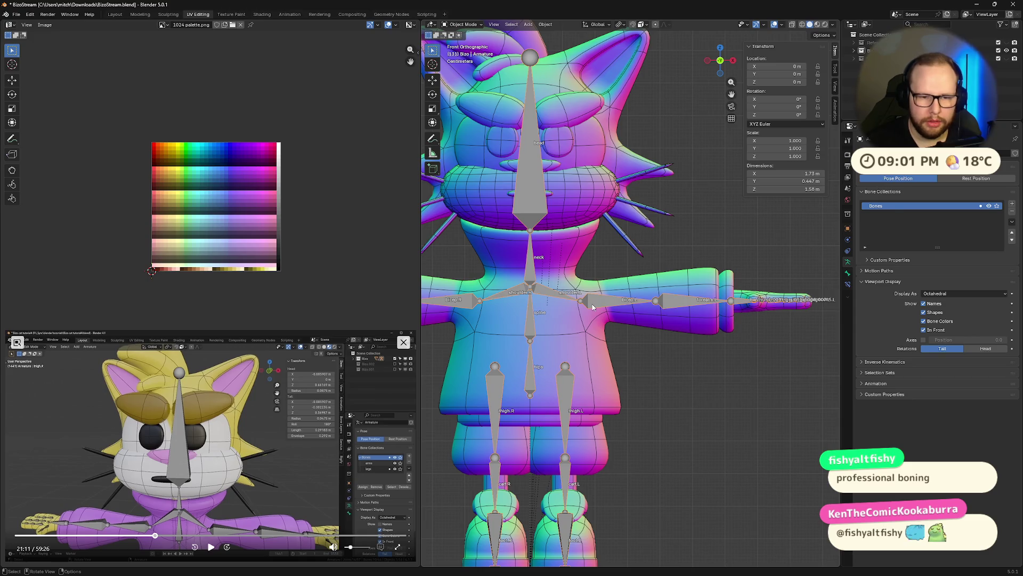
click(592, 306)
key(Tab)
key(Tab)
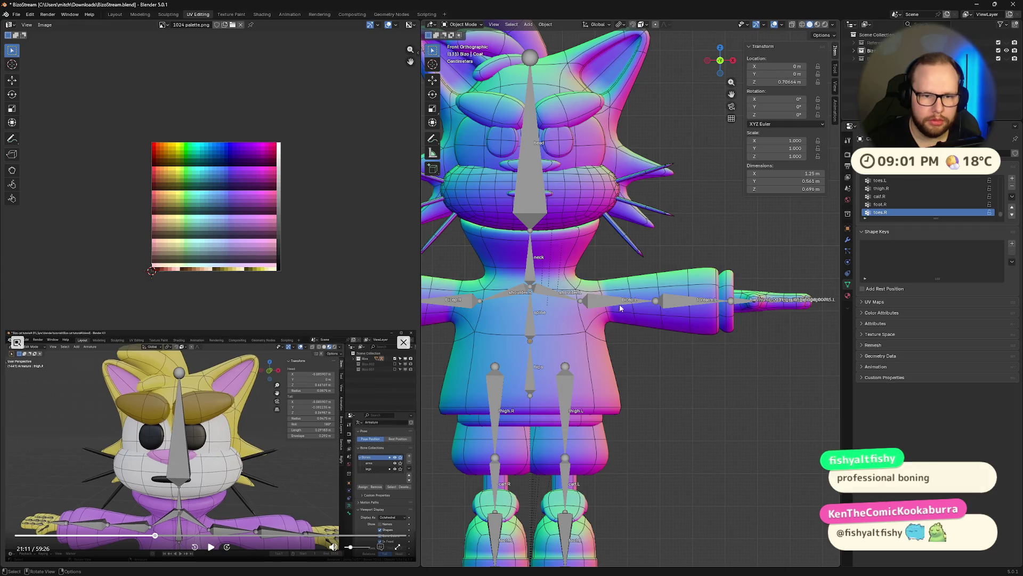
- Make the armature active, switch it into Pose Mode and add a new bone collection
key(ctrl+Tab)
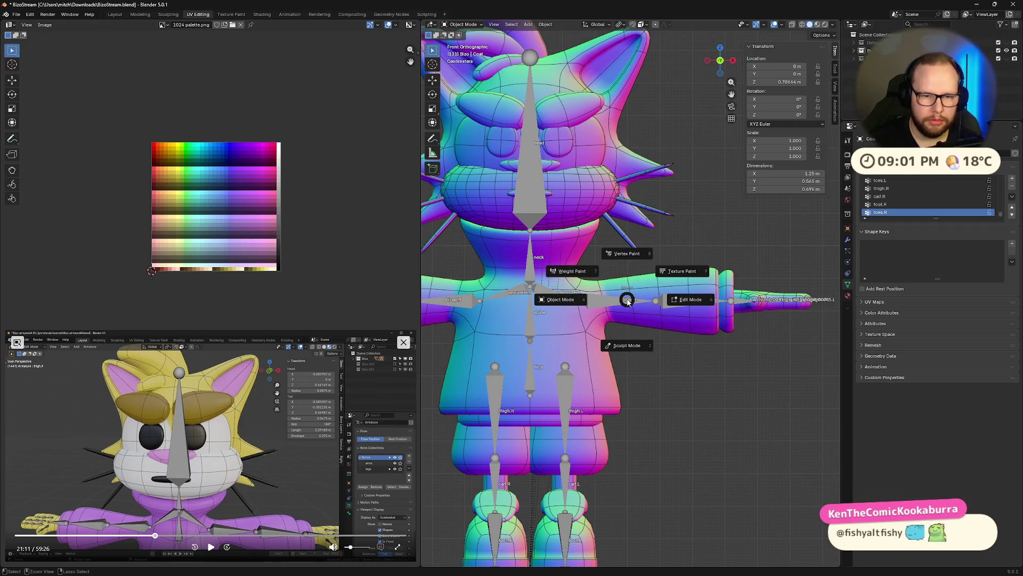
key(Escape)
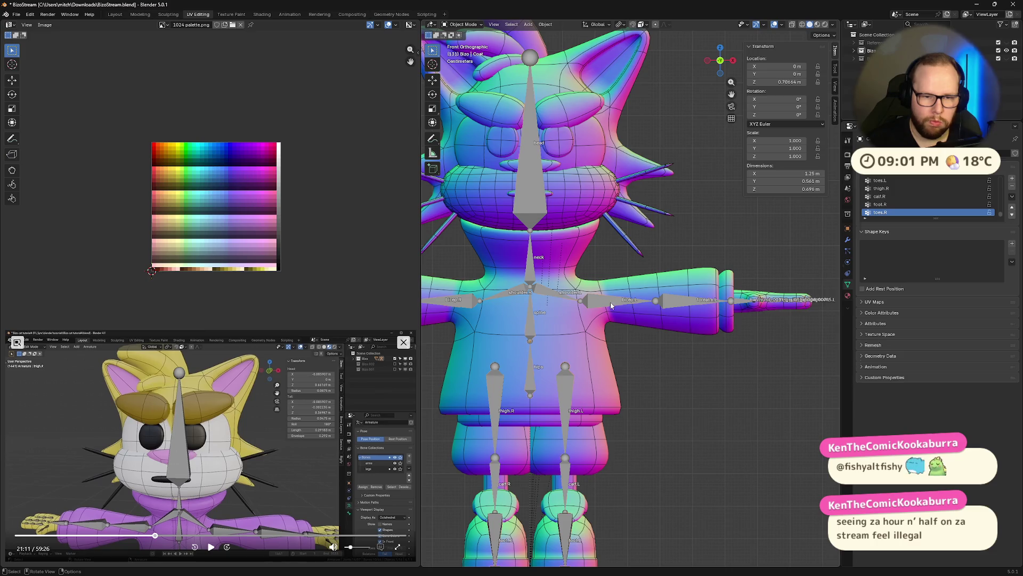
click(611, 305)
key(ctrl+Tab)
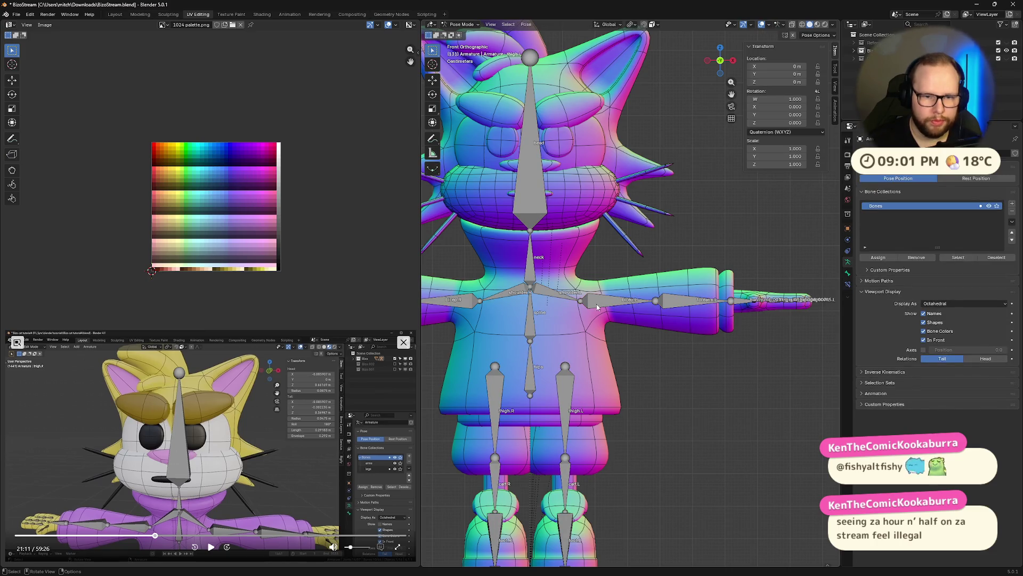
scroll(741, 304, down, 2)
scroll(740, 303, down, 3)
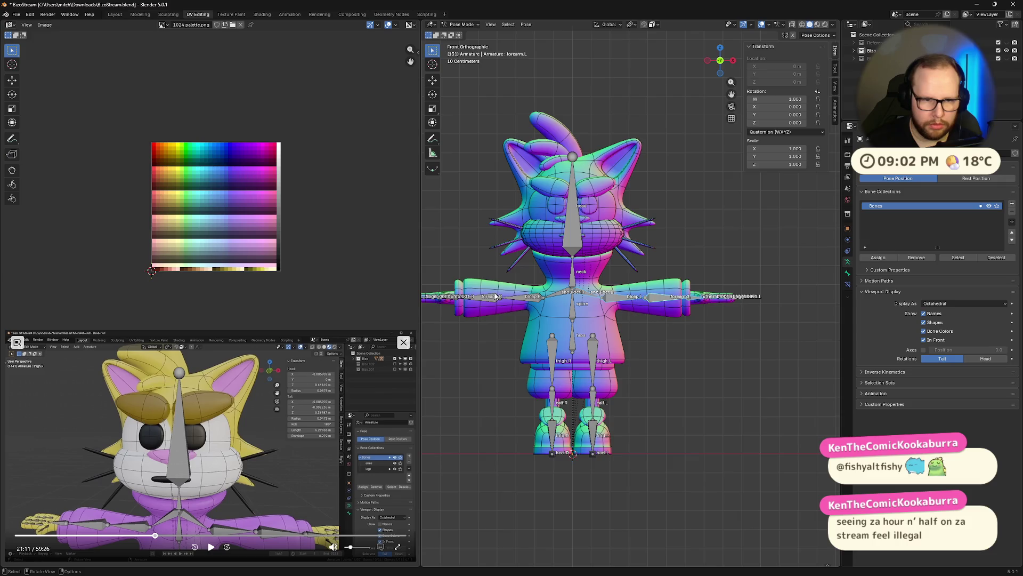
scroll(495, 296, down, 1)
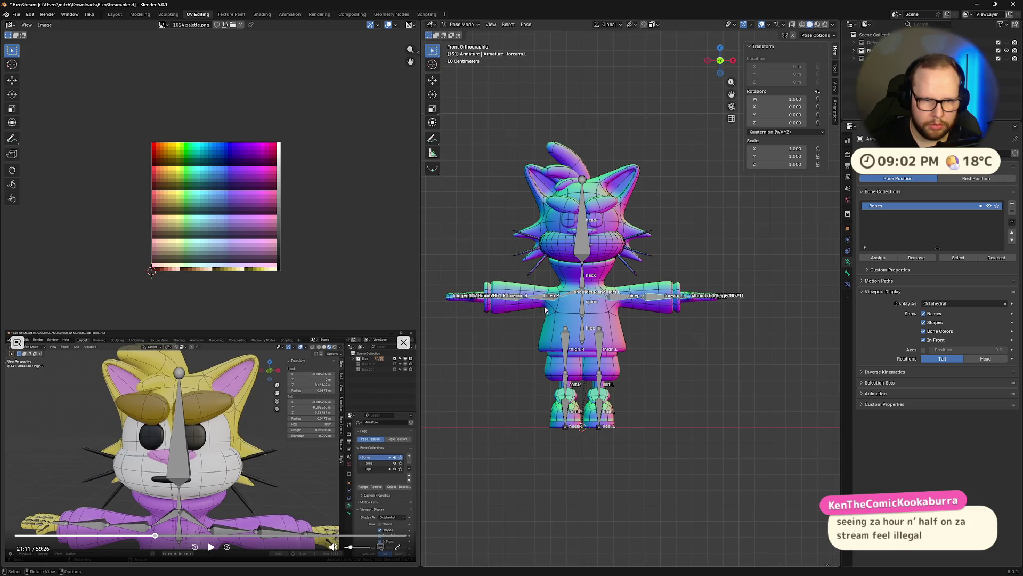
scroll(545, 309, up, 2)
click(1011, 204)
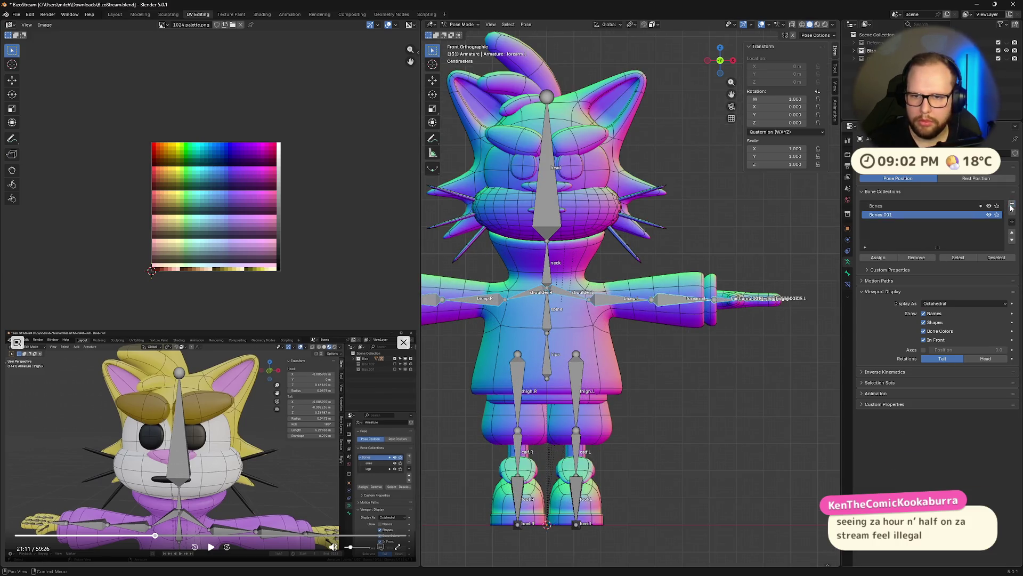
- Rename the Bones.001 collection to 'arms' and settle back on the front orthographic view
double_click(887, 214)
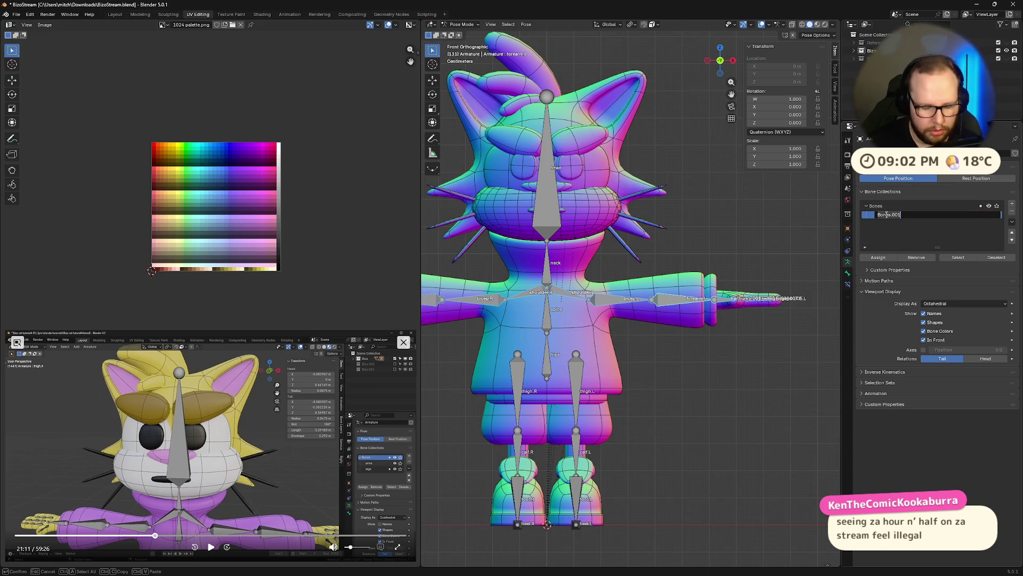
text(arm)
key(BackSpace)
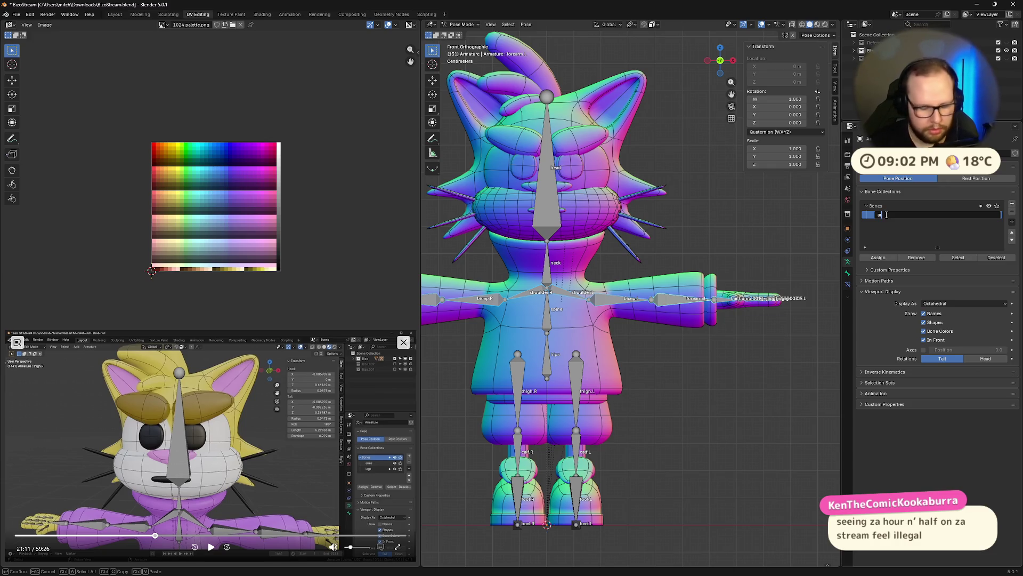
text(ms)
key(Return)
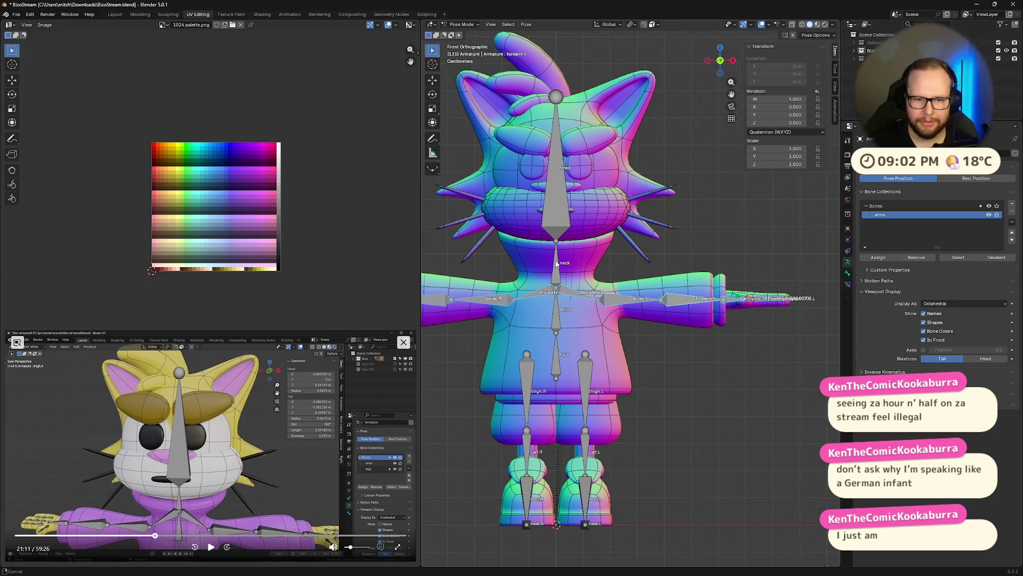
shift+middle_drag(626, 233, 690, 242)
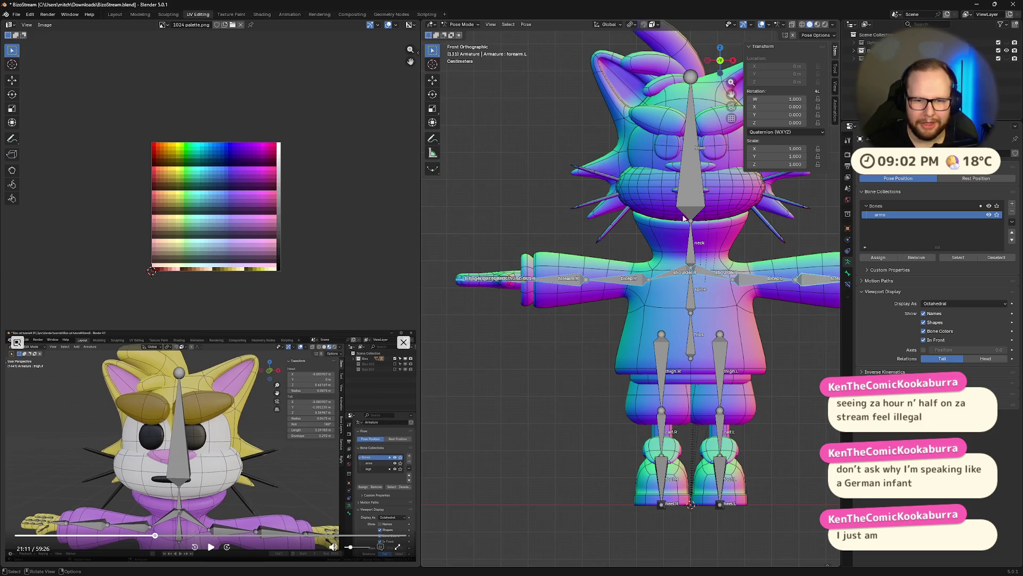
middle_drag(685, 236, 718, 255)
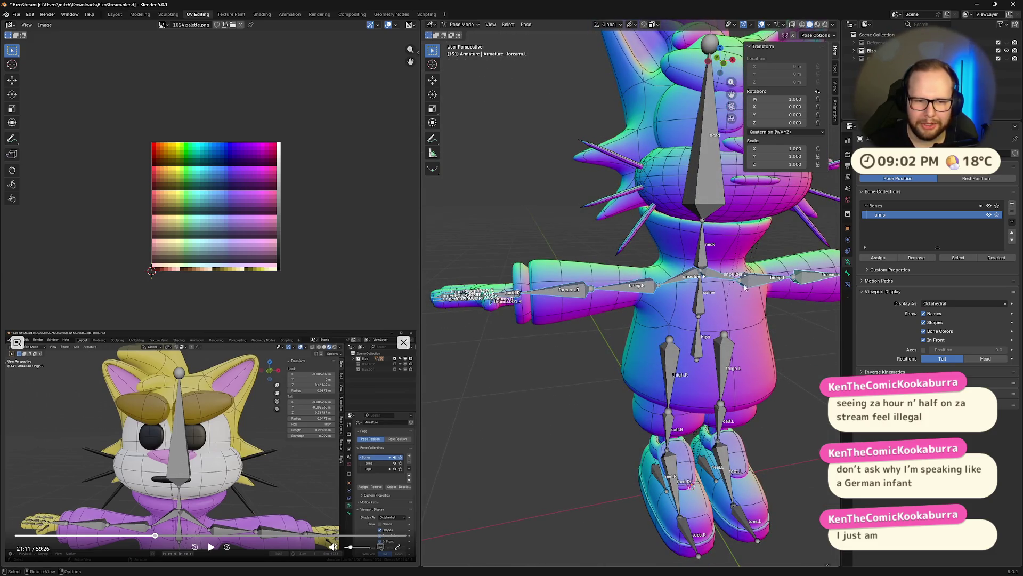
middle_drag(745, 288, 730, 307)
key(KP_1)
scroll(790, 226, up, 1)
scroll(653, 297, up, 1)
scroll(642, 292, down, 4)
scroll(583, 290, up, 2)
scroll(588, 287, down, 1)
scroll(616, 272, down, 2)
scroll(639, 257, down, 1)
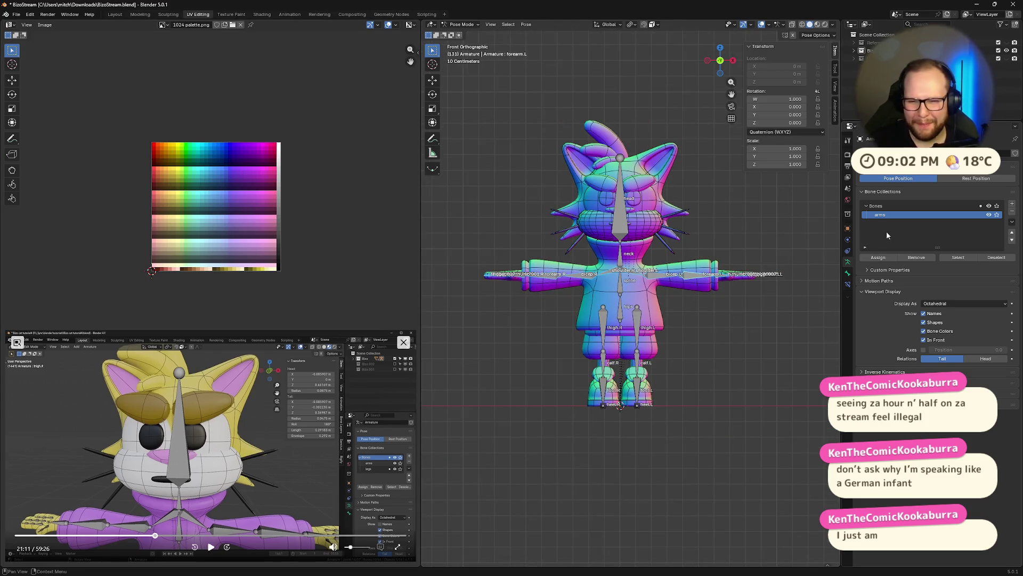
- Select the cat's leg bones on both sides
click(880, 205)
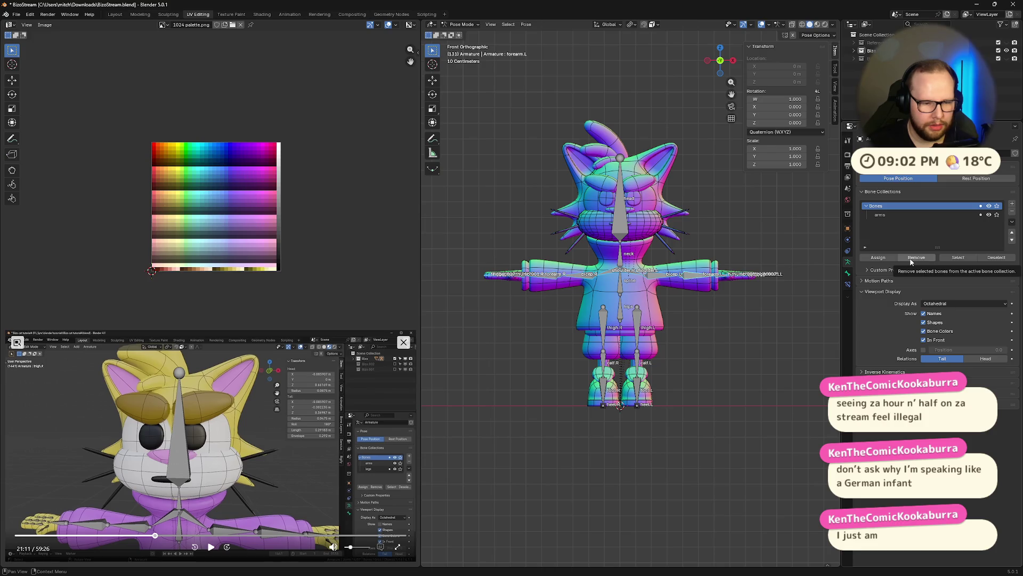
click(881, 214)
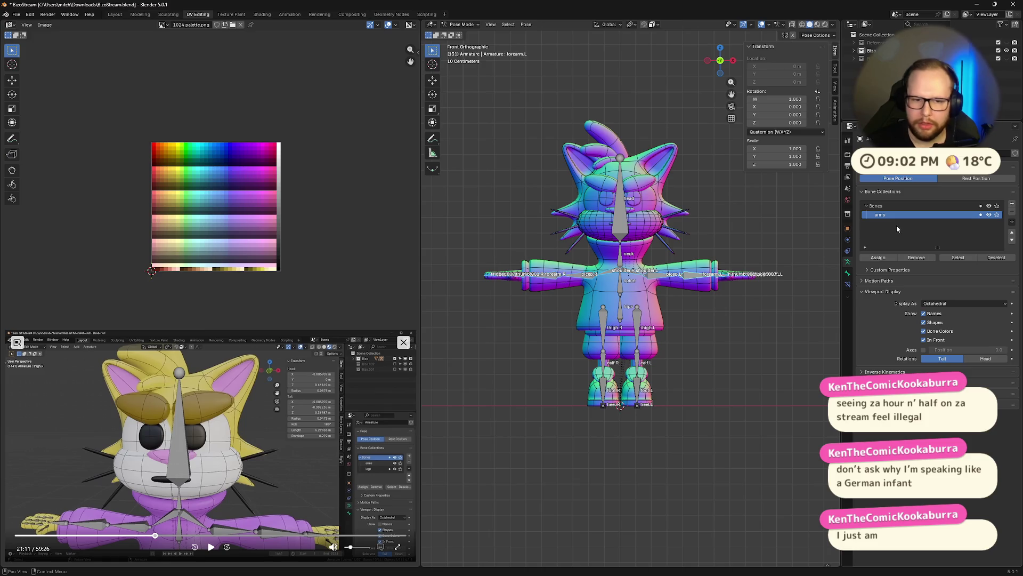
click(646, 311)
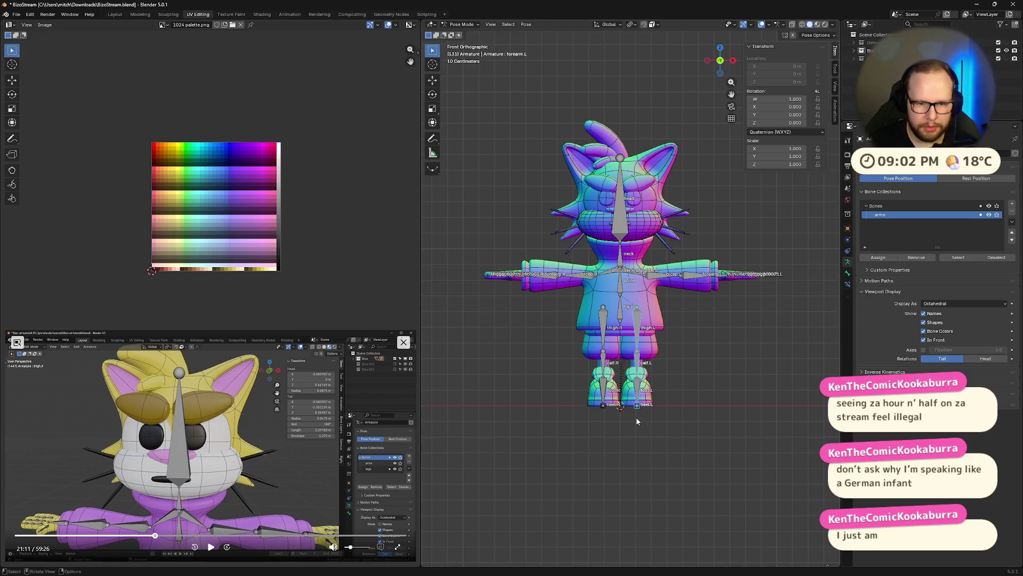
click(605, 411)
key(b)
- Add a new bone collection named 'legs' and assign the selected leg bones to it
click(1012, 205)
double_click(892, 224)
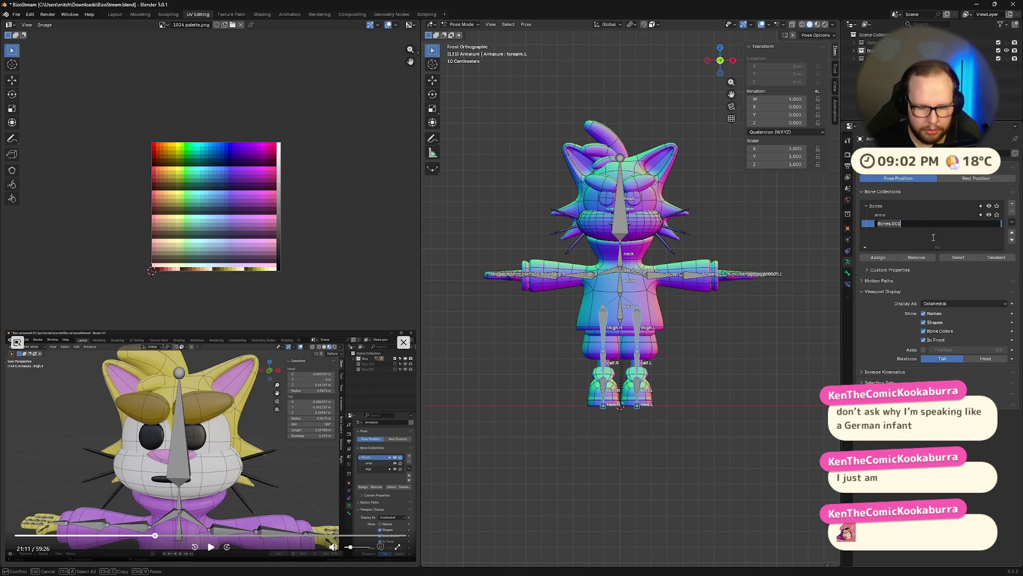
text(legs)
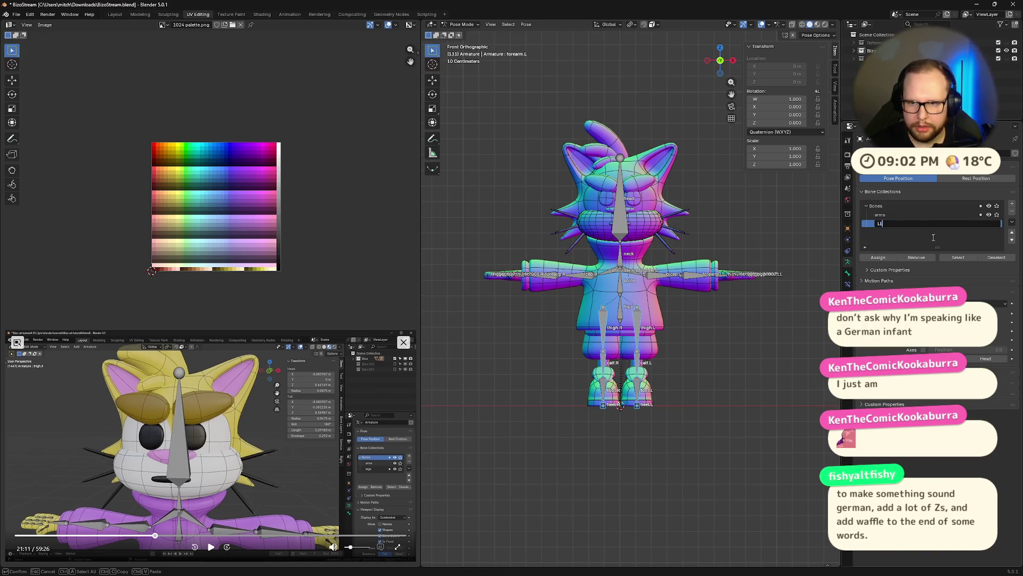
key(Return)
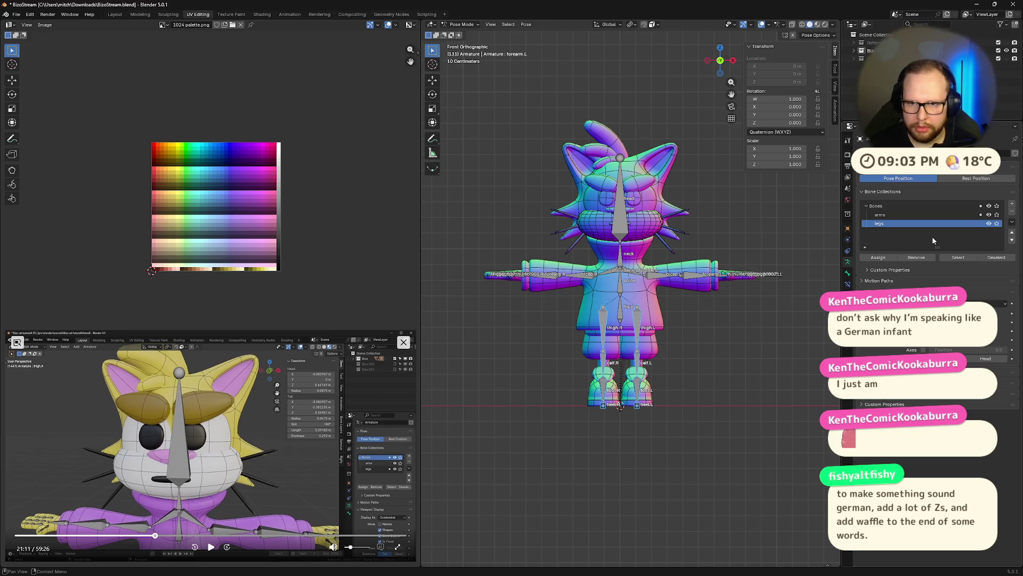
click(897, 216)
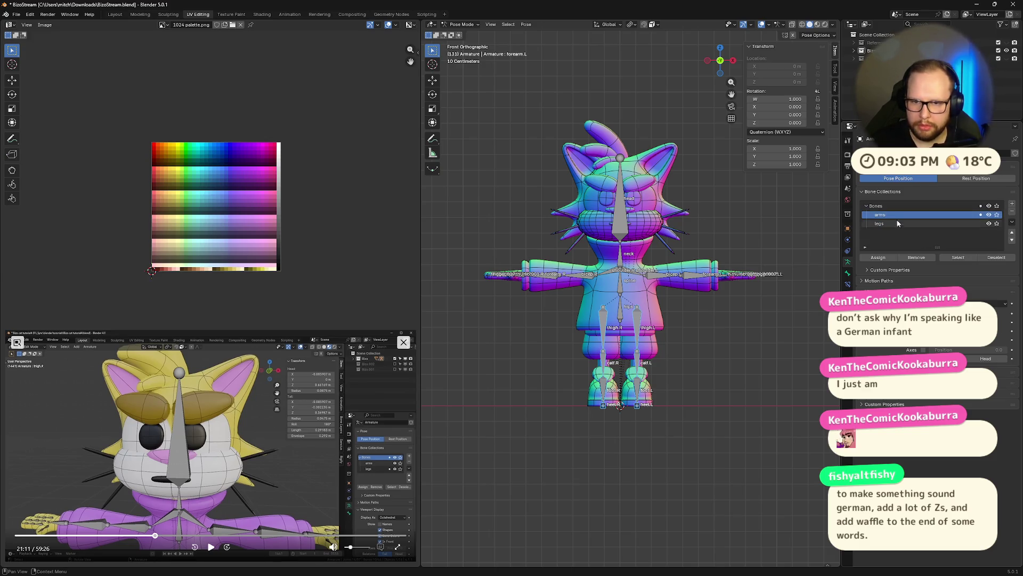
click(878, 258)
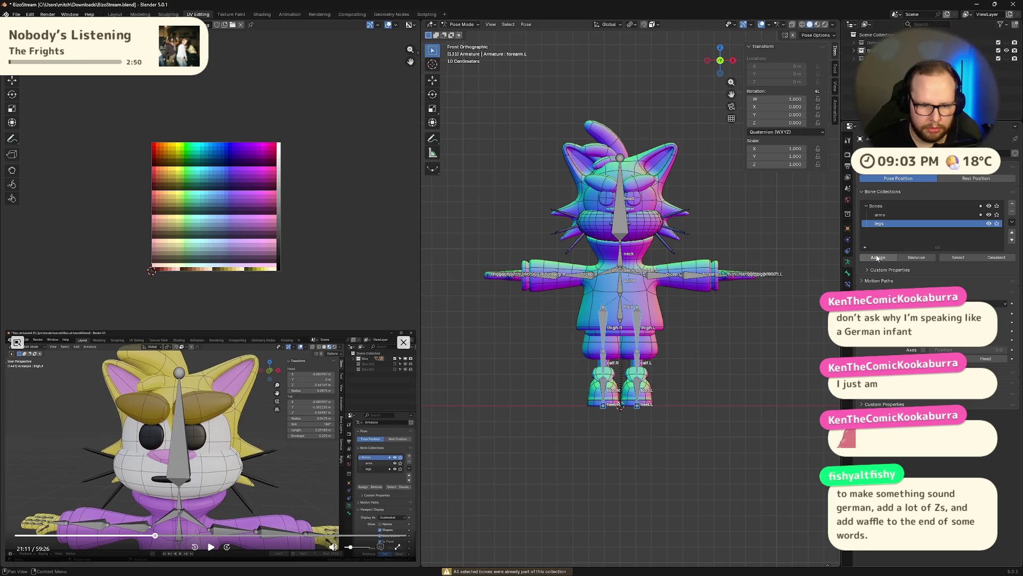
- Remove the leg bones from arms, then solo legs and arms in turn to verify before showing all
click(886, 214)
click(918, 258)
click(917, 224)
middle_drag(665, 328, 710, 329)
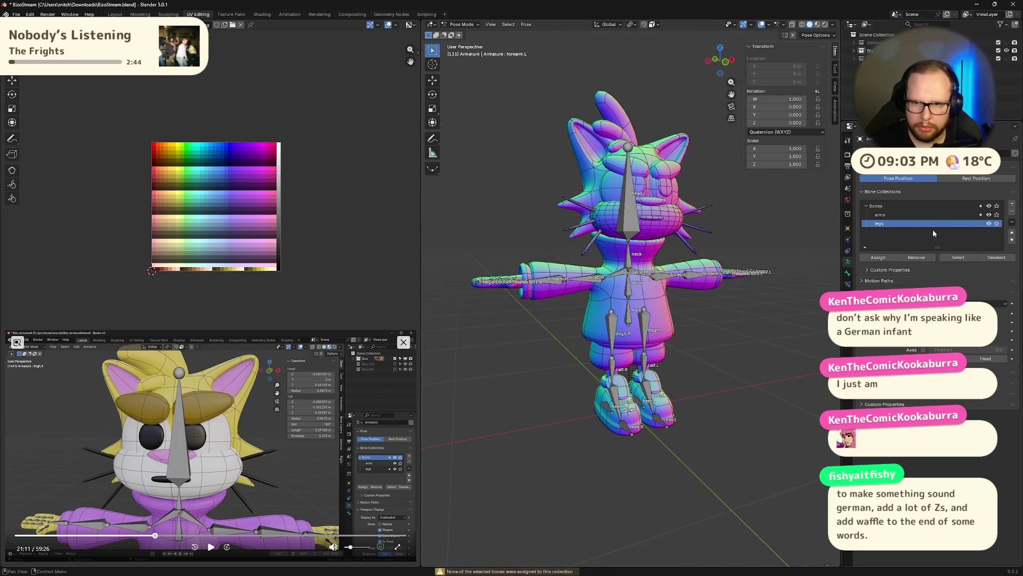
click(997, 224)
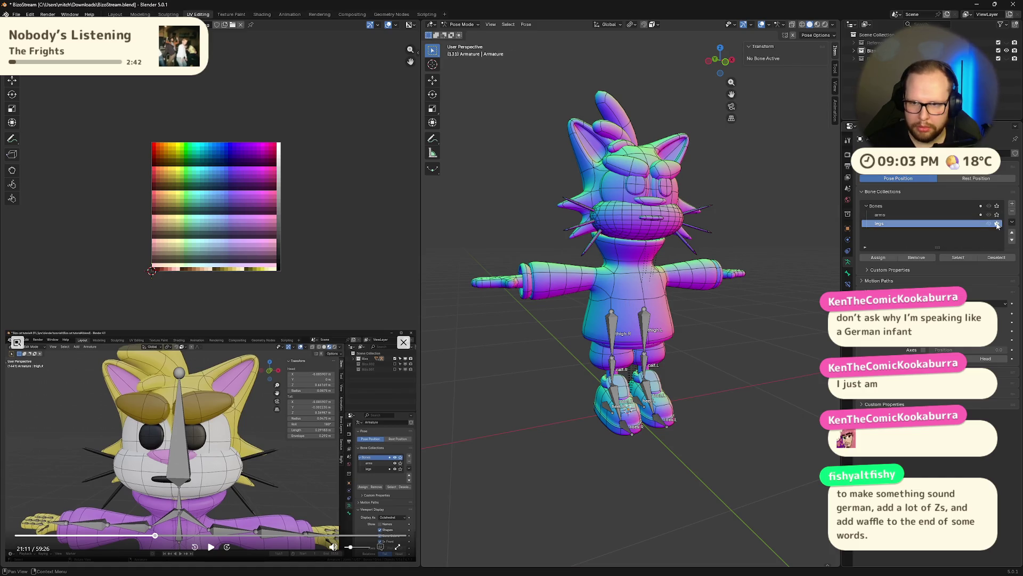
click(996, 215)
click(998, 216)
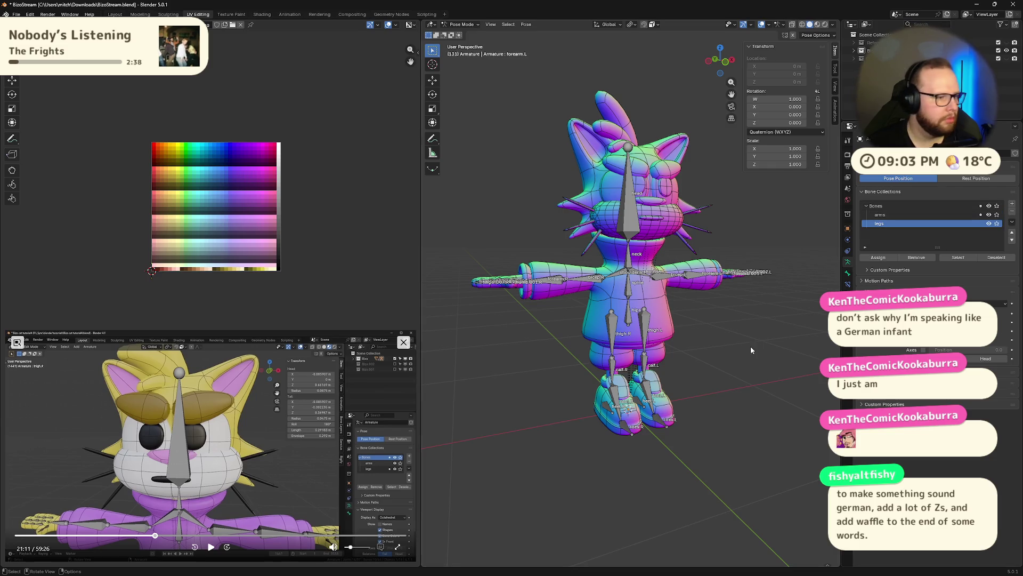
middle_drag(755, 346, 720, 345)
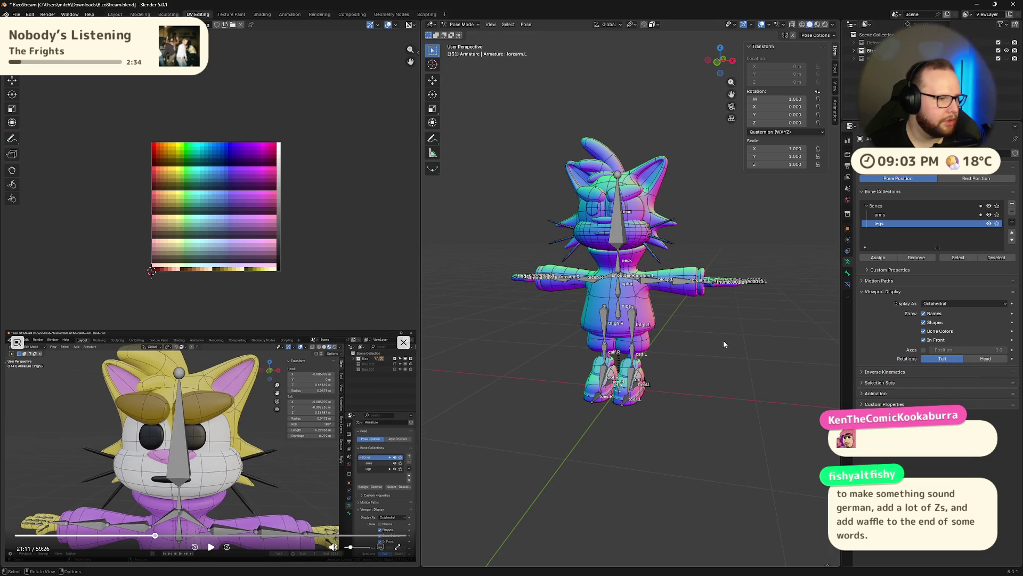
mouse_move(736, 370)
middle_down()
mouse_move(764, 344)
mouse_move(686, 370)
mouse_move(665, 393)
mouse_move(722, 338)
mouse_move(738, 354)
mouse_move(730, 419)
mouse_move(672, 382)
mouse_move(681, 355)
mouse_move(719, 348)
mouse_move(724, 384)
middle_up()
scroll(686, 370, down, 3)
scroll(684, 367, up, 5)
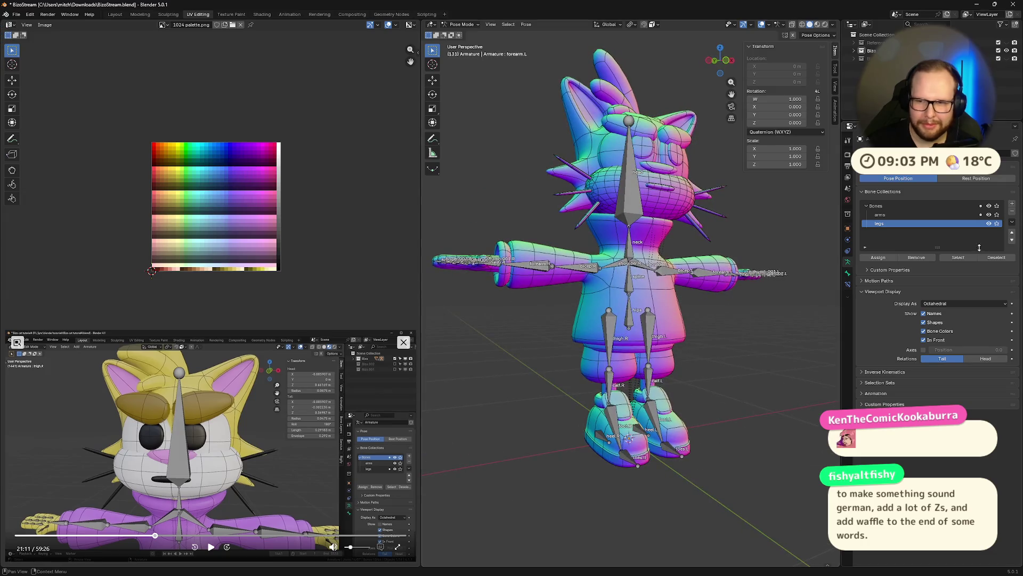
click(988, 214)
click(989, 215)
click(998, 214)
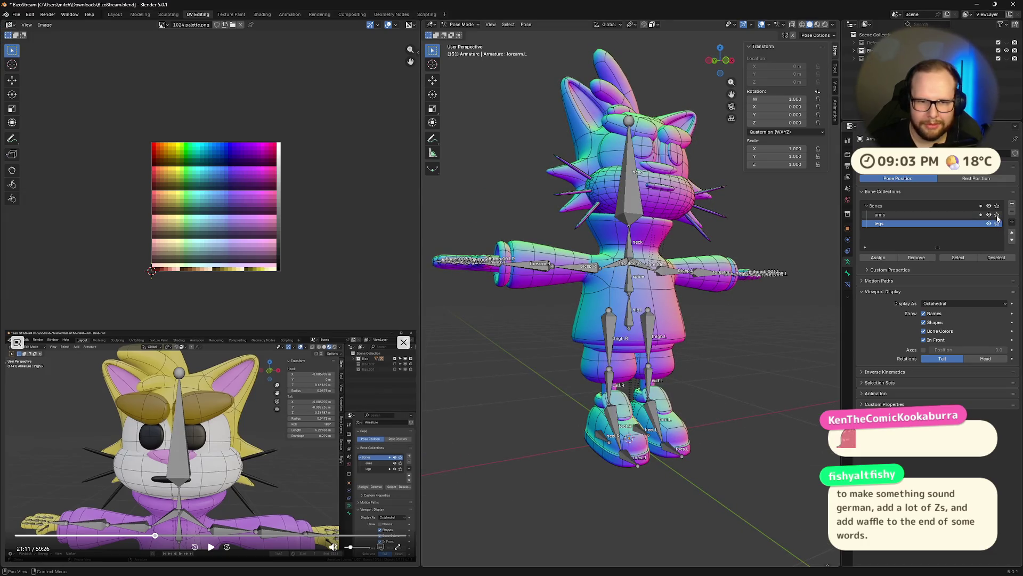
middle_drag(703, 368, 597, 377)
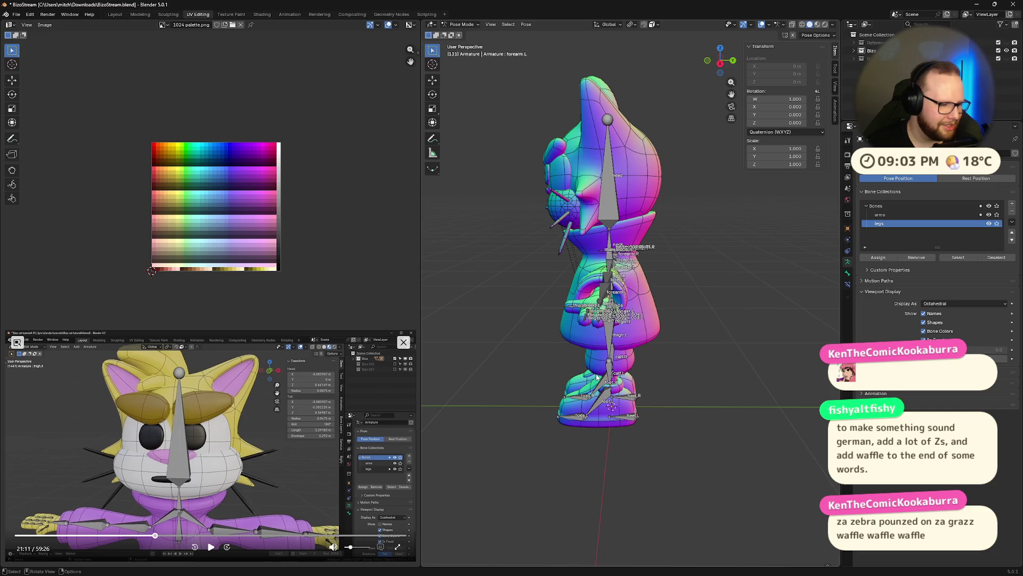
middle_drag(584, 388, 654, 343)
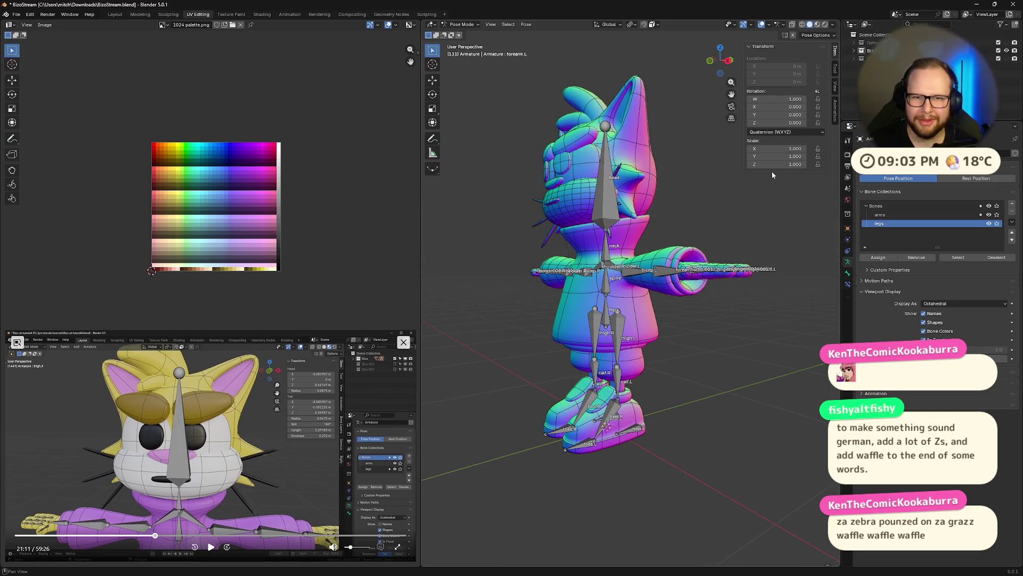
scroll(696, 277, up, 2)
click(712, 66)
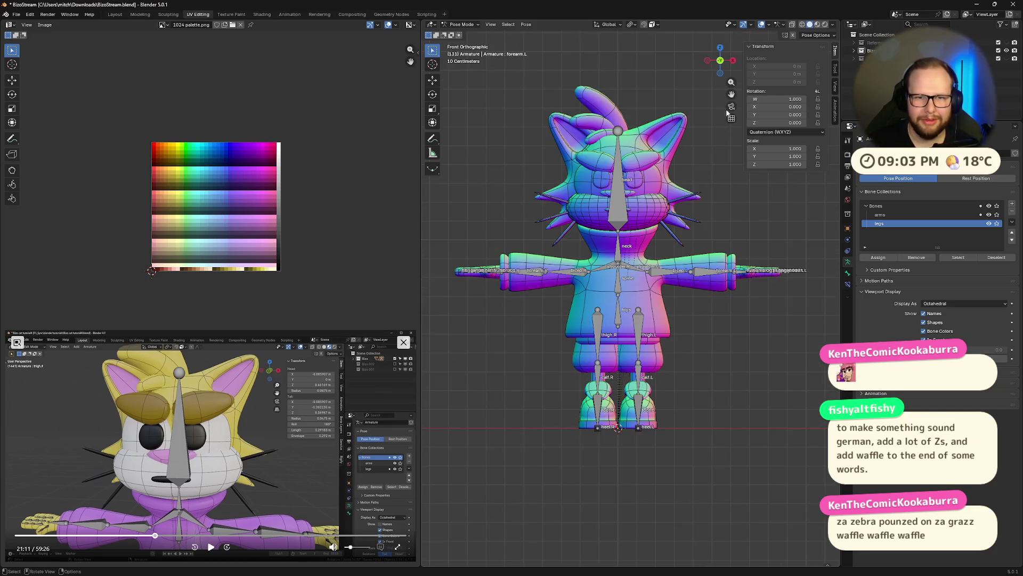
scroll(705, 316, down, 1)
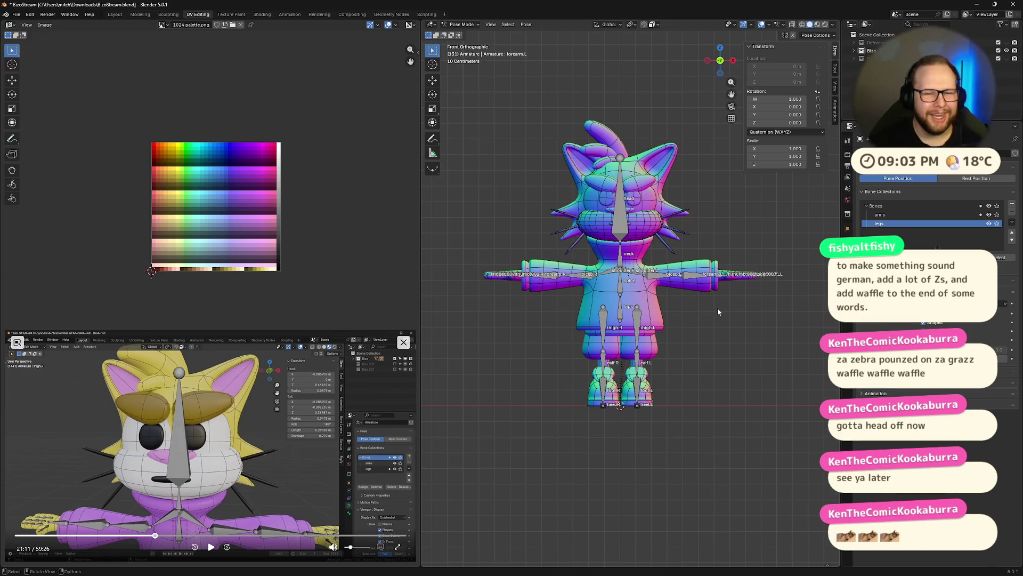
click(211, 547)
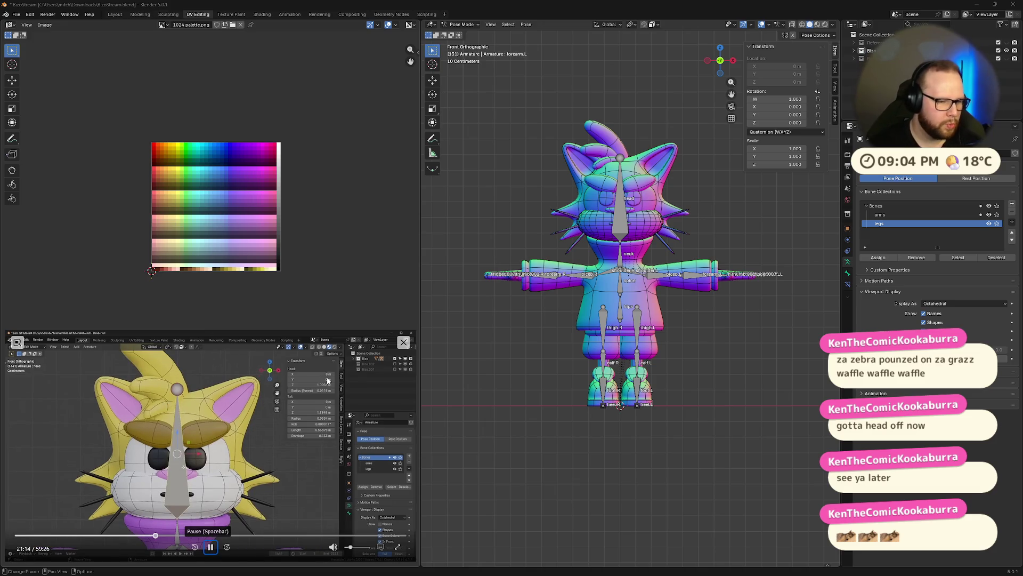
- Select the head bone, check the snapping settings and leave Pose Mode for Object Mode
click(622, 217)
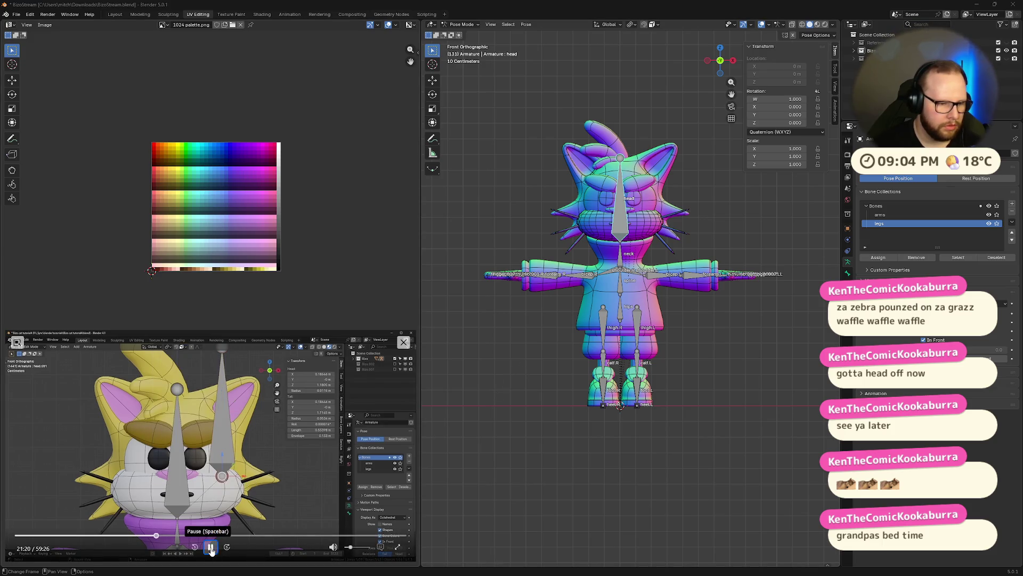
click(211, 548)
click(657, 25)
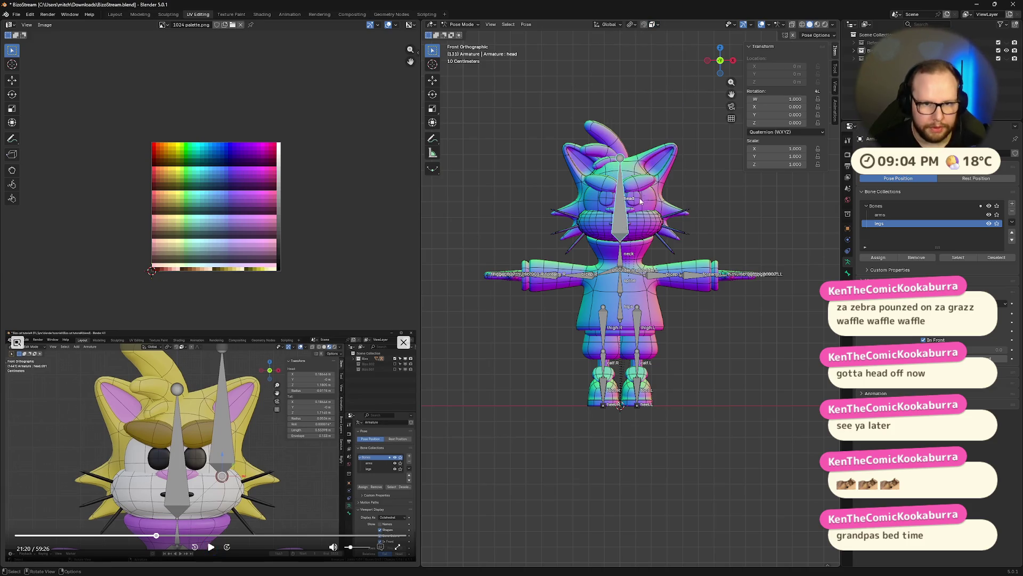
scroll(644, 201, up, 7)
scroll(654, 143, down, 4)
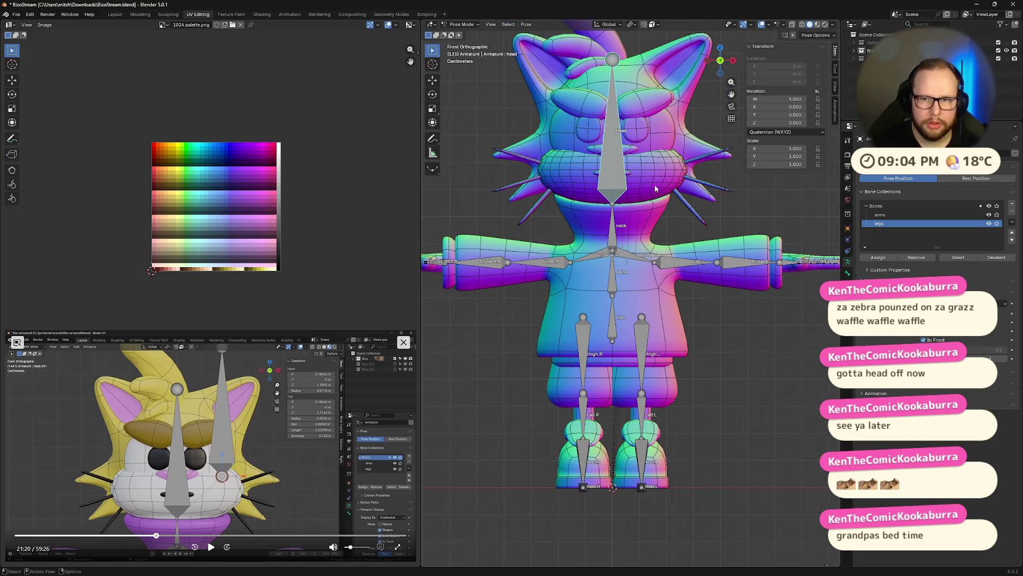
key(ctrl+Tab)
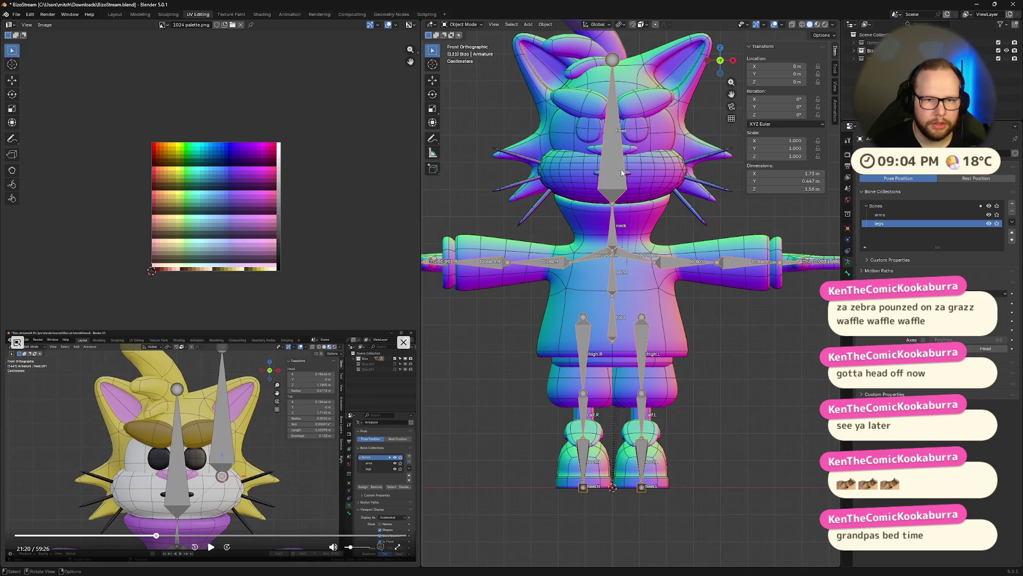
- Enter the armature's Edit Mode and duplicate the head bone (Shift+D) as head.001
click(617, 163)
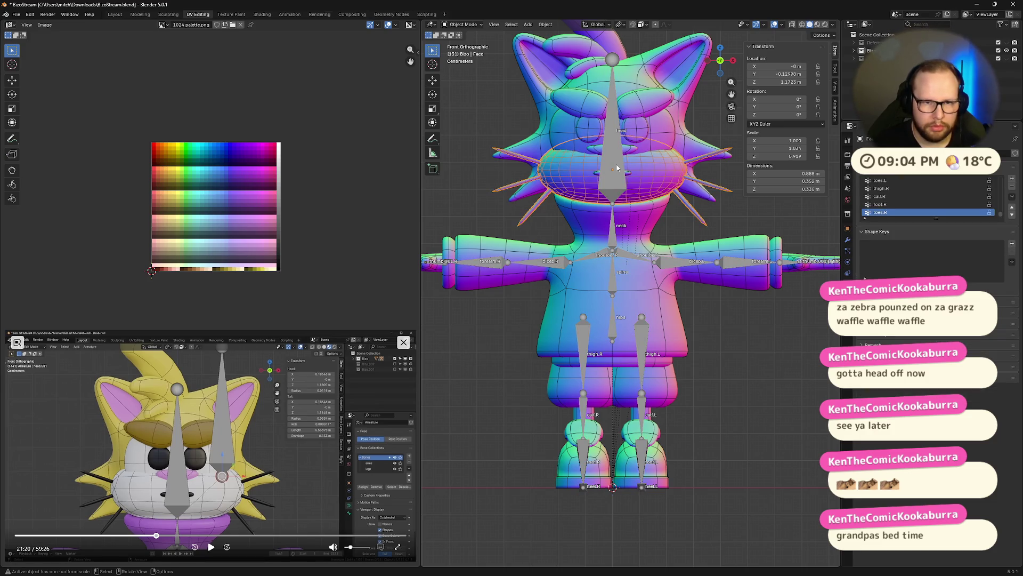
click(613, 136)
key(Tab)
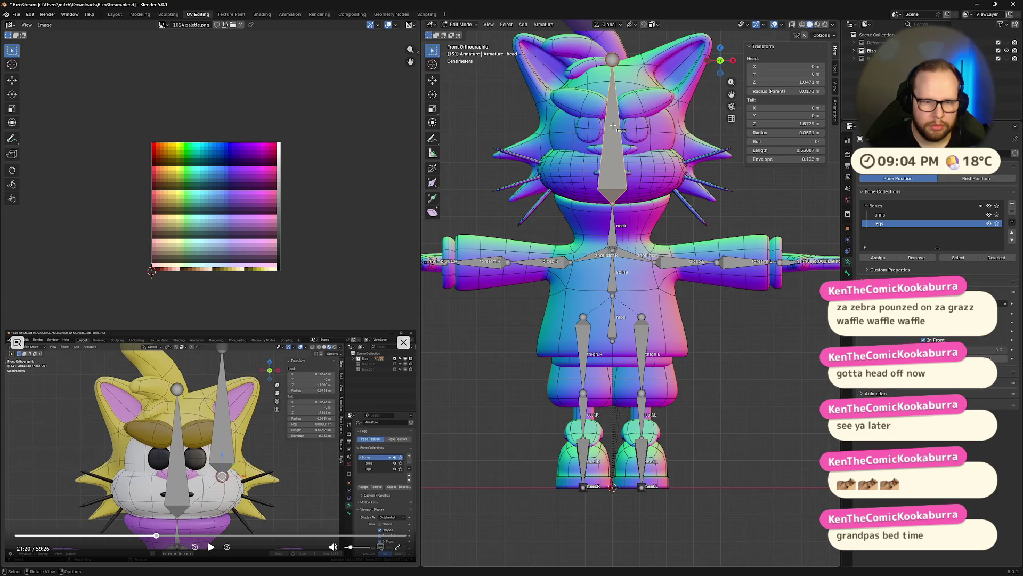
key(shift+d)
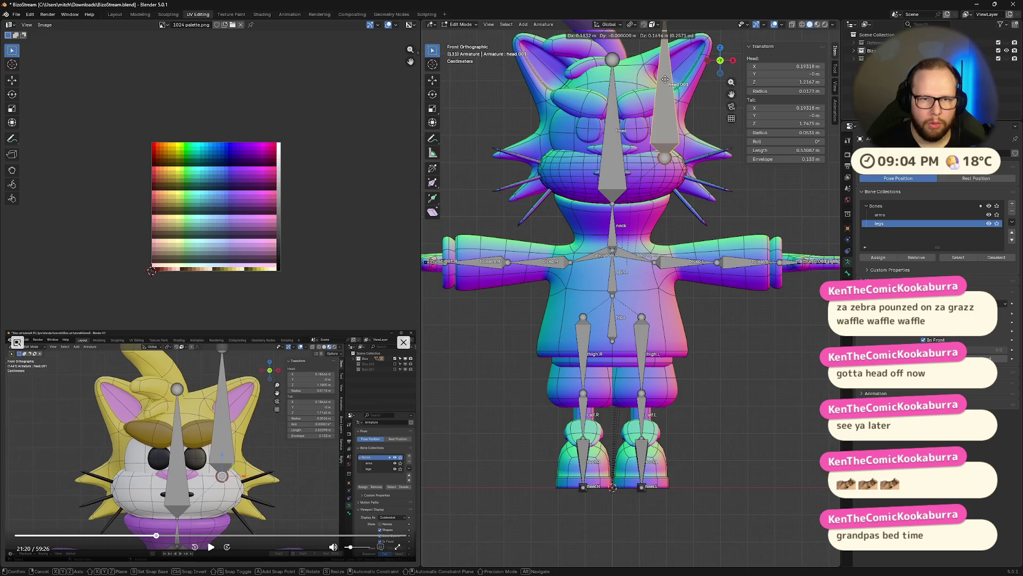
click(664, 79)
click(211, 546)
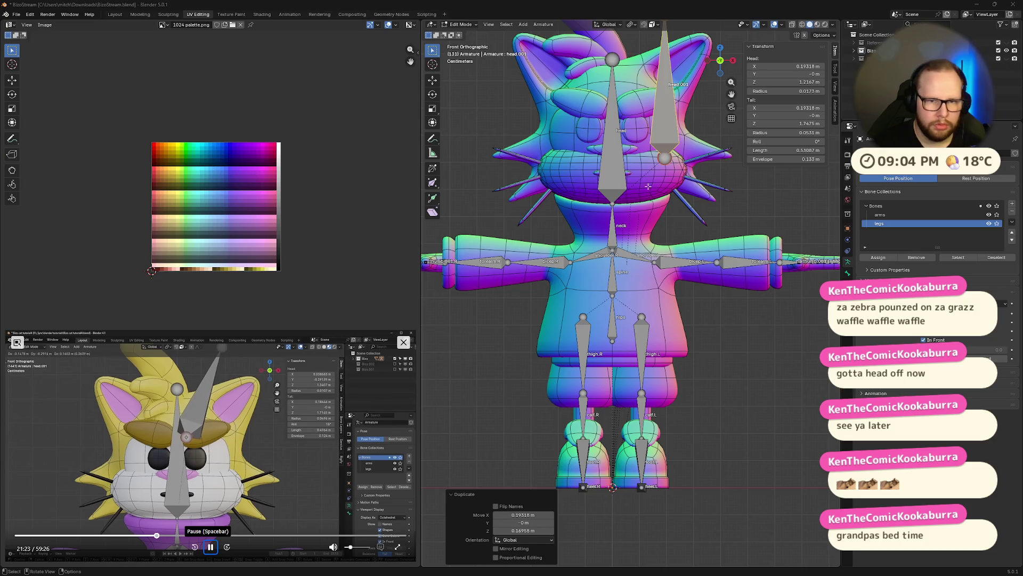
- Move head.001's tip and body across the right eyebrow, then hide every other bone (Shift+H)
click(665, 158)
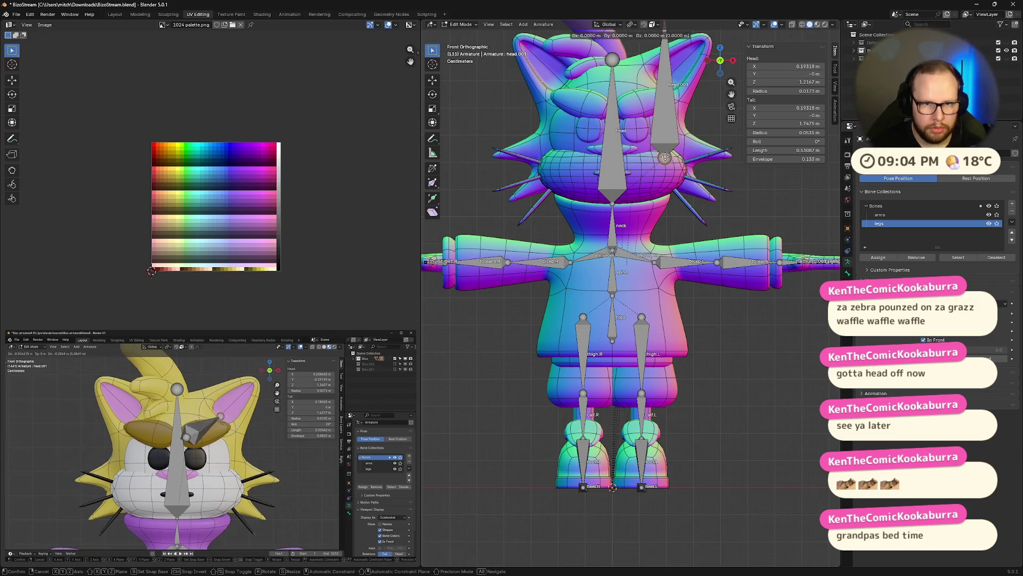
drag(666, 157, 628, 105)
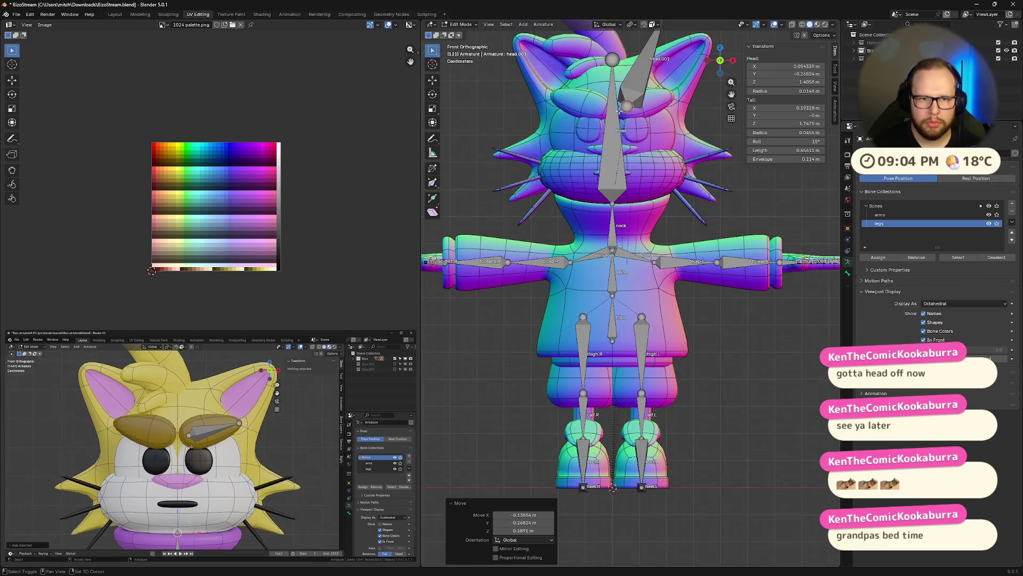
shift+middle_drag(663, 40, 617, 140)
key(g)
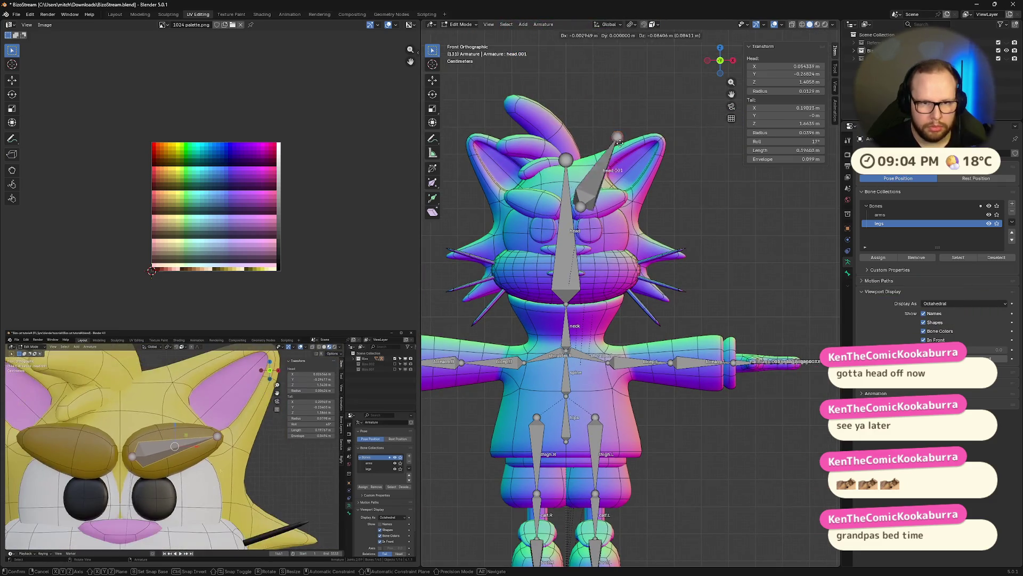
click(676, 204)
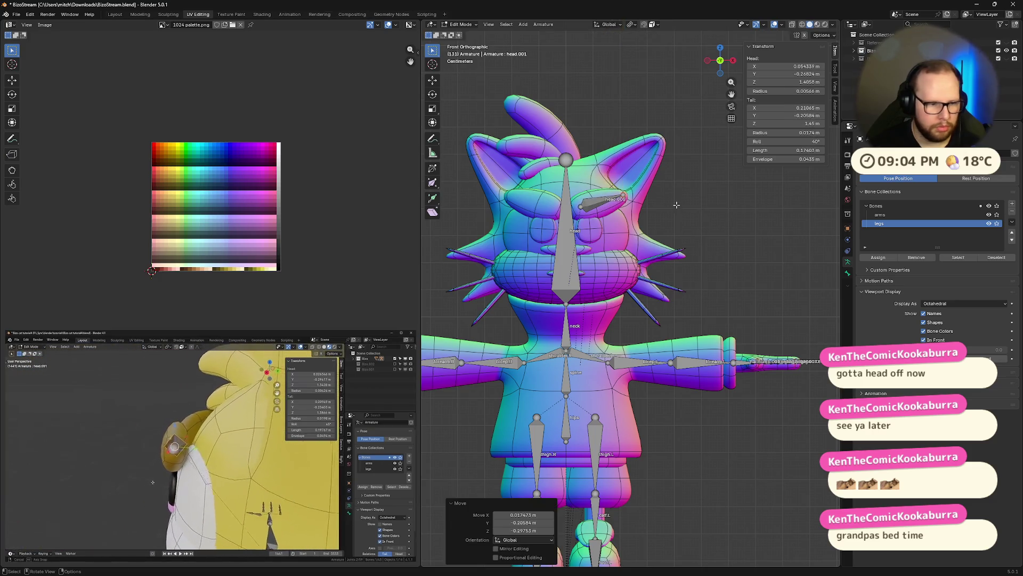
mouse_move(676, 204)
middle_down()
mouse_move(654, 228)
mouse_move(722, 222)
mouse_move(712, 216)
middle_up()
click(720, 64)
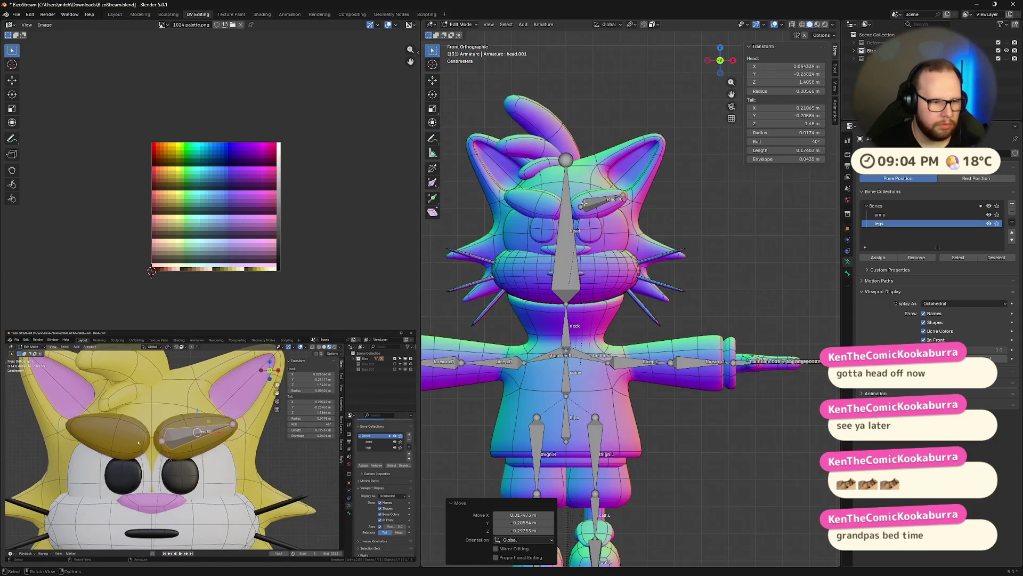
scroll(631, 293, up, 2)
key(shift+h)
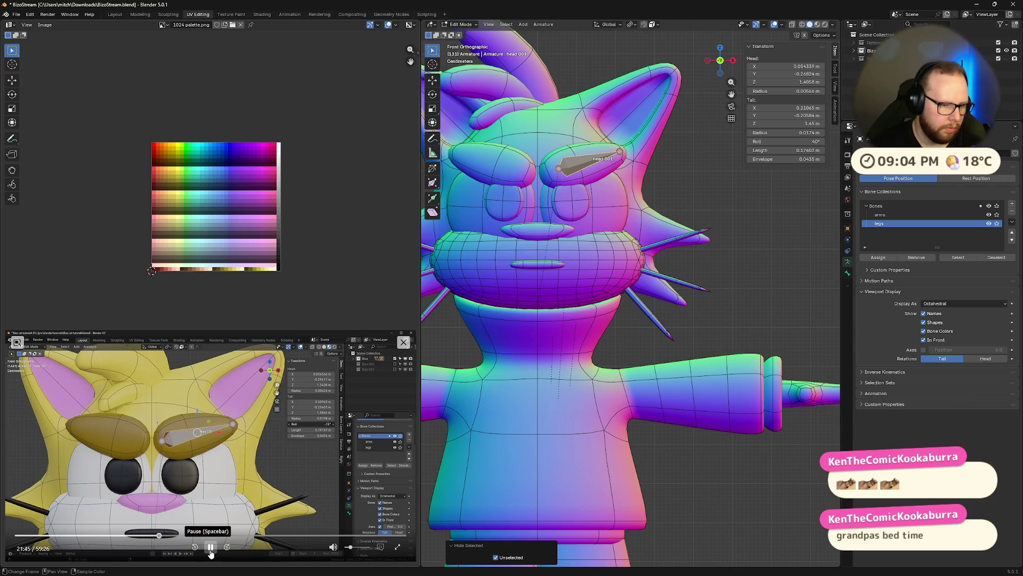
- Grab the eyebrow bone's head and tail so it follows the curve of the brow
click(210, 552)
click(585, 163)
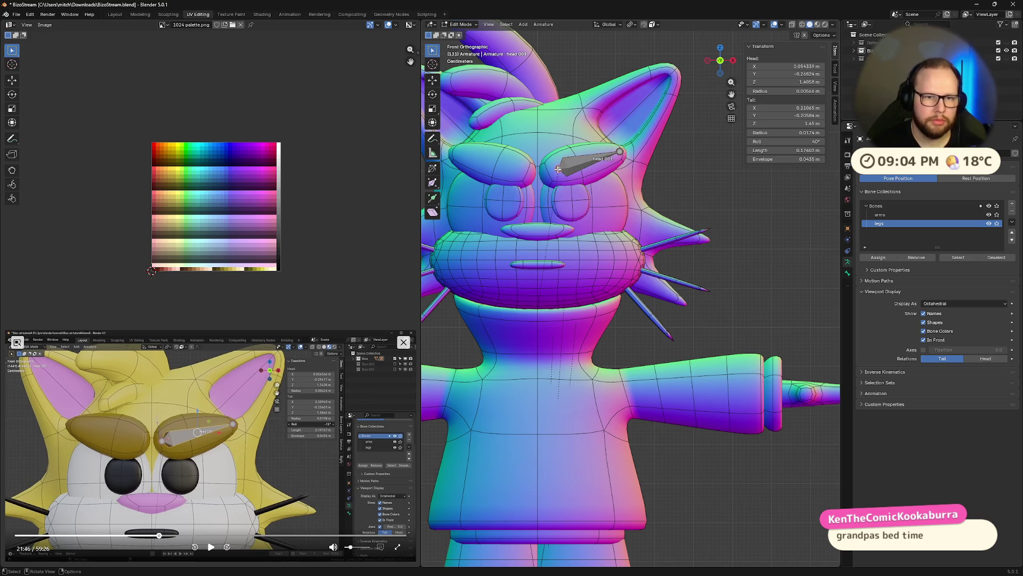
key(g)
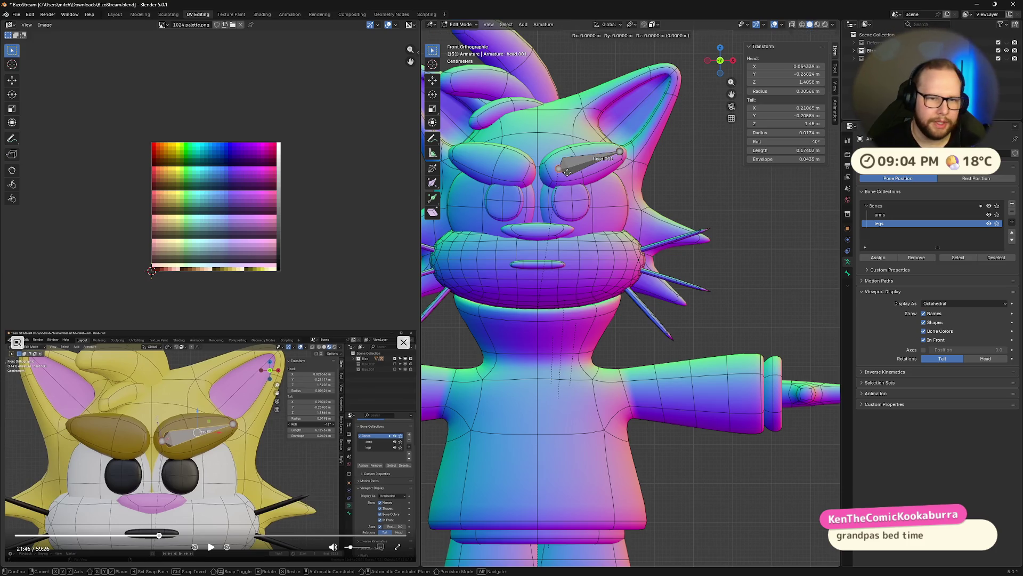
click(547, 171)
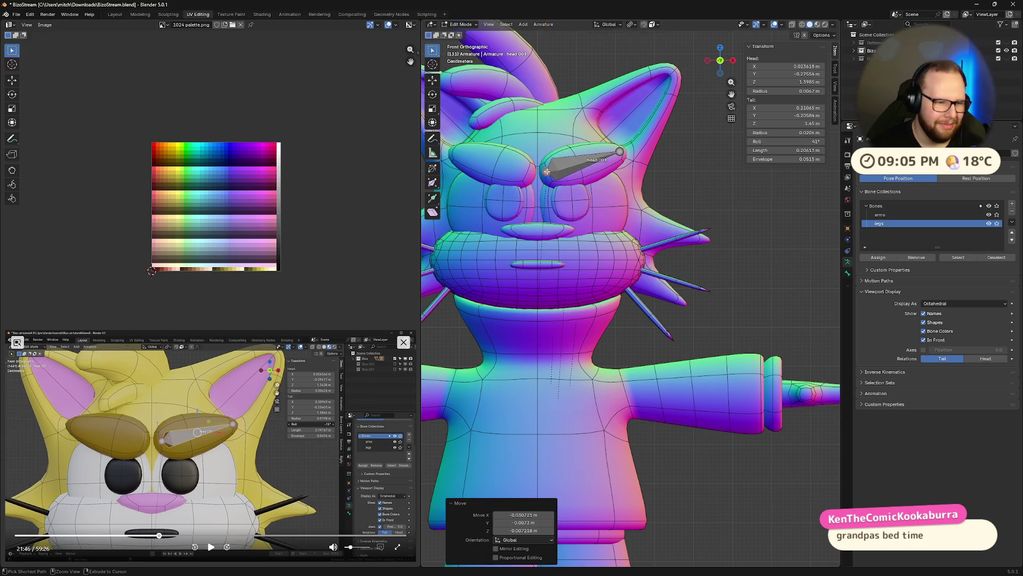
key(ctrl+z)
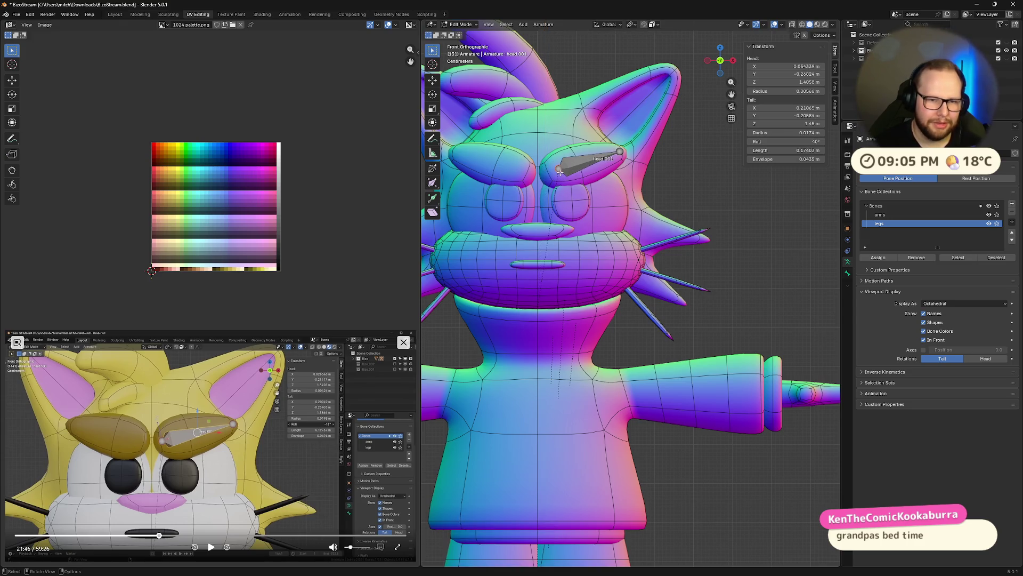
key(g)
click(547, 171)
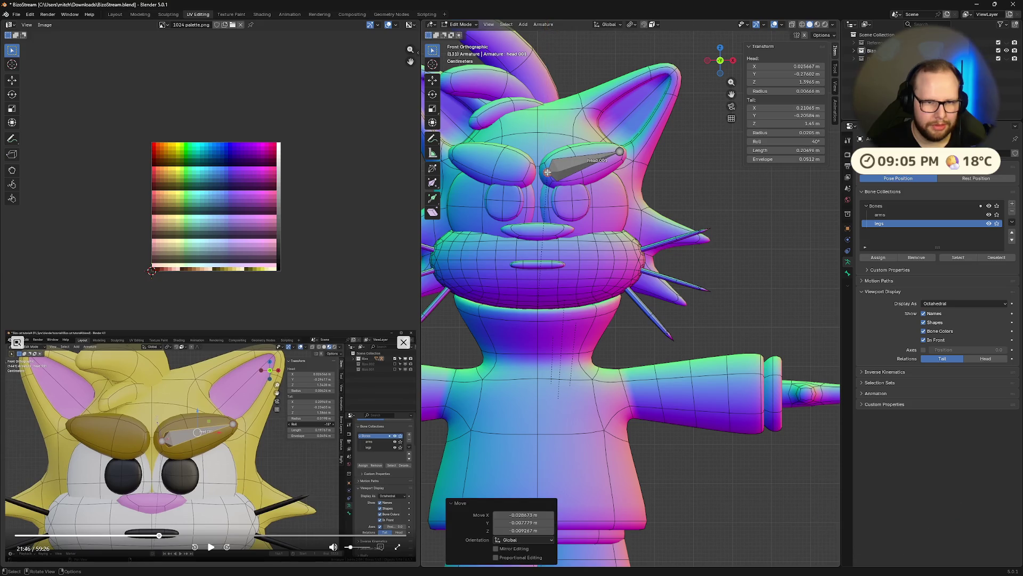
key(g)
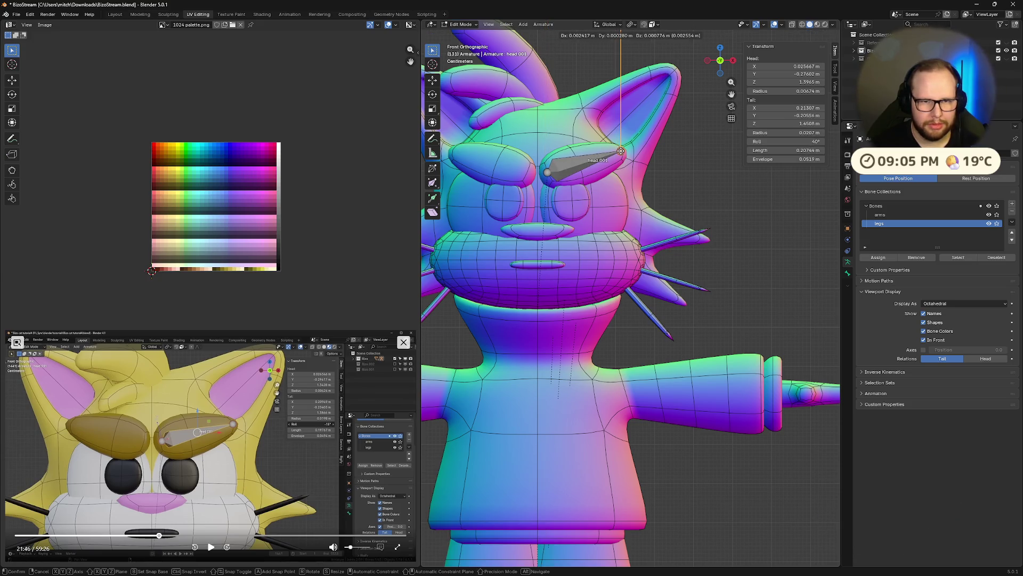
key(Return)
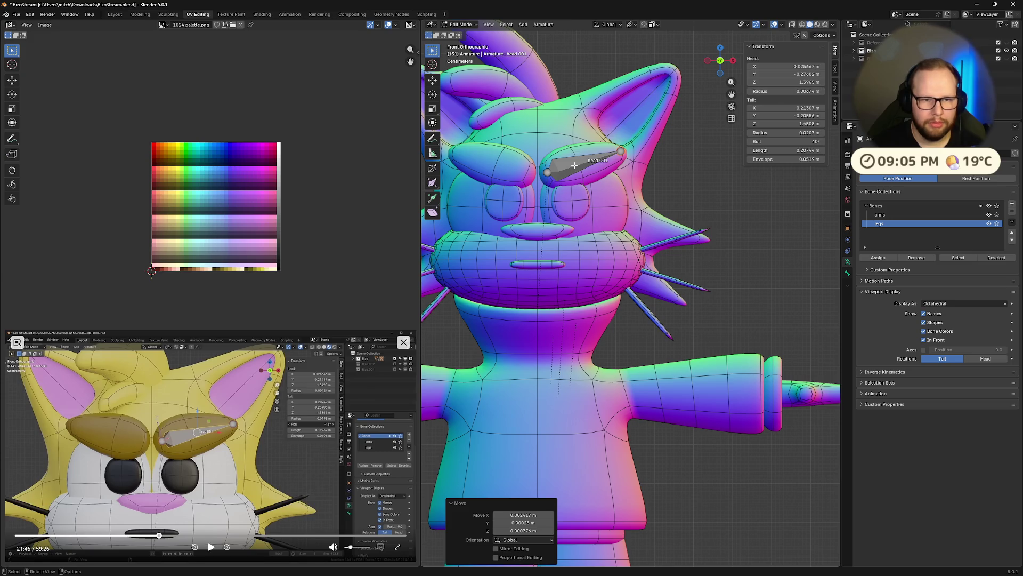
click(574, 164)
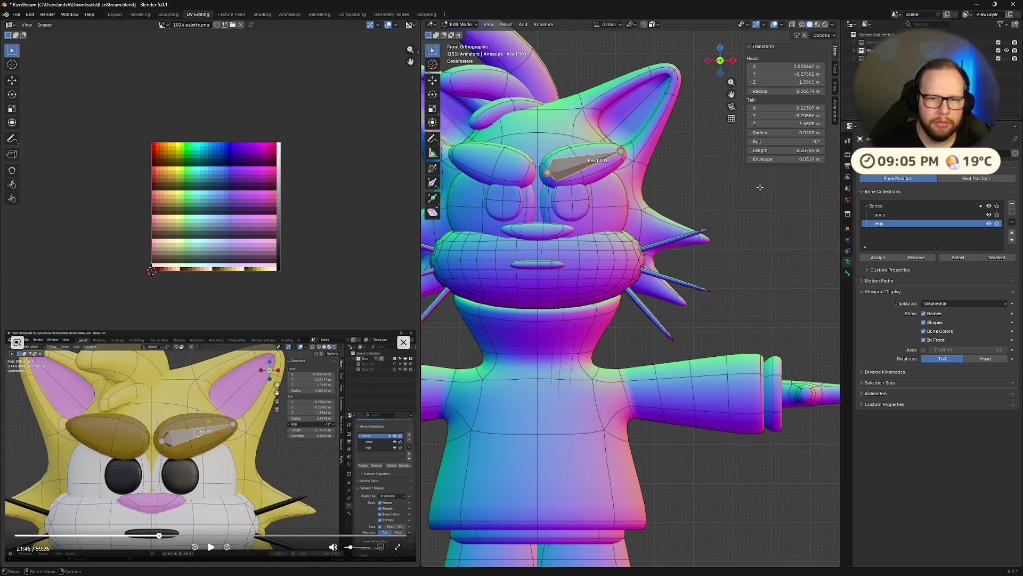
- Set the bone's Roll to -25° in the sidebar Transform panel
mouse_move(791, 141)
mouse_down()
mouse_move(768, 141)
mouse_move(810, 142)
mouse_up()
click(810, 141)
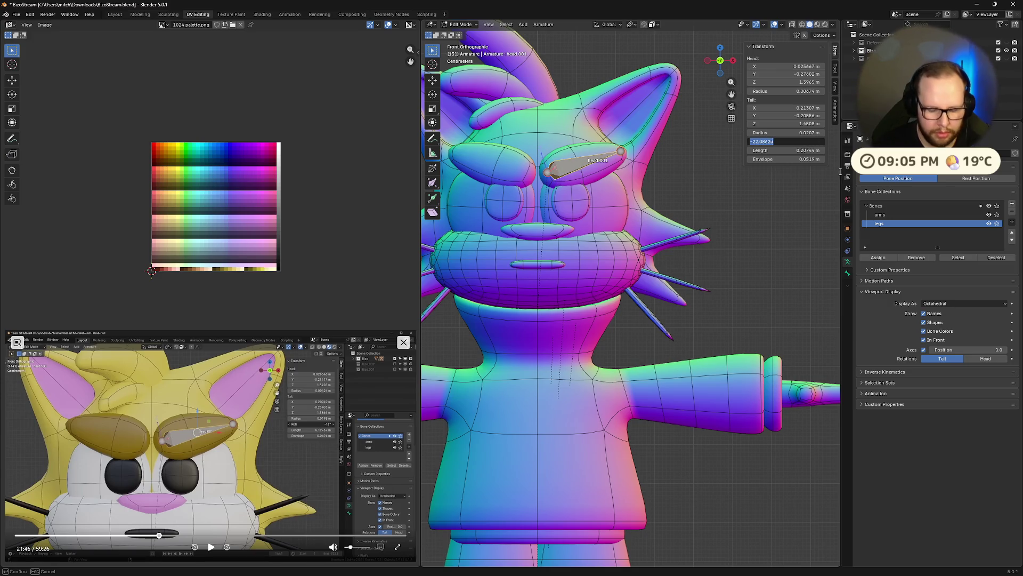
key(Return)
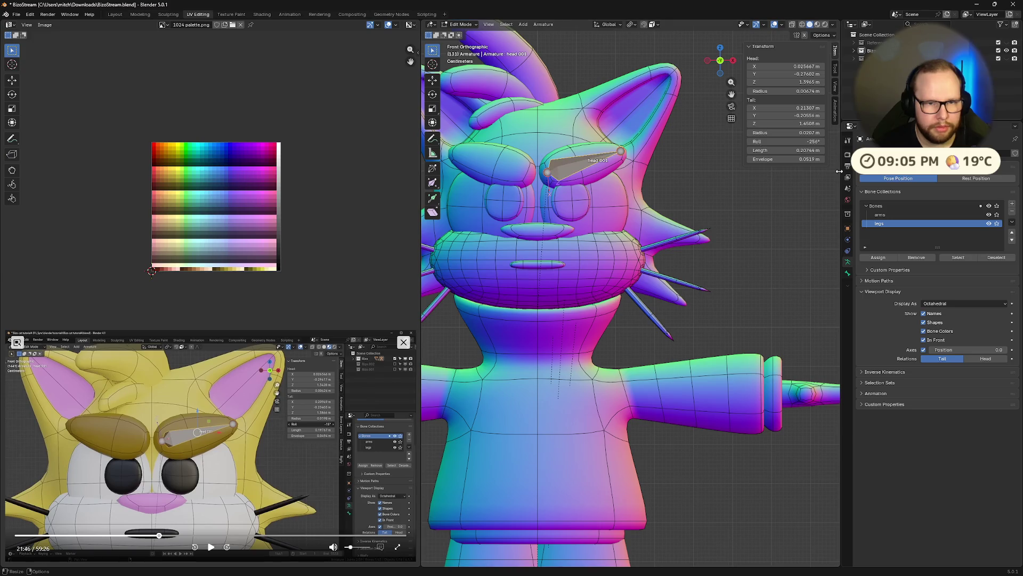
click(805, 143)
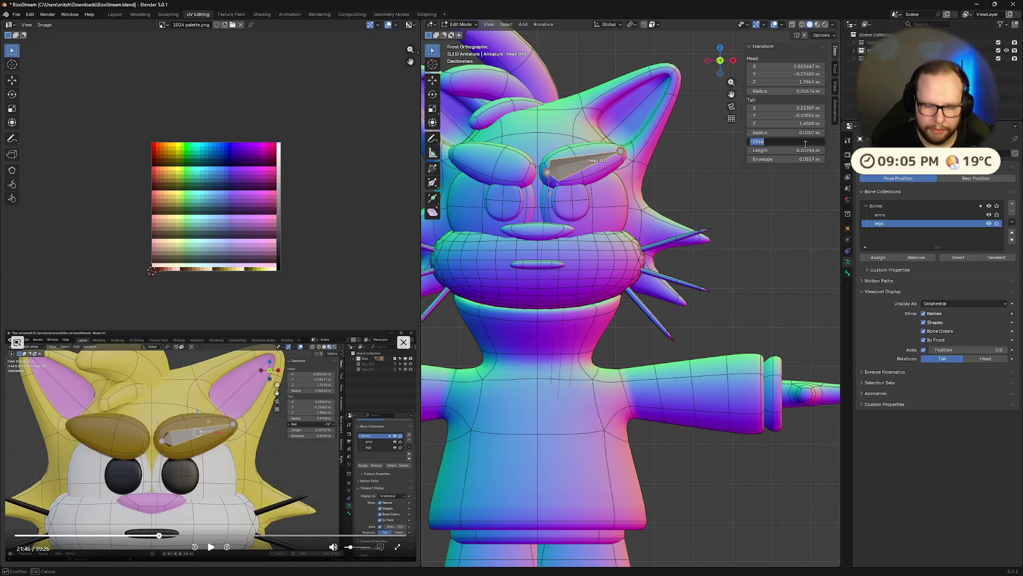
text(-25)
key(Return)
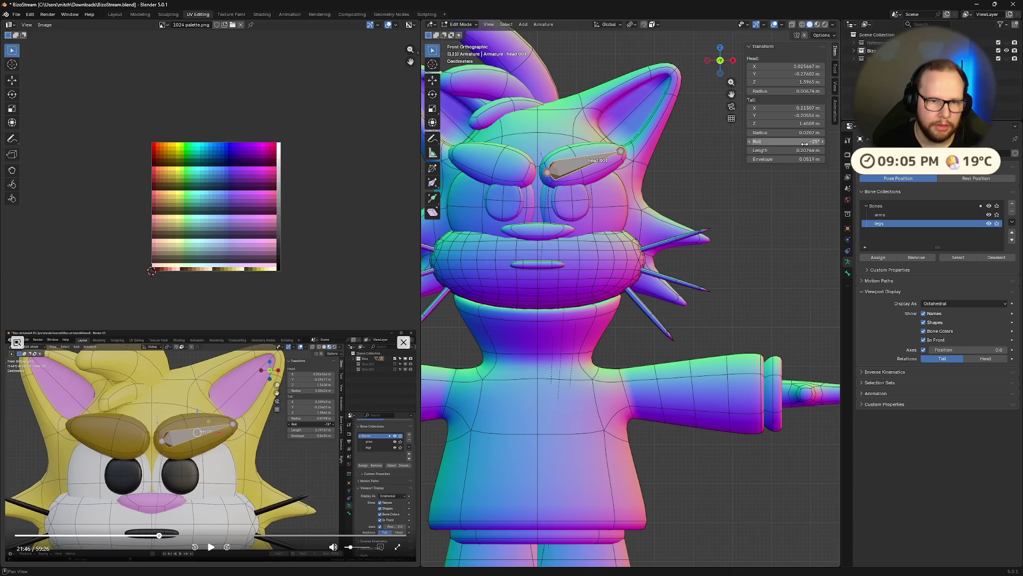
key(Home)
- Orbit around the head to compare the brow bone with the tutorial, ending on the front view
click(211, 547)
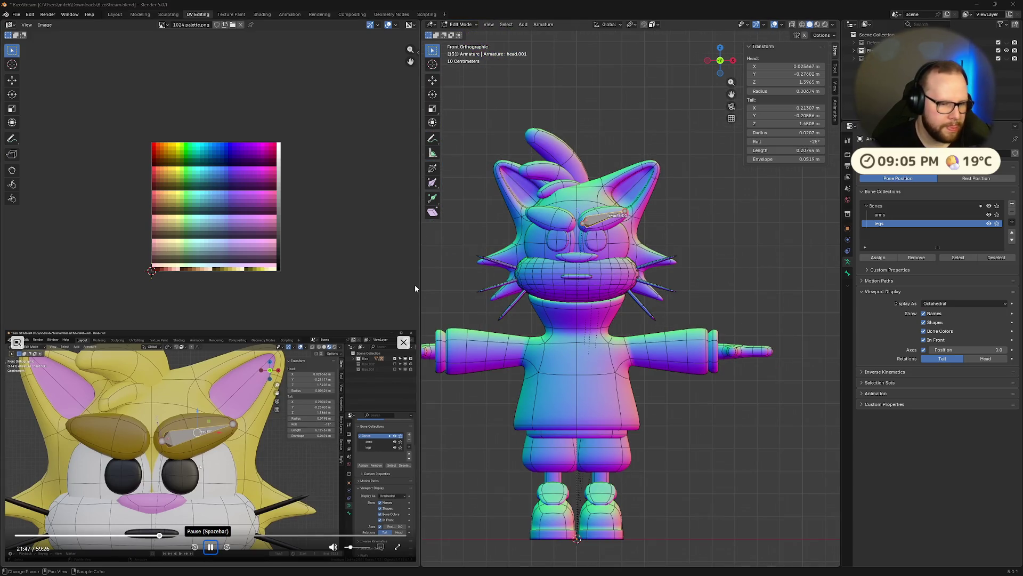
scroll(544, 170, up, 5)
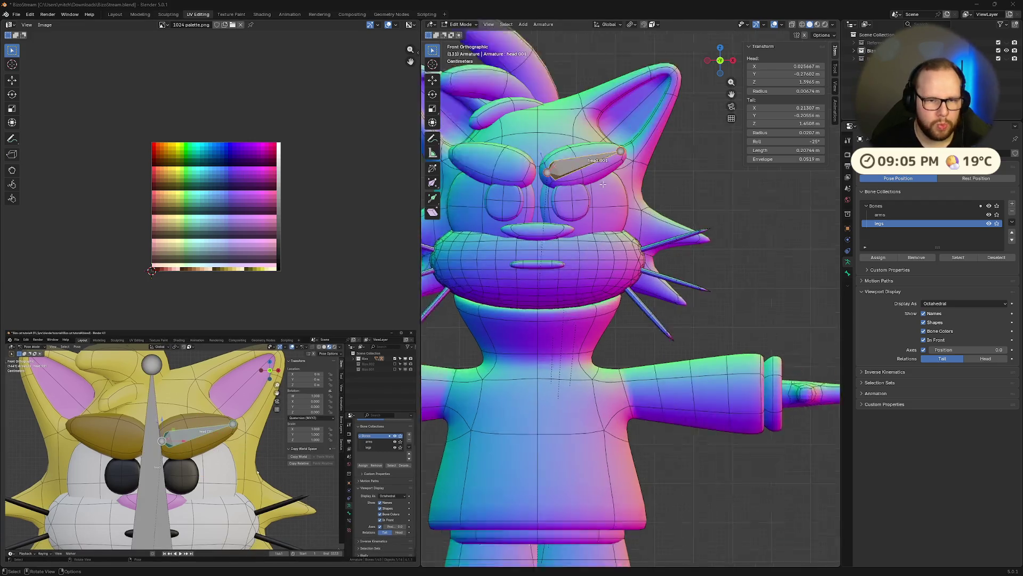
scroll(546, 171, up, 3)
mouse_move(546, 171)
middle_down()
mouse_move(599, 217)
mouse_move(576, 98)
middle_up()
scroll(576, 192, down, 4)
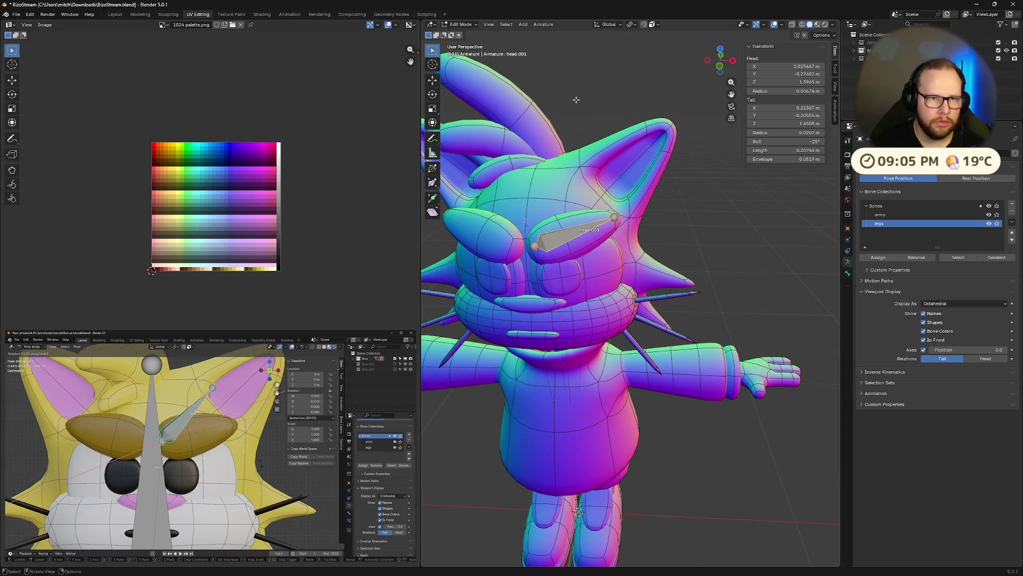
key(ctrl+Tab)
key(Escape)
mouse_move(530, 125)
middle_down()
mouse_move(634, 212)
mouse_move(601, 205)
mouse_move(592, 189)
middle_up()
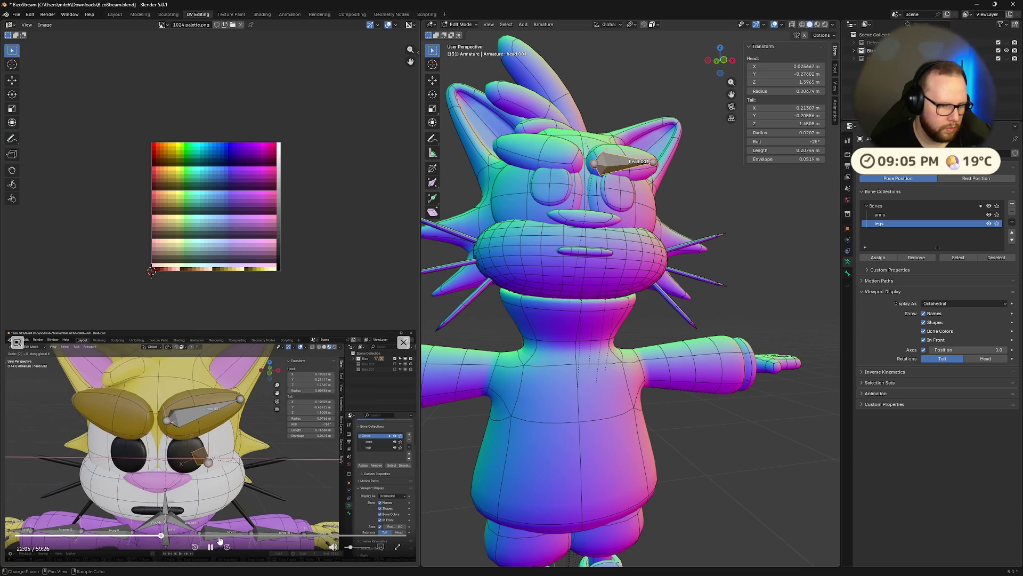
click(210, 546)
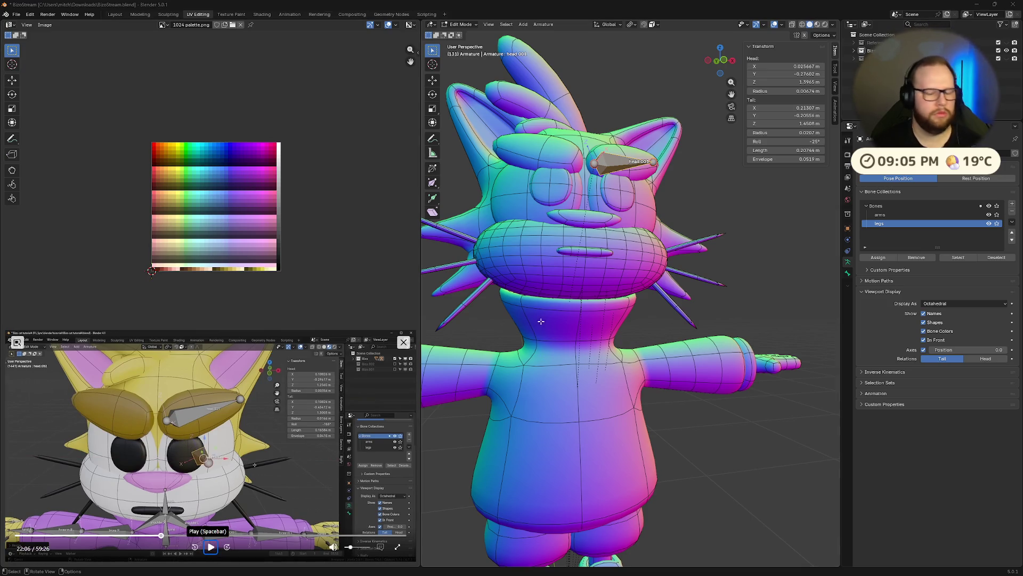
middle_drag(732, 256, 708, 244)
click(721, 64)
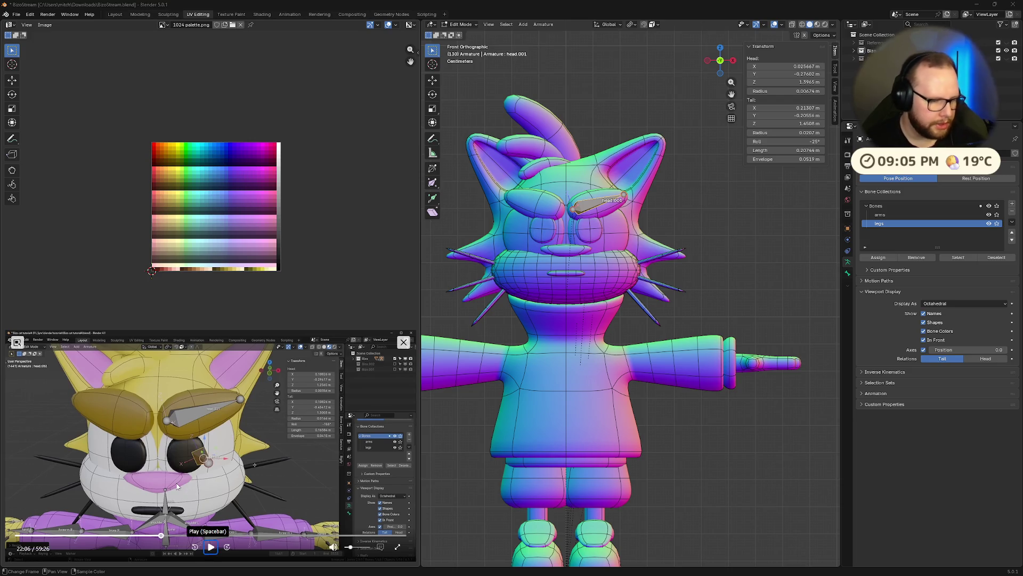
key(Left)
- Duplicate the eyebrow bone (Shift+D) as head.002 and drop it over the cat's eye
key(space)
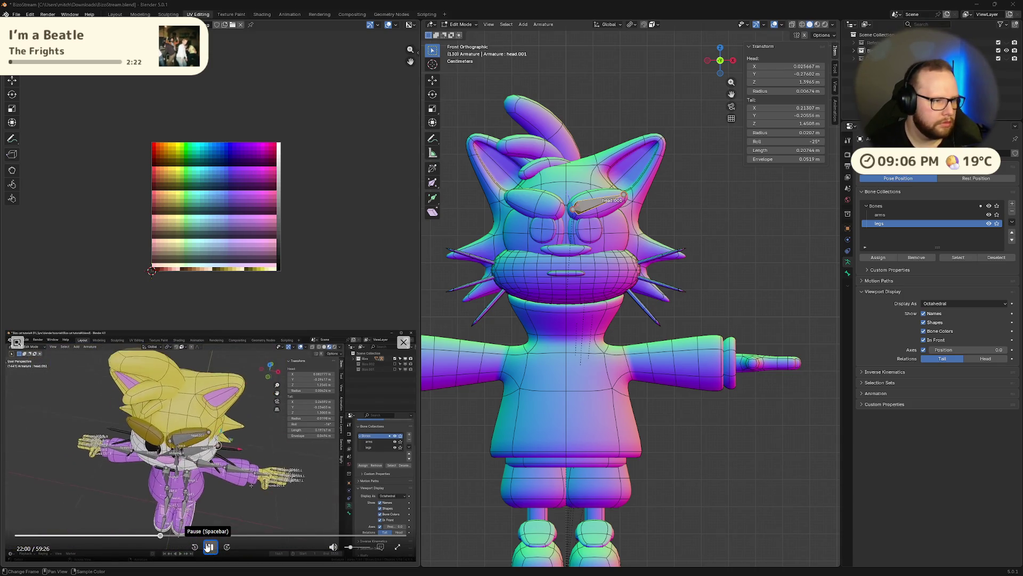
click(209, 547)
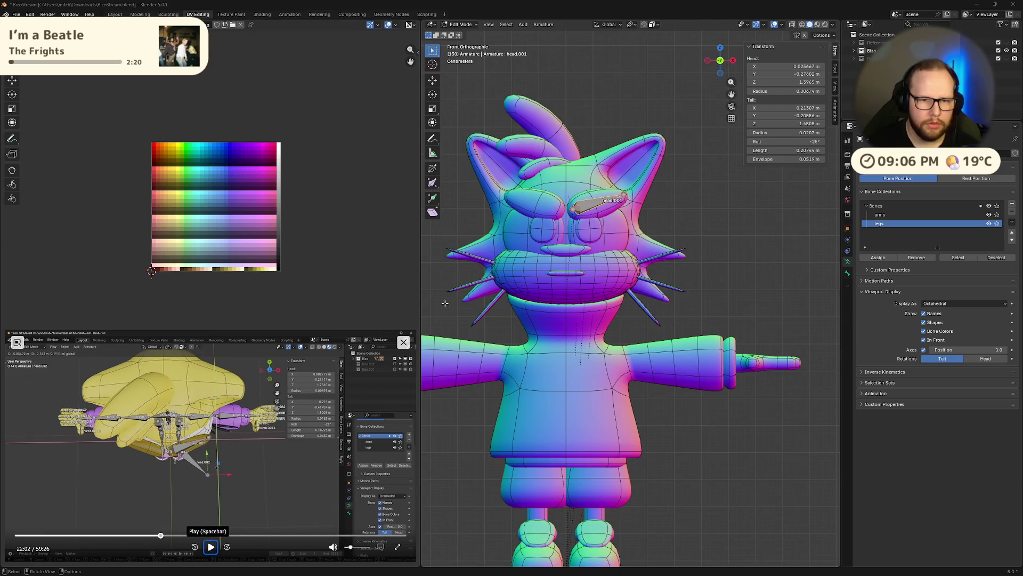
key(shift+d)
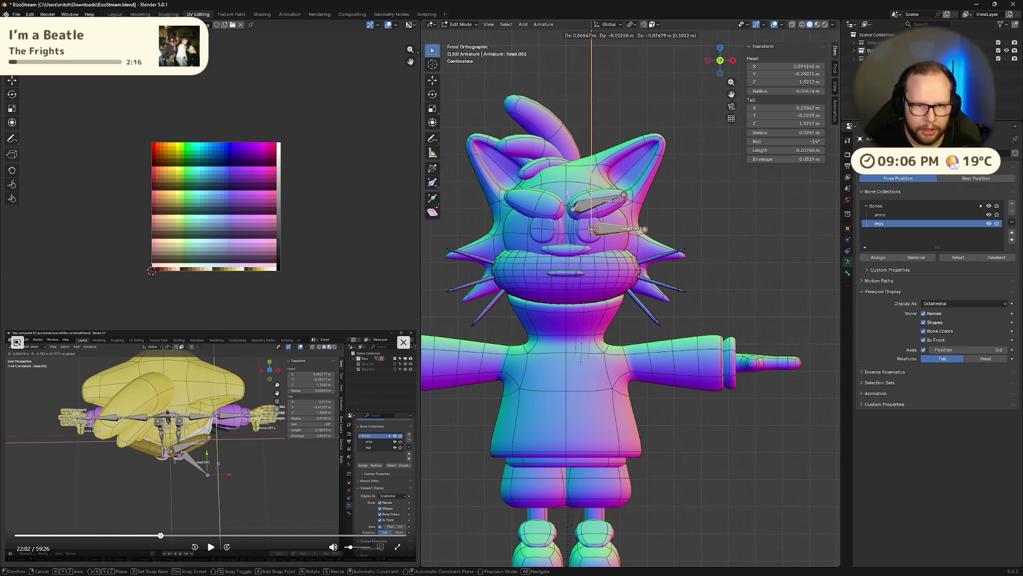
click(588, 230)
- From the top view, drag head.002's tail back into the head so it angles into the eye
click(721, 48)
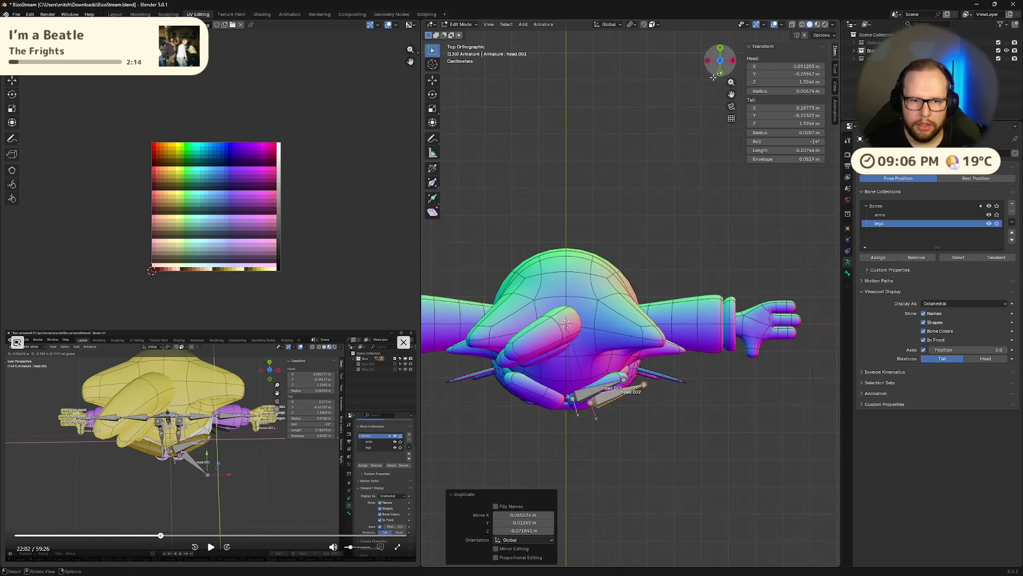
key(alt+a)
drag(645, 385, 621, 438)
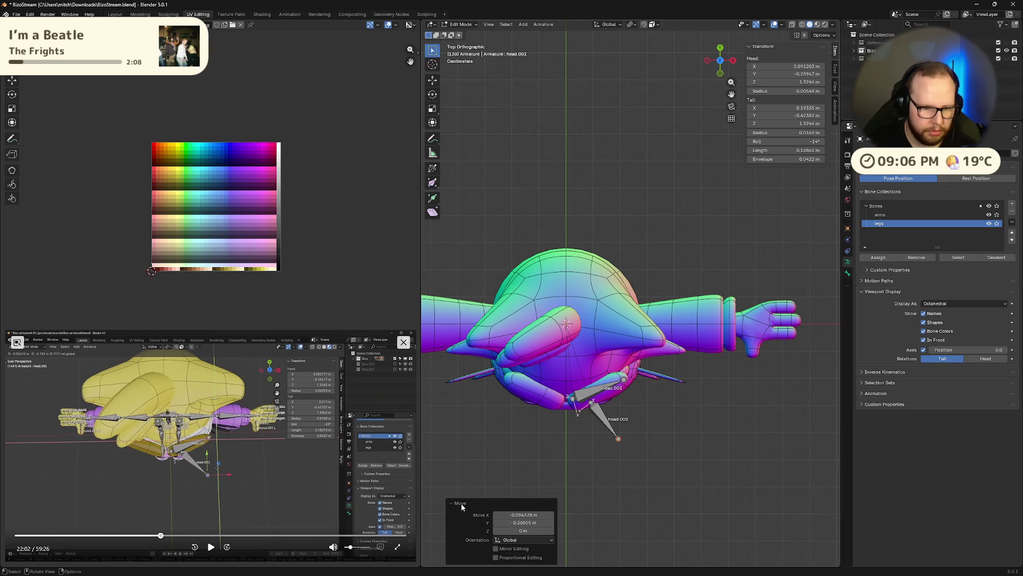
click(210, 547)
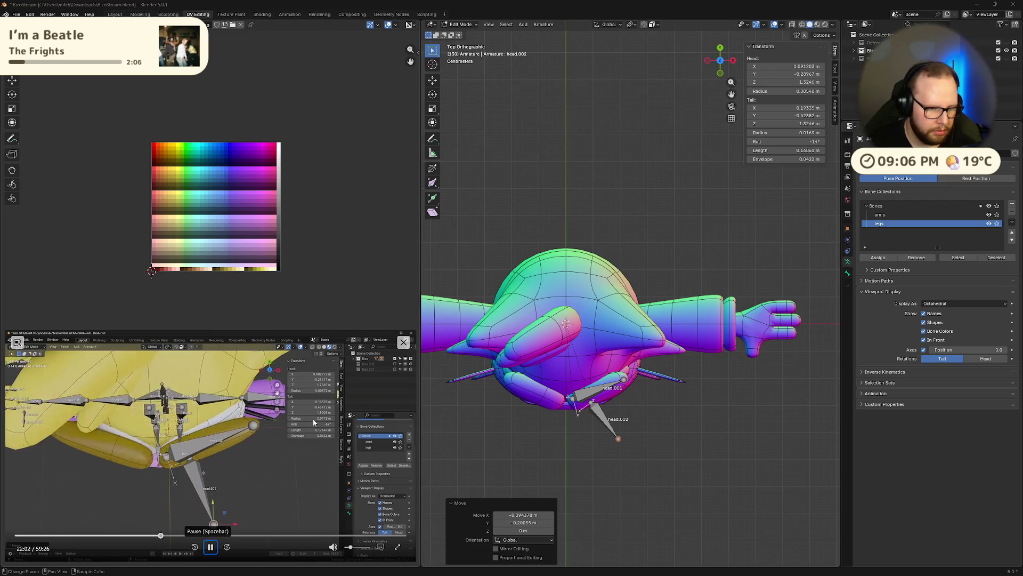
click(721, 71)
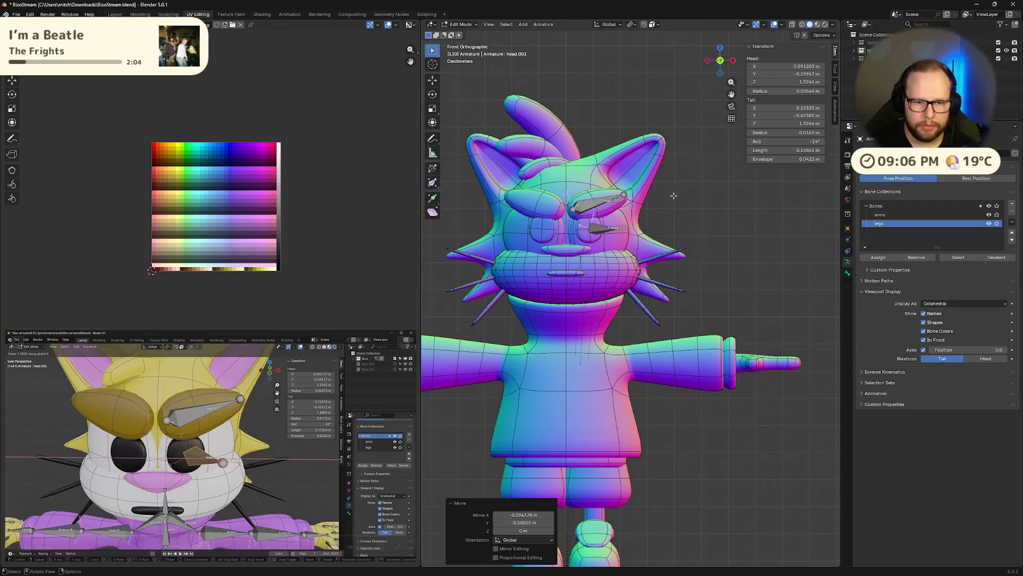
scroll(613, 195, up, 5)
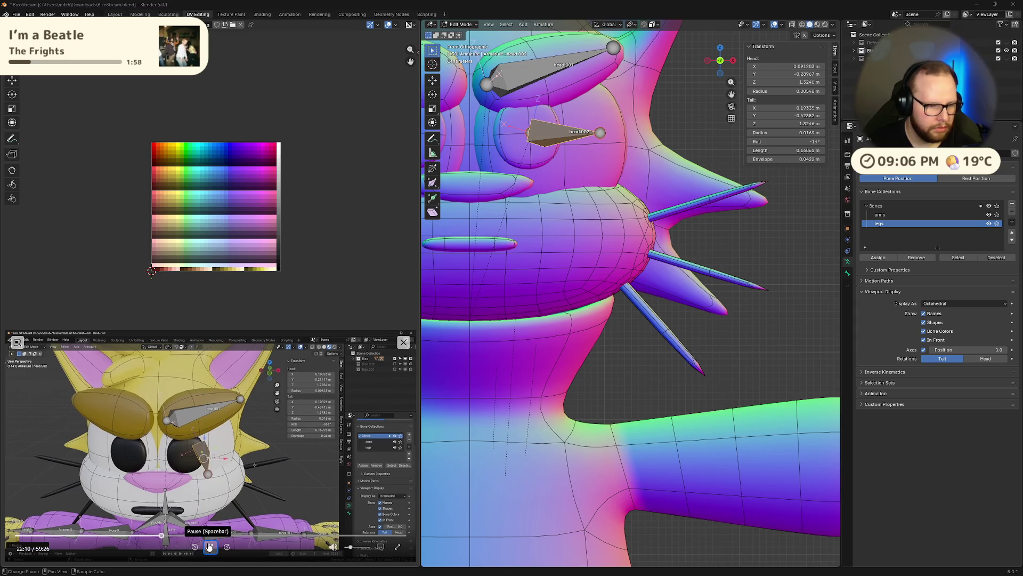
- Scale head.002 to 0 along X so it points straight back into the eye, checking from an angle
click(210, 547)
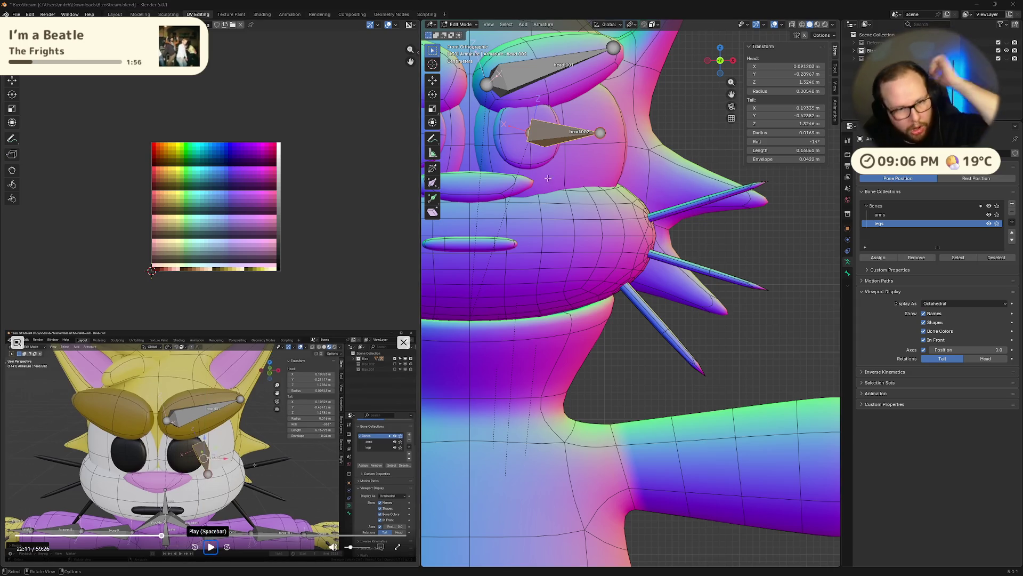
key(s)
key(x)
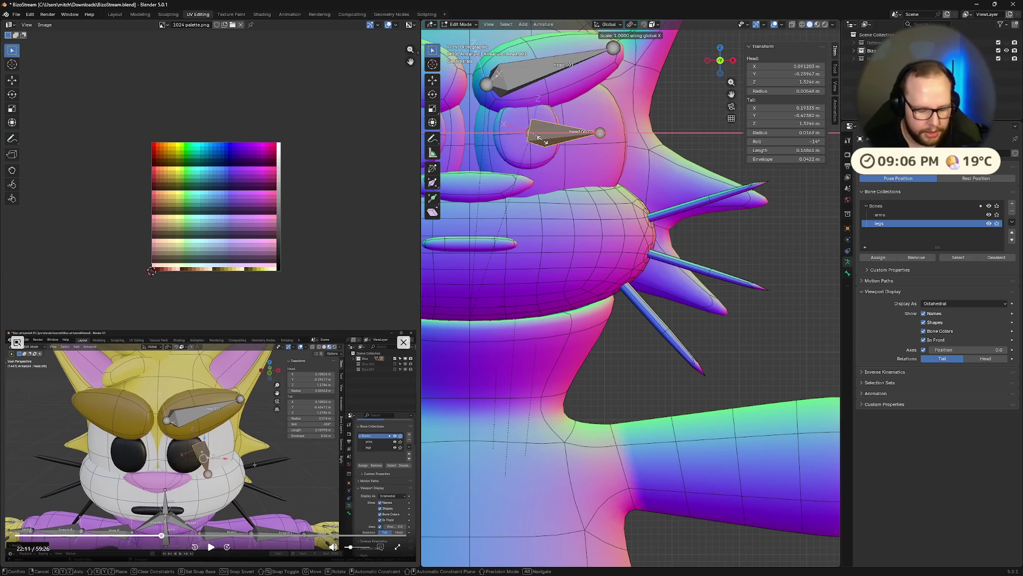
key(0)
key(Return)
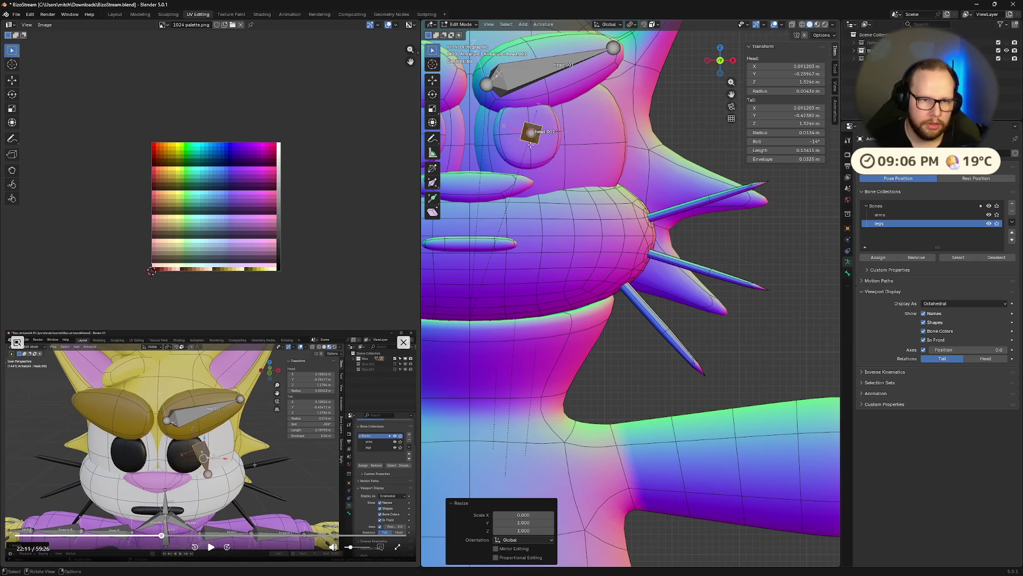
key(s)
key(x)
text(0)
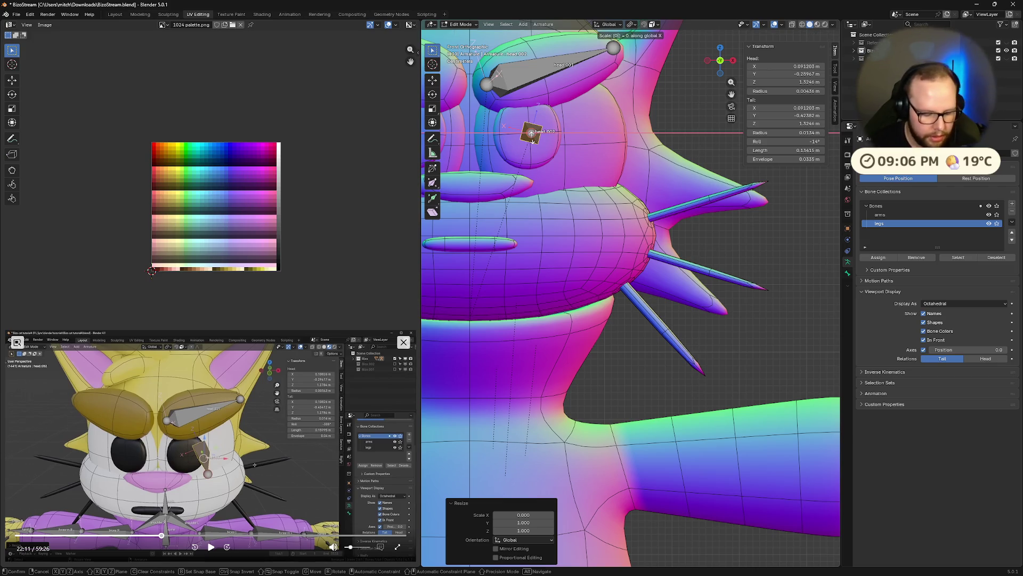
key(Return)
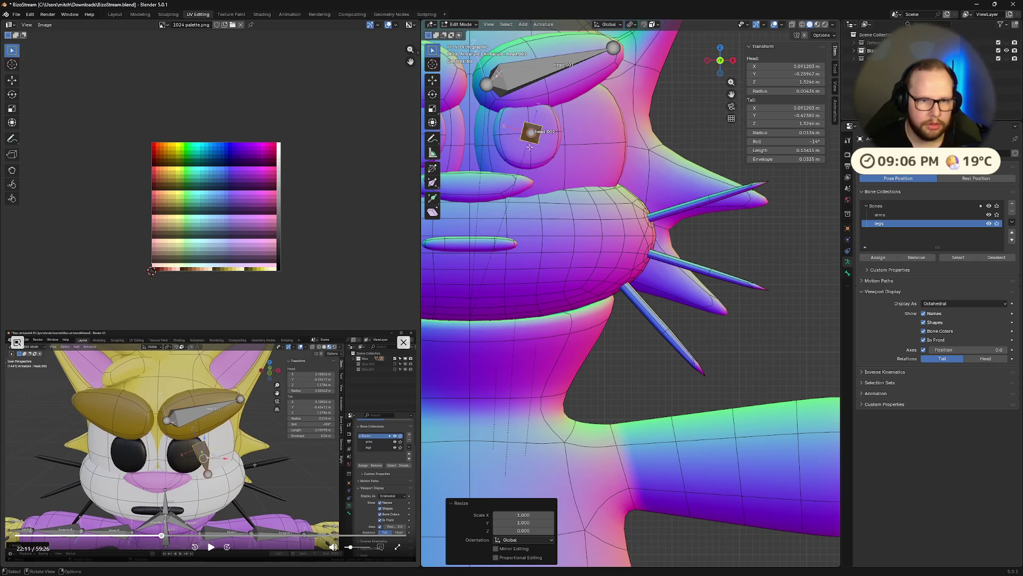
middle_drag(529, 145, 521, 178)
middle_drag(550, 251, 559, 272)
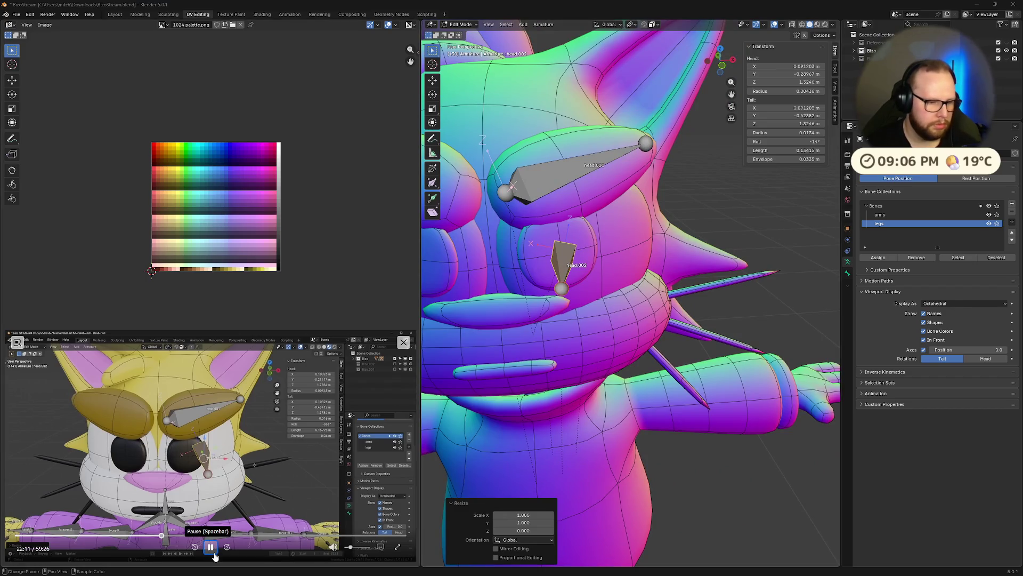
click(211, 547)
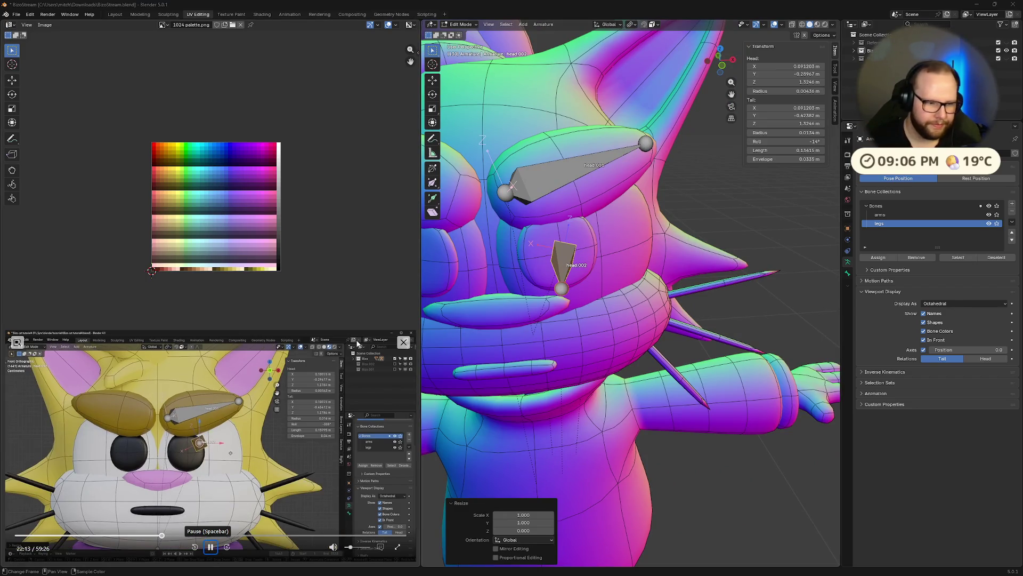
click(723, 70)
scroll(598, 188, up, 1)
scroll(639, 208, up, 1)
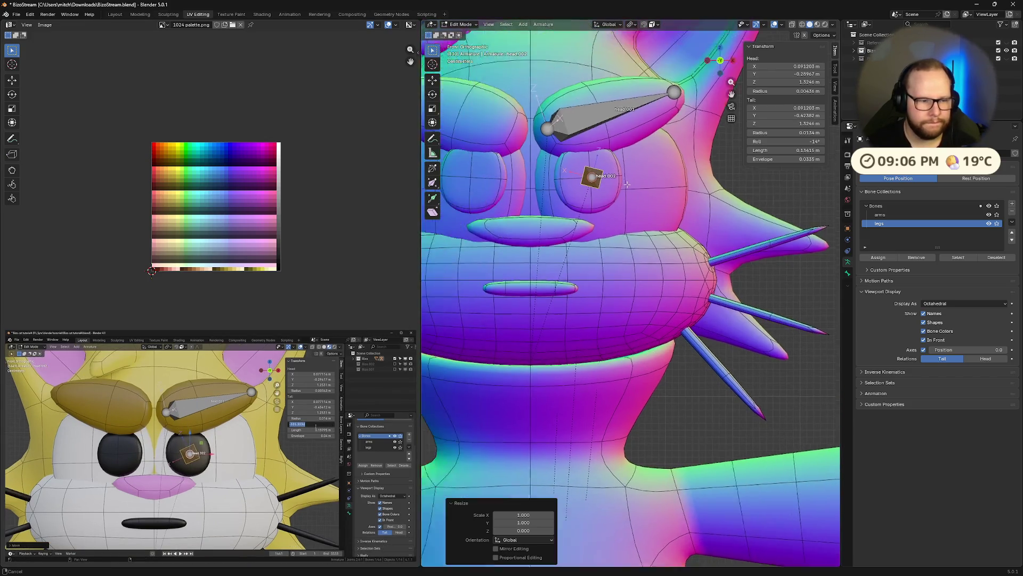
scroll(679, 232, up, 1)
scroll(721, 256, up, 1)
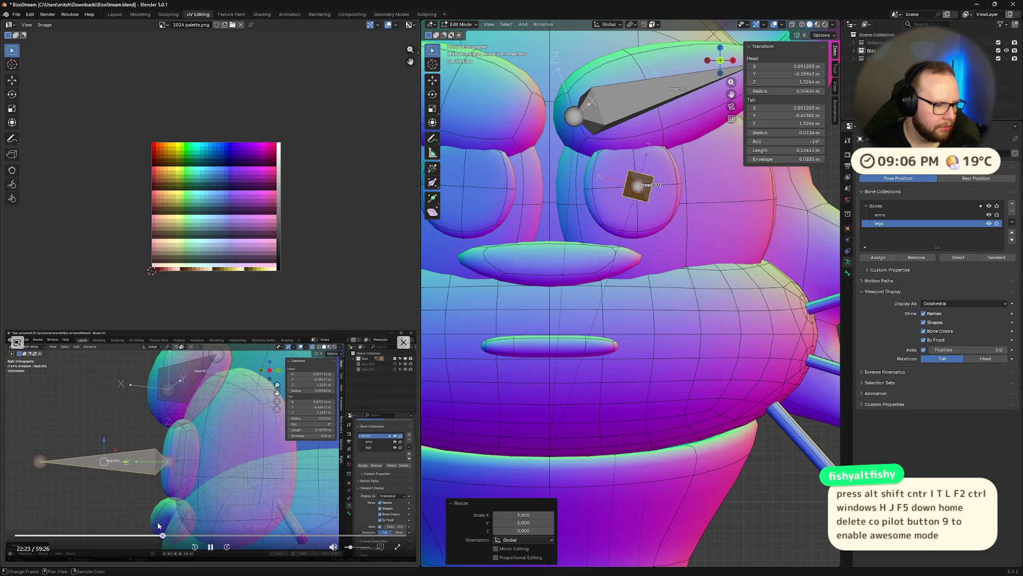
click(210, 546)
key(super)
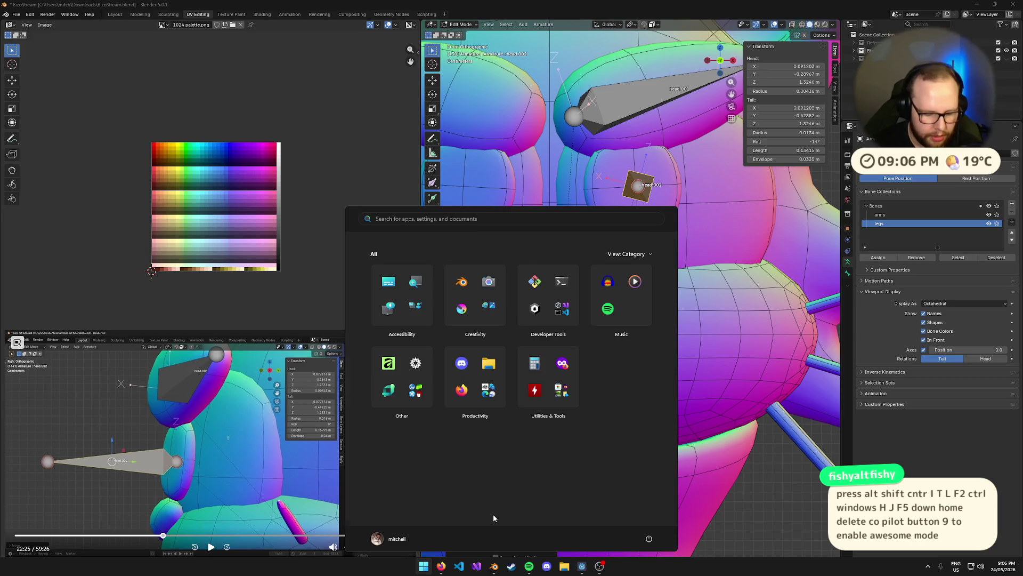
text(copilot)
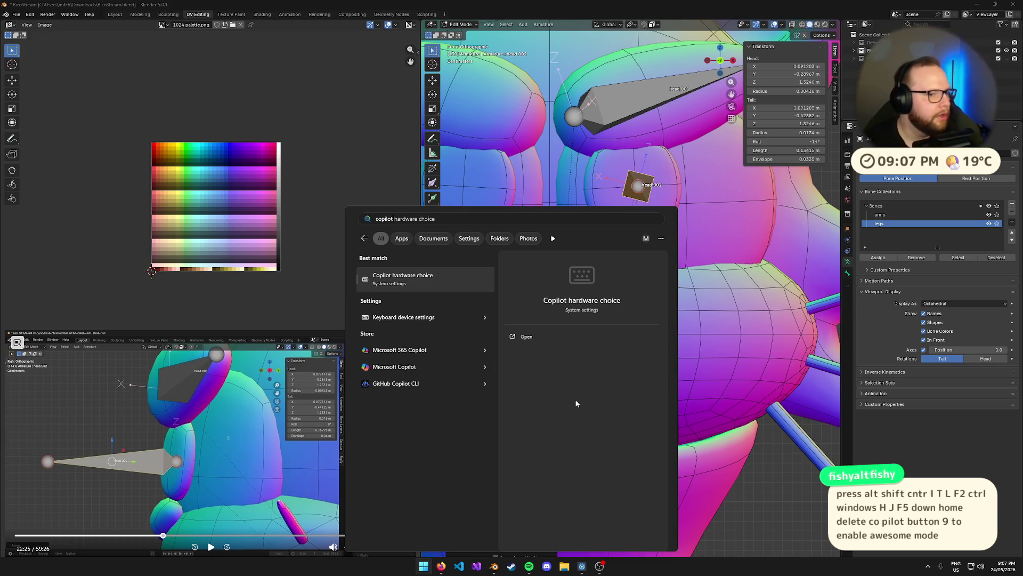
key(Escape)
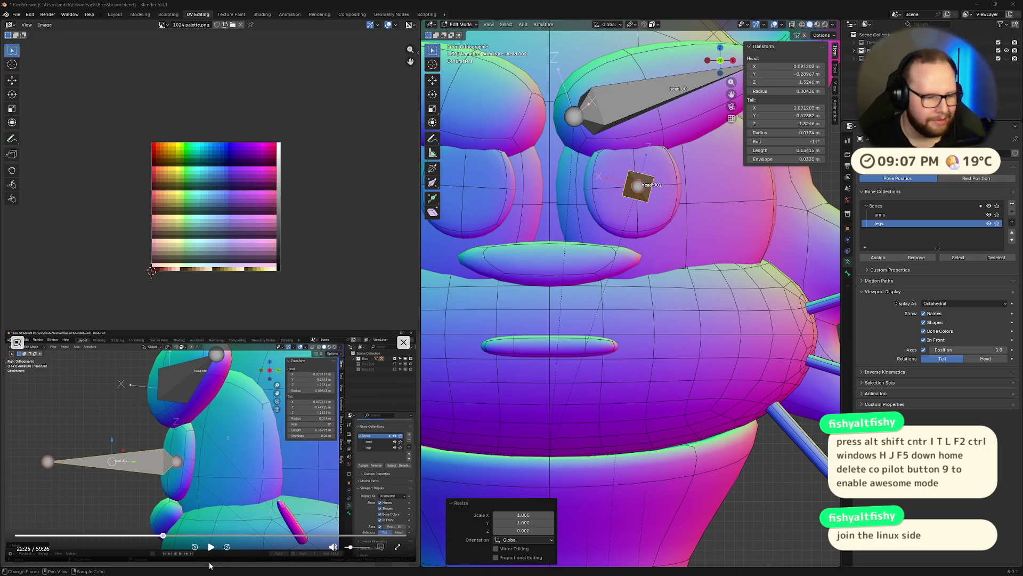
click(210, 546)
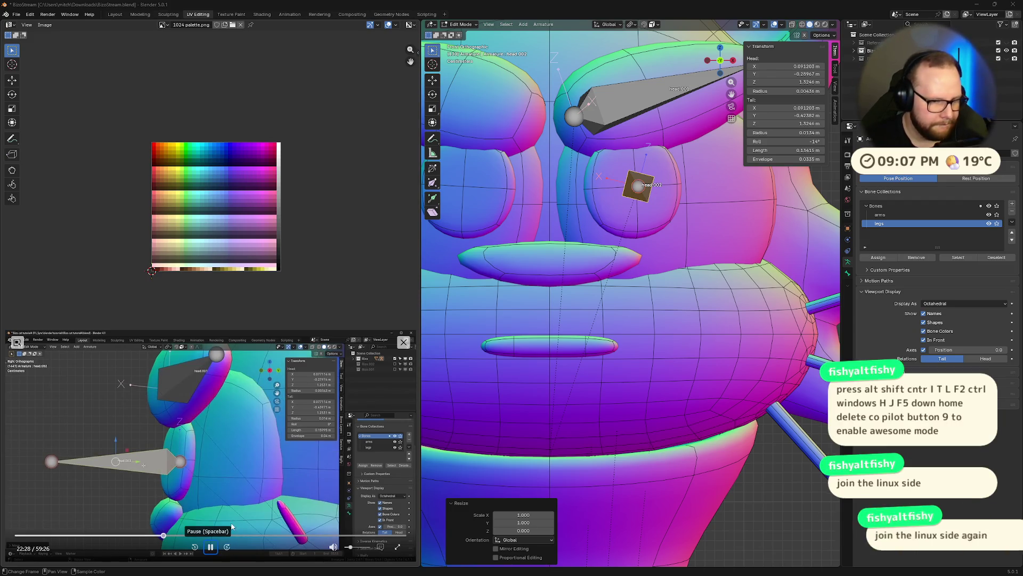
- Set the eye bone's Roll to 0 in the Transform sidebar
key(space)
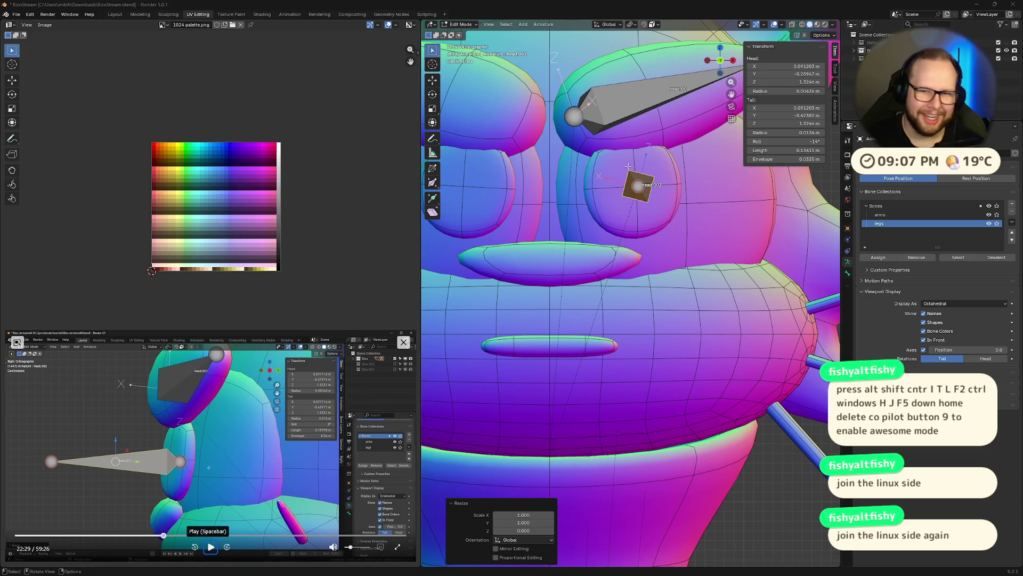
click(798, 141)
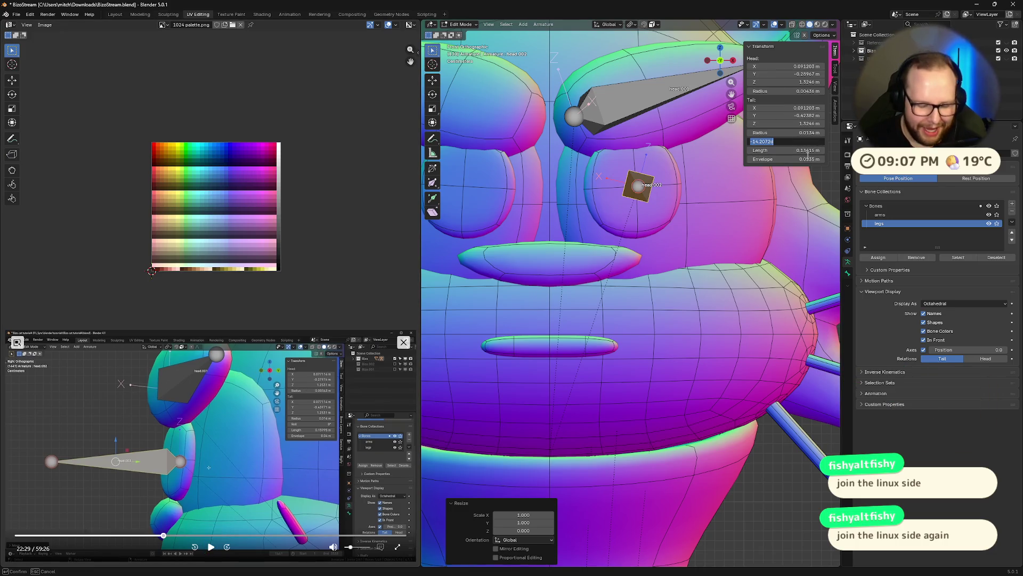
text(0)
key(Return)
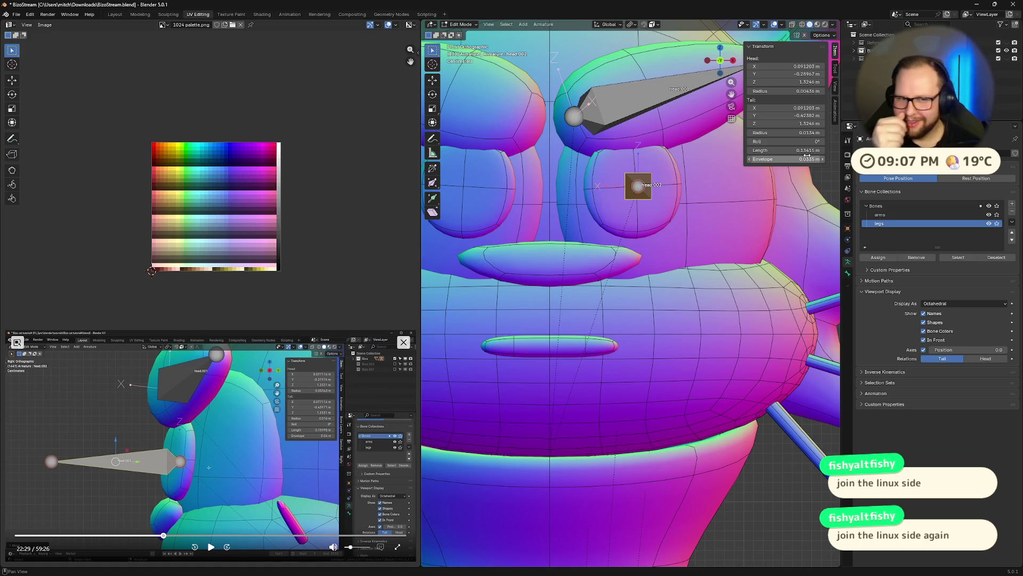
click(211, 546)
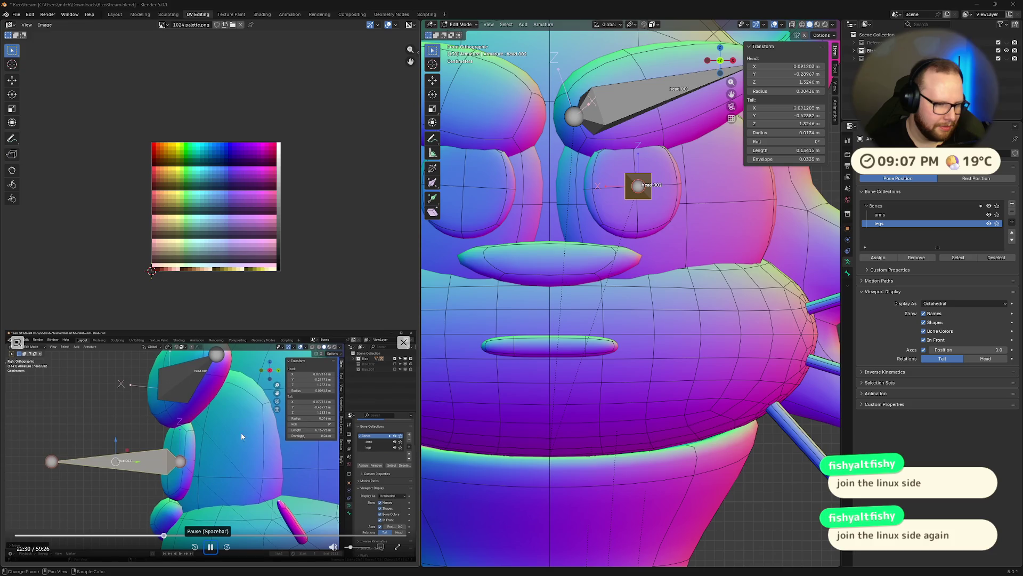
click(211, 546)
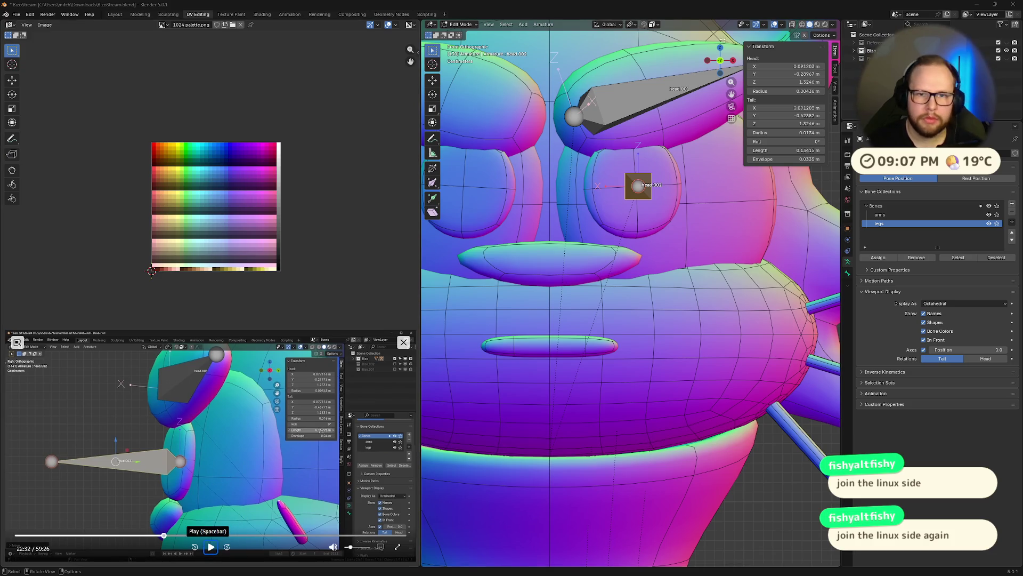
- Drag the Length field to about 0.05 m so head.002 matches the tutorial, then return to front view
mouse_move(511, 319)
middle_down()
mouse_move(600, 263)
mouse_move(453, 286)
middle_up()
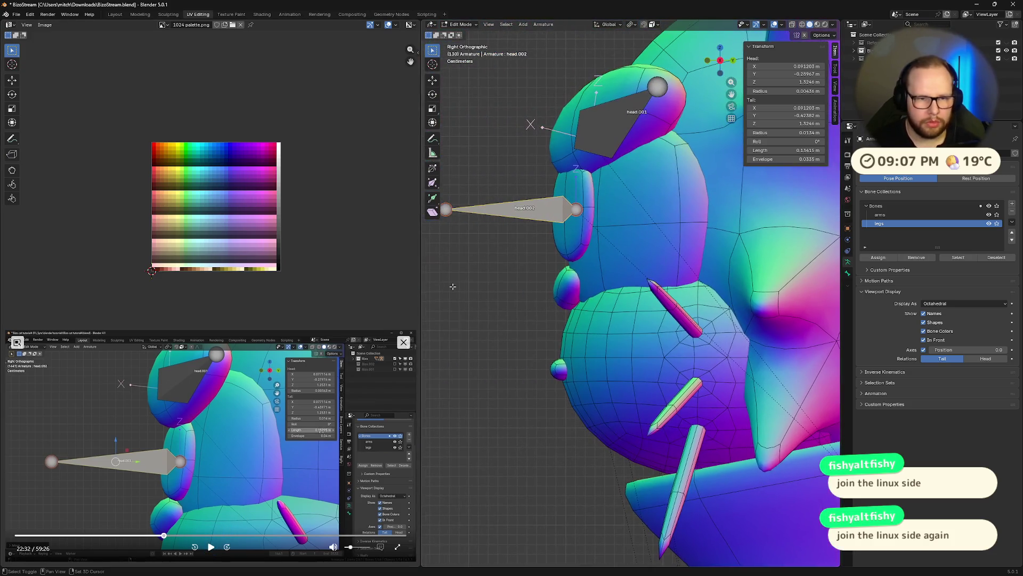
scroll(586, 215, up, 2)
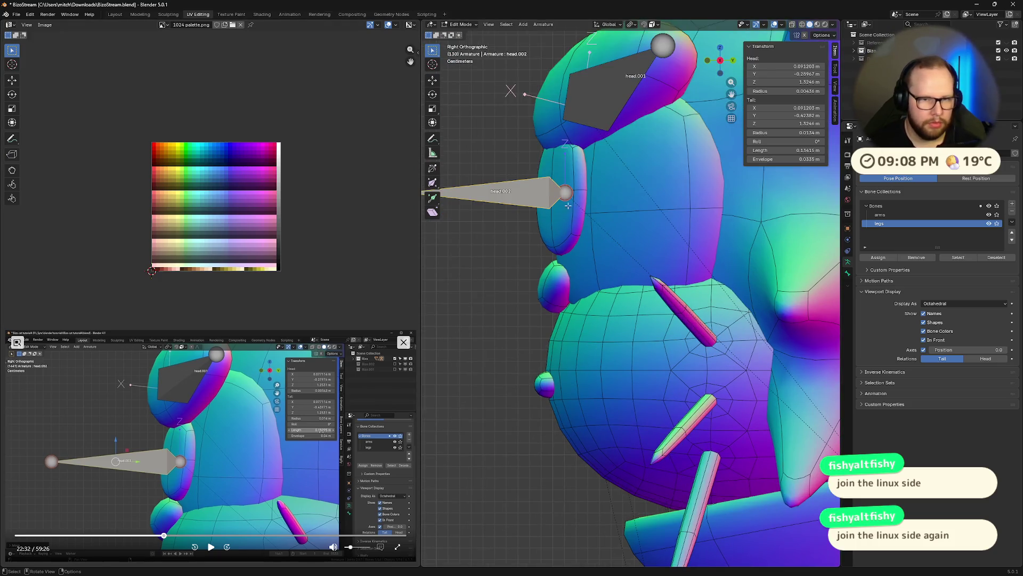
shift+middle_drag(576, 232, 656, 231)
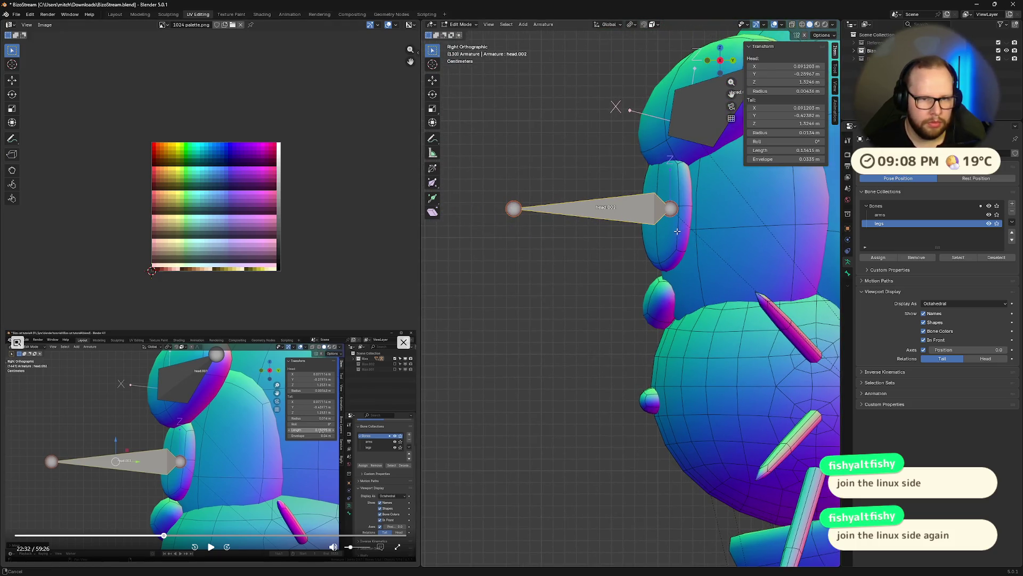
click(211, 546)
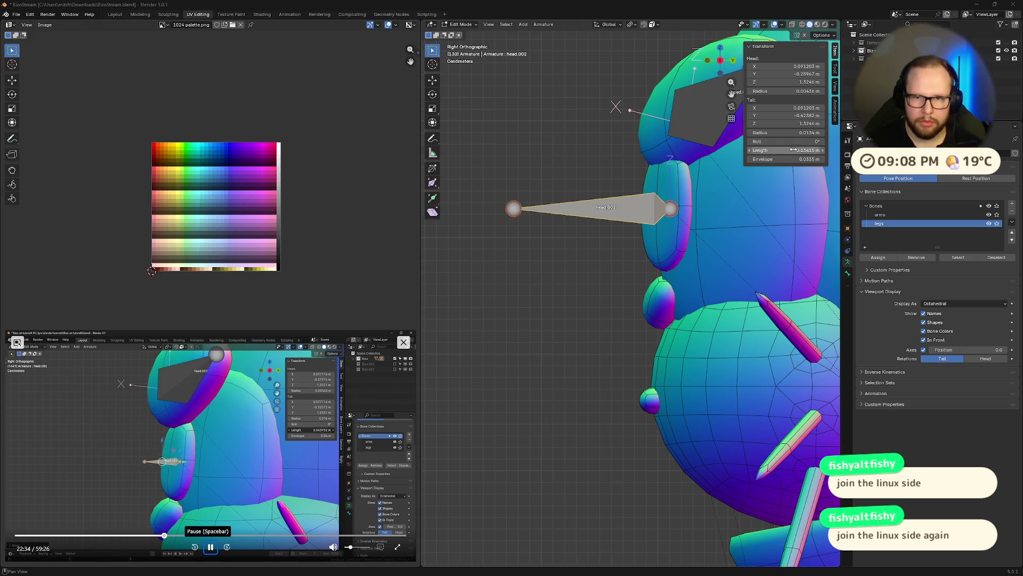
drag(791, 150, 751, 150)
click(230, 448)
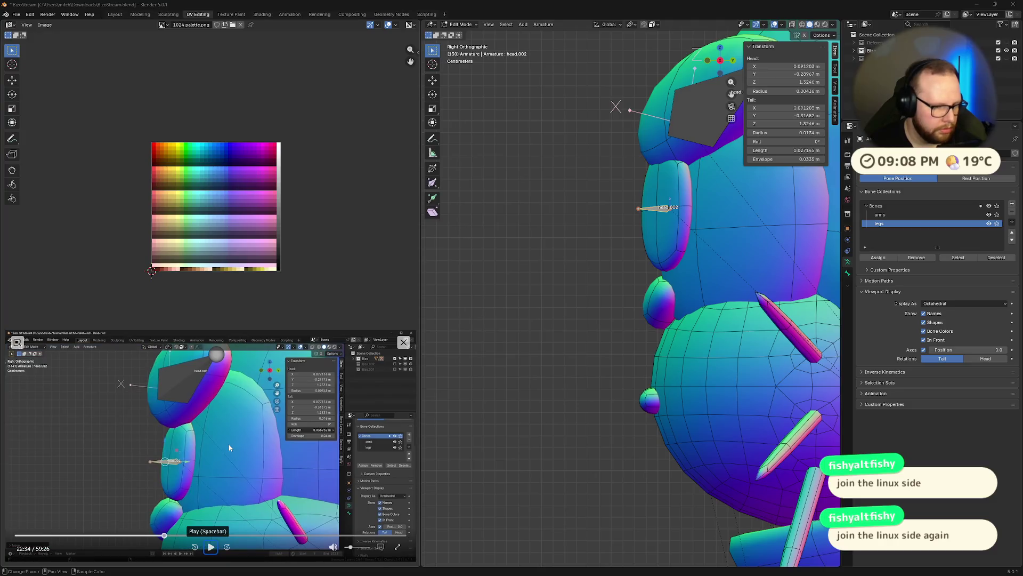
click(228, 447)
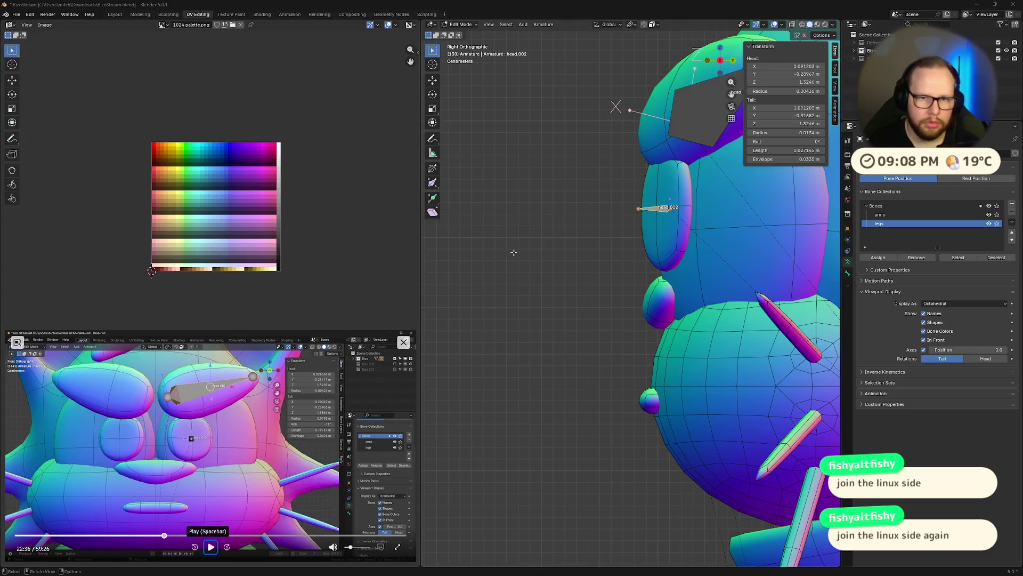
drag(787, 150, 816, 150)
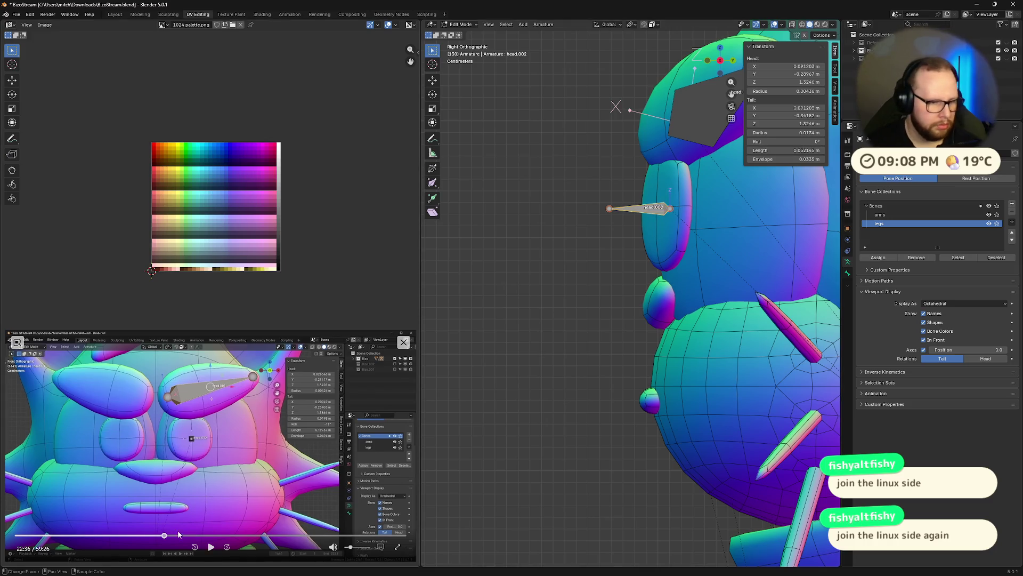
click(211, 548)
drag(720, 60, 720, 74)
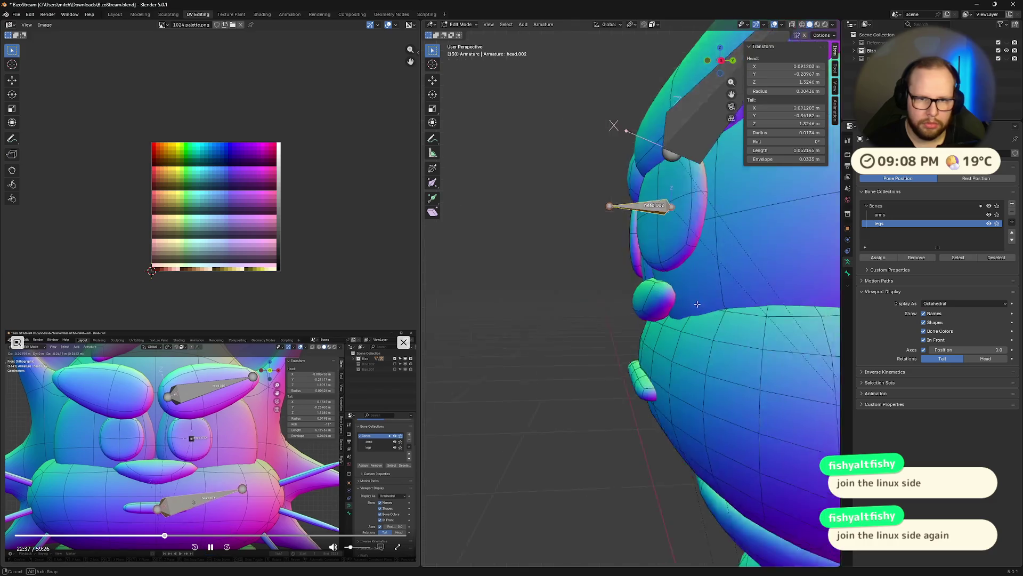
key(KP_1)
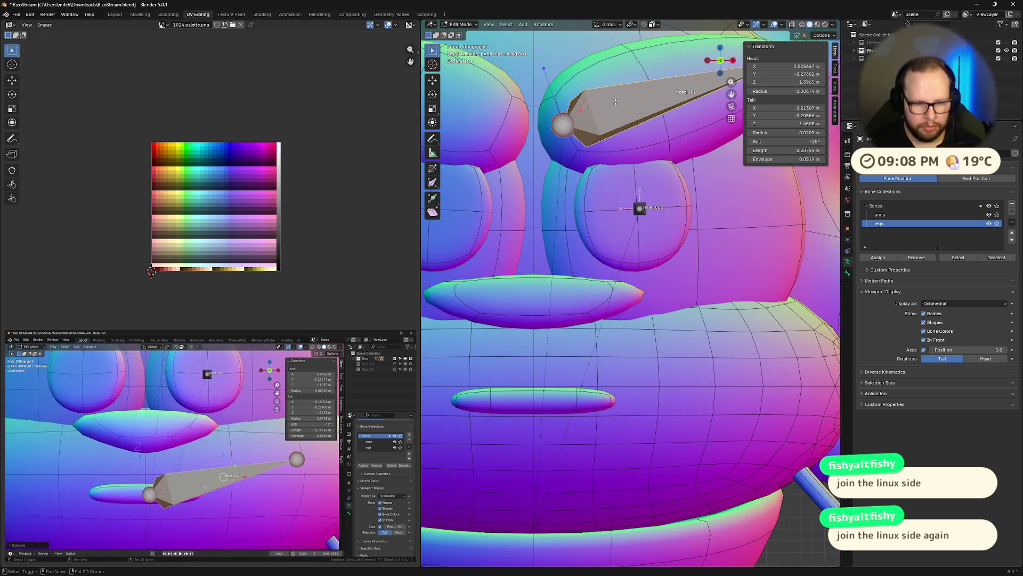
- Duplicate the face bone down onto the mouth and set the copy's head X to 0
key(shift+d)
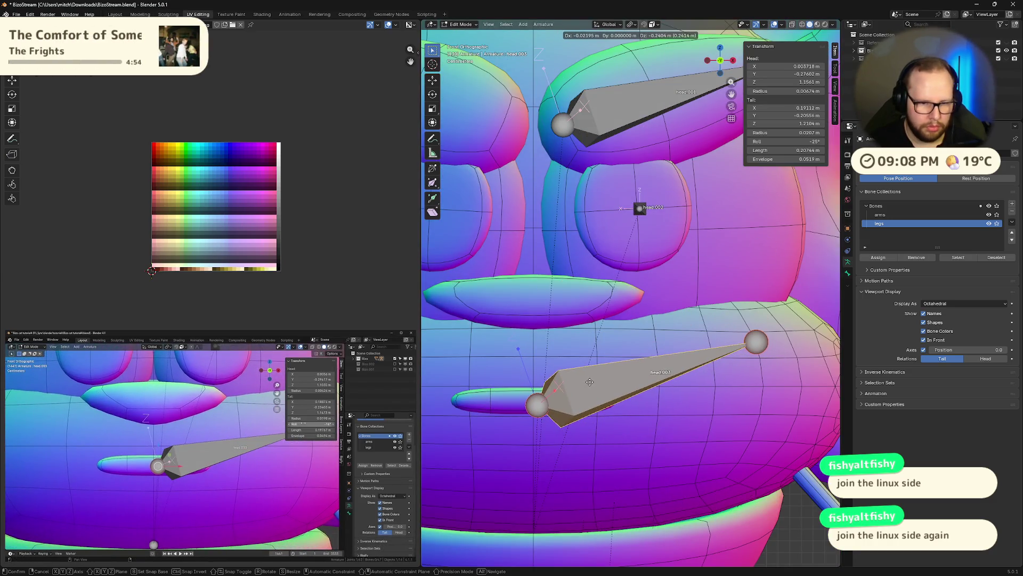
click(590, 378)
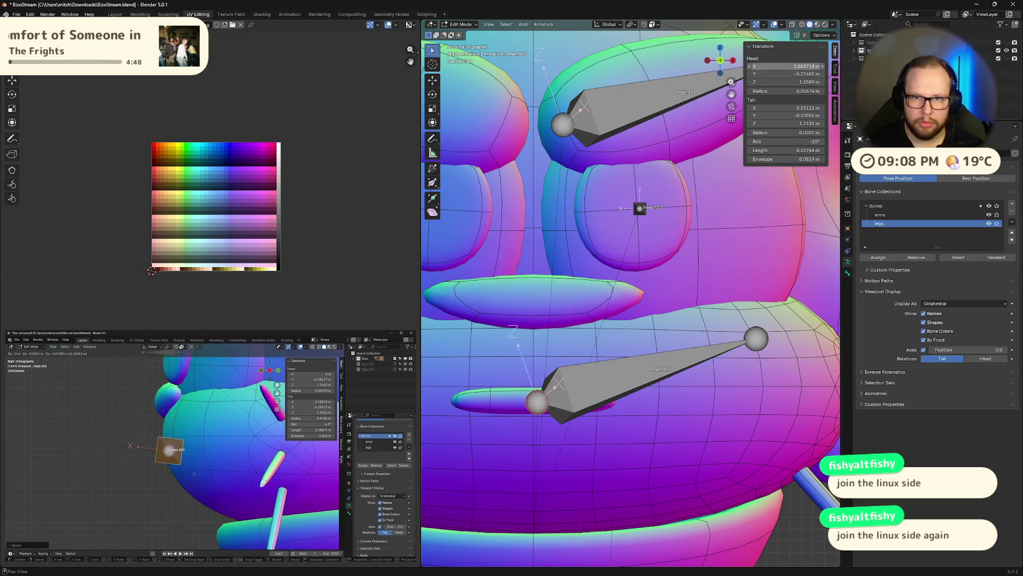
key(BackSpace)
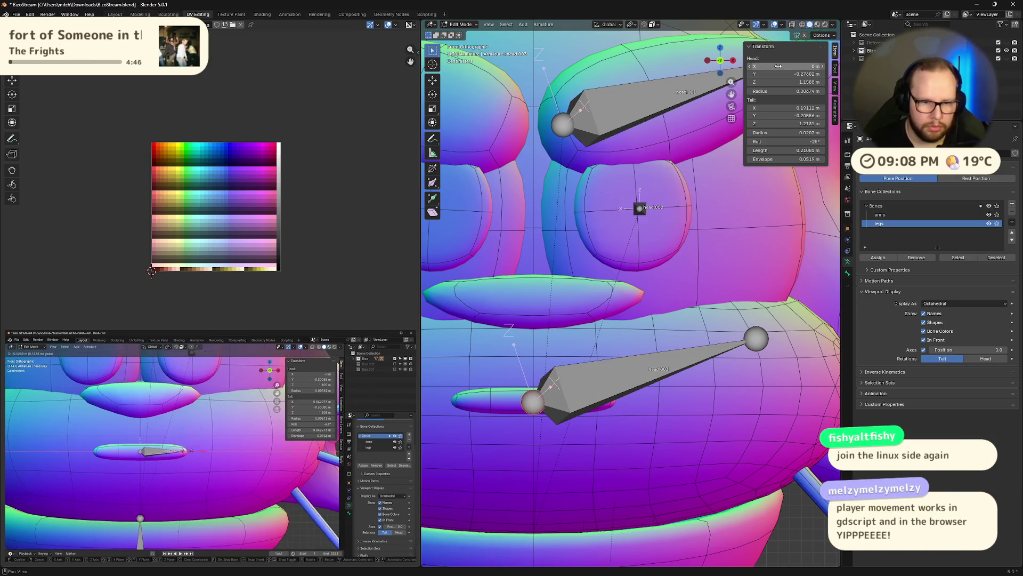
click(210, 546)
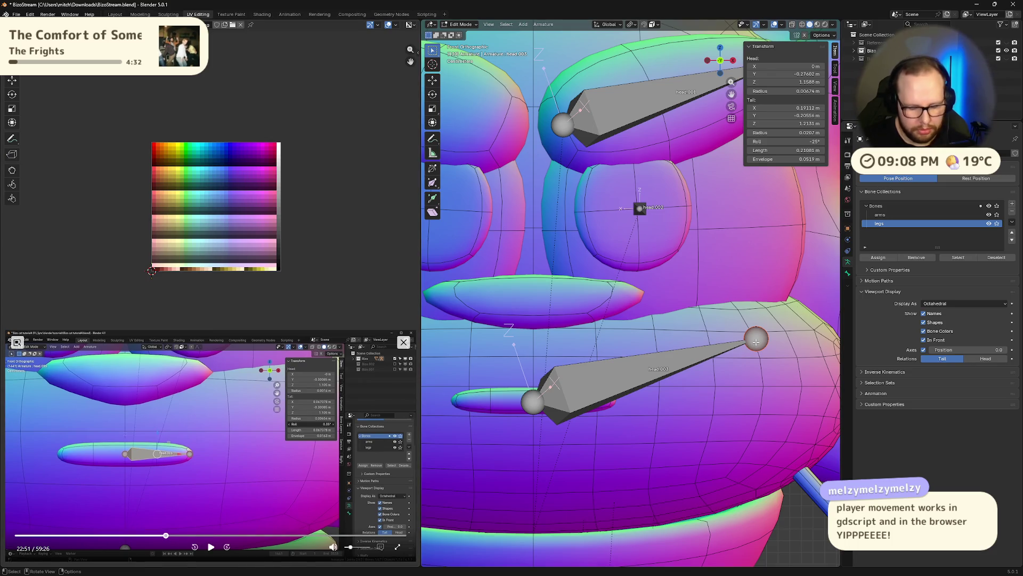
- Move the mouth bone's tail in so it lies along the thin mouth shape, then view from the right
key(g)
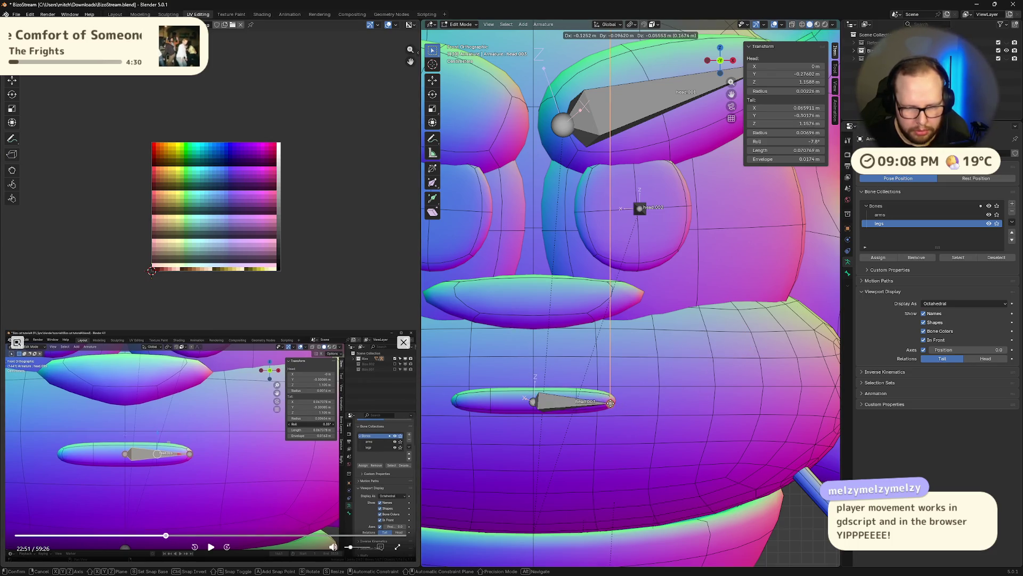
click(611, 403)
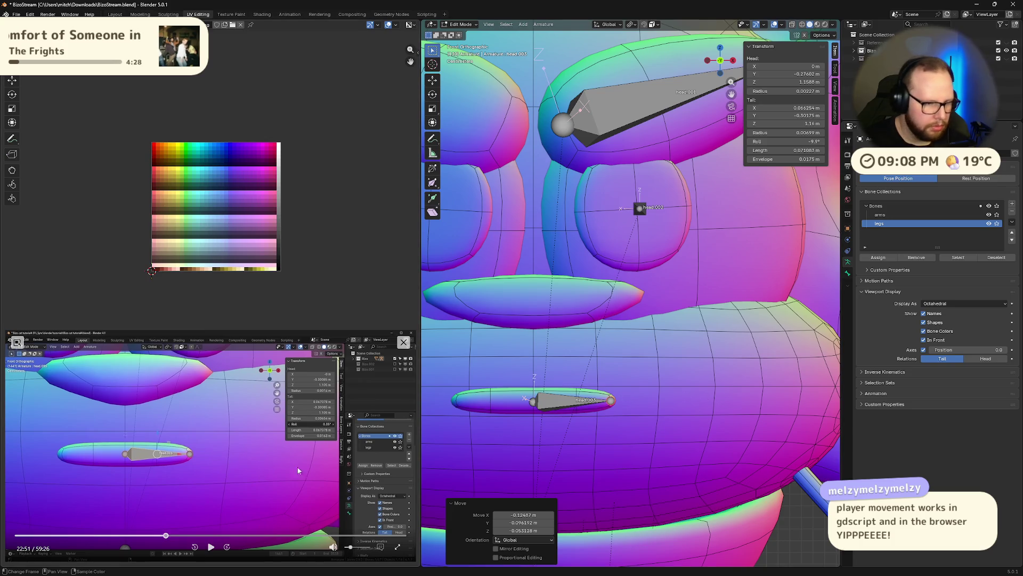
click(166, 536)
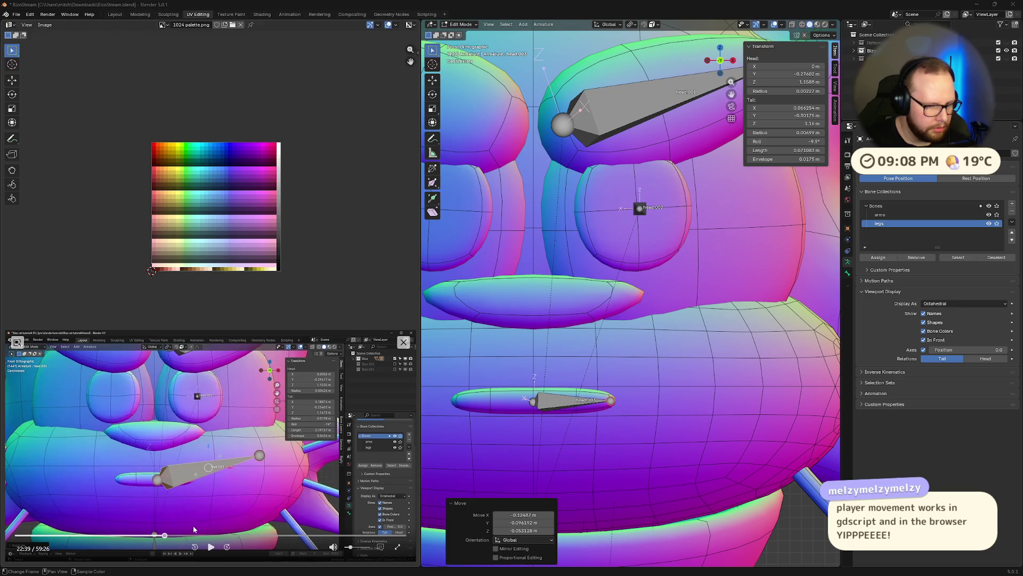
click(210, 546)
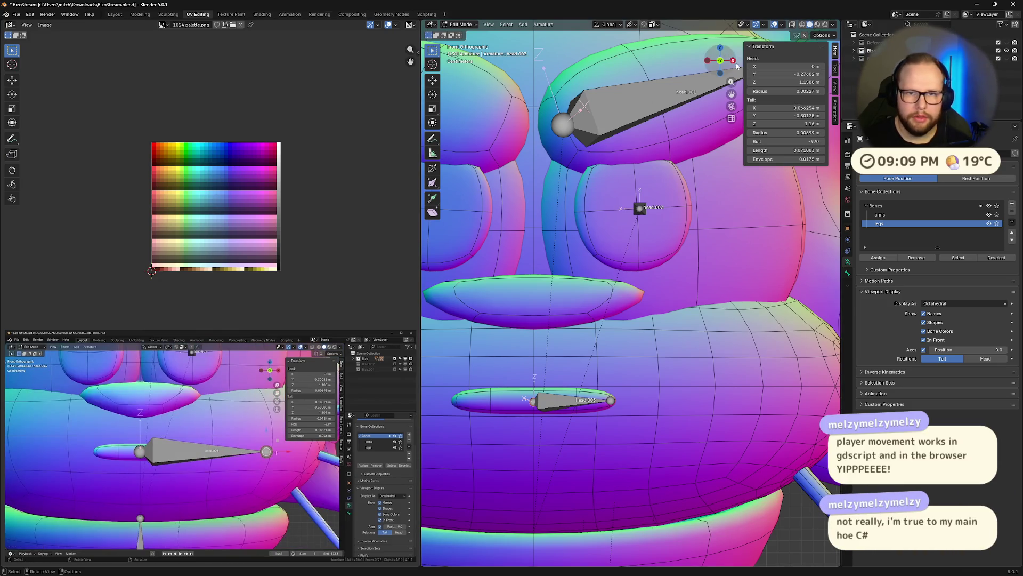
key(KP_3)
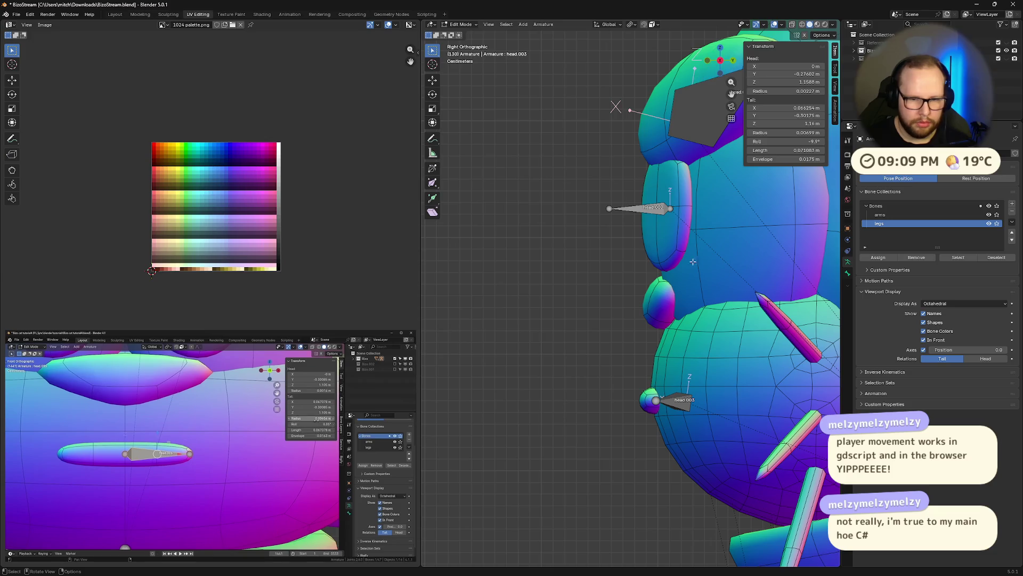
- Slide the mouth bone back along Y onto the face surface
click(210, 546)
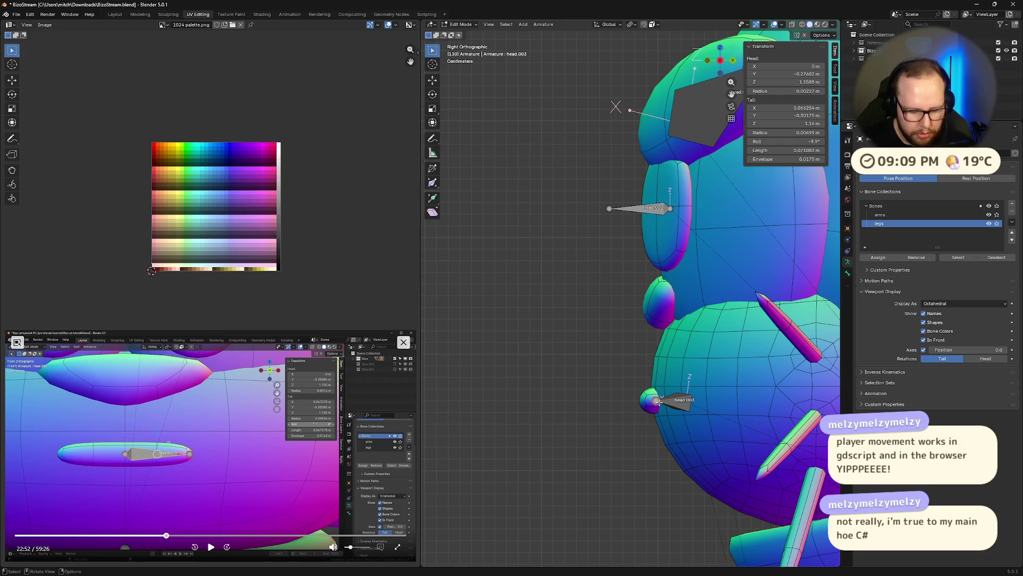
key(g)
key(y)
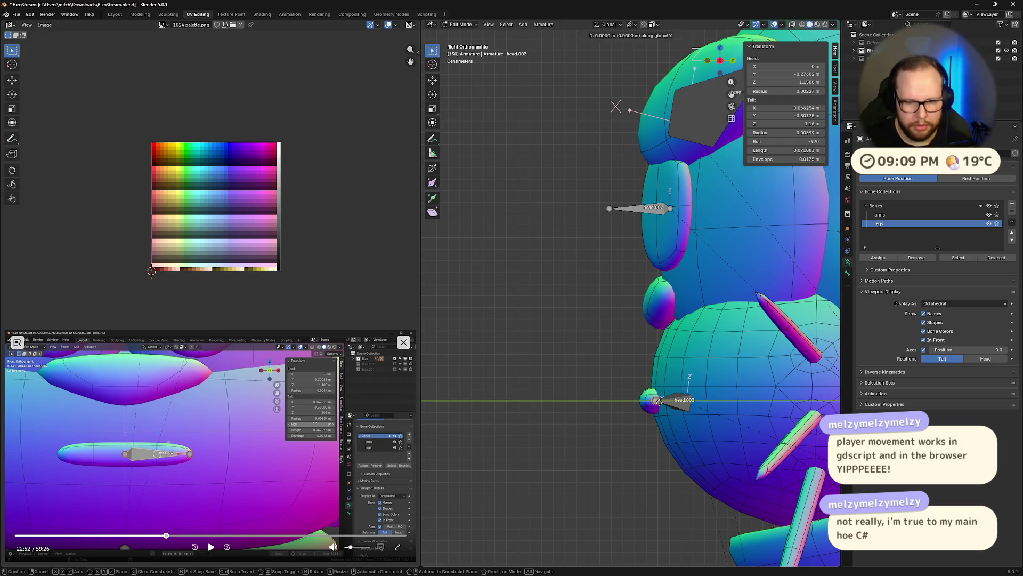
click(683, 404)
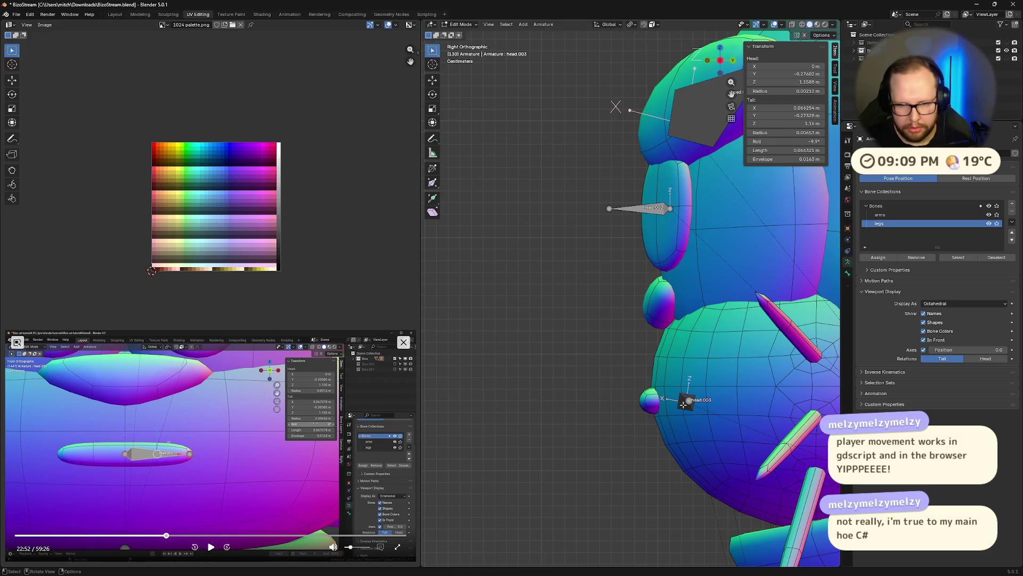
- Pull the bone's head joint back into the mouth shape and reset its roll to 0°
click(681, 404)
key(g)
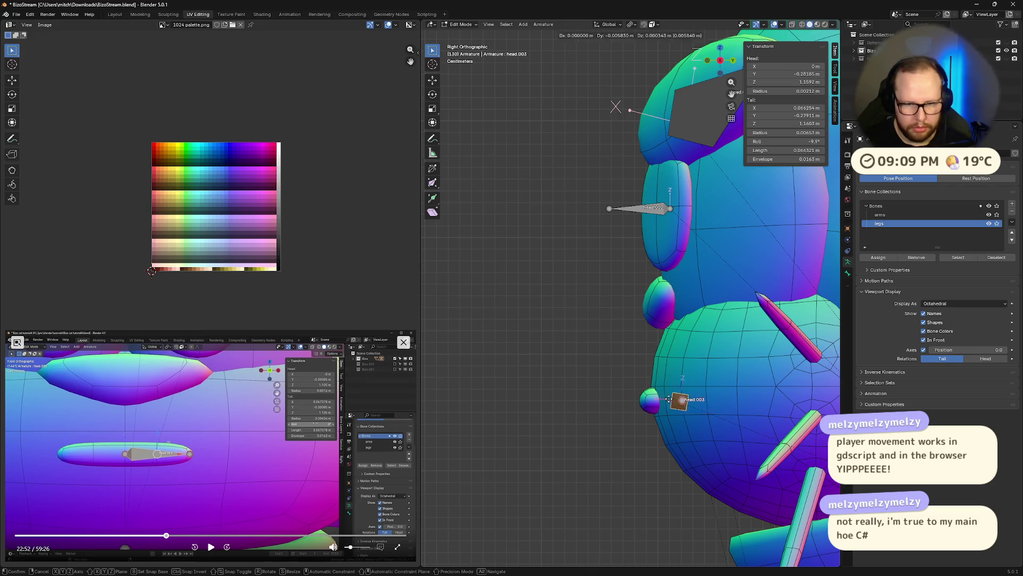
click(637, 406)
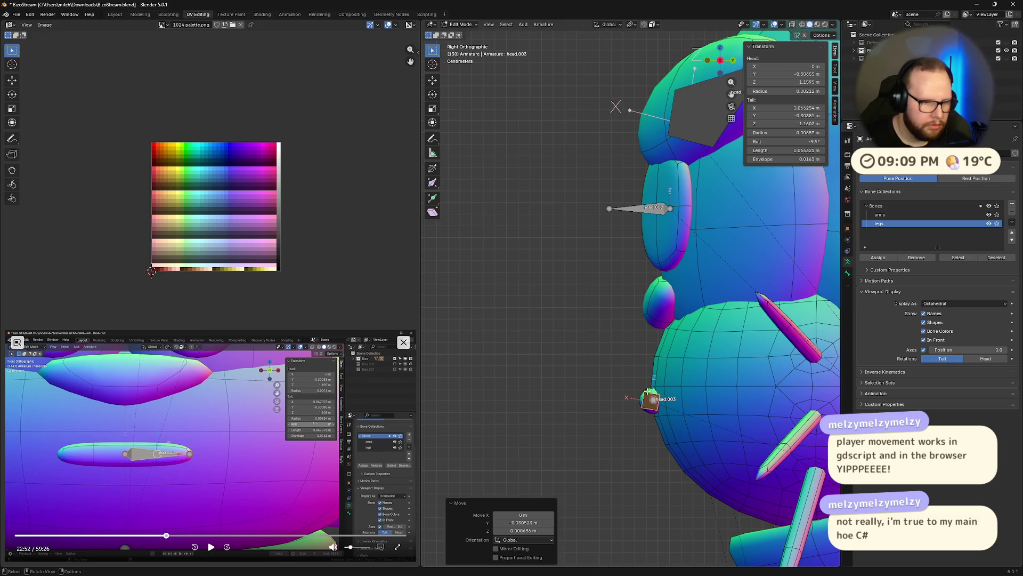
click(804, 142)
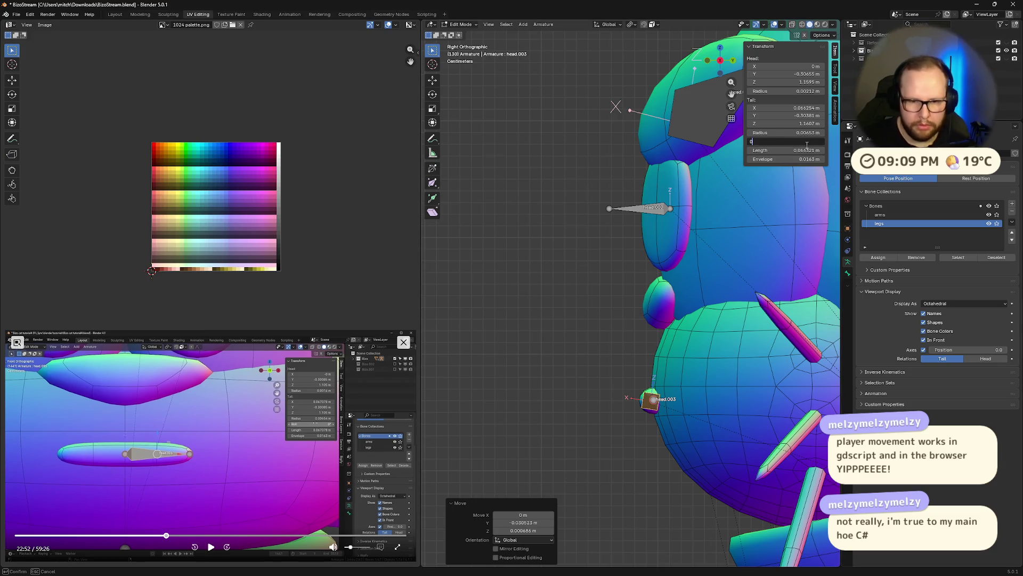
key(Return)
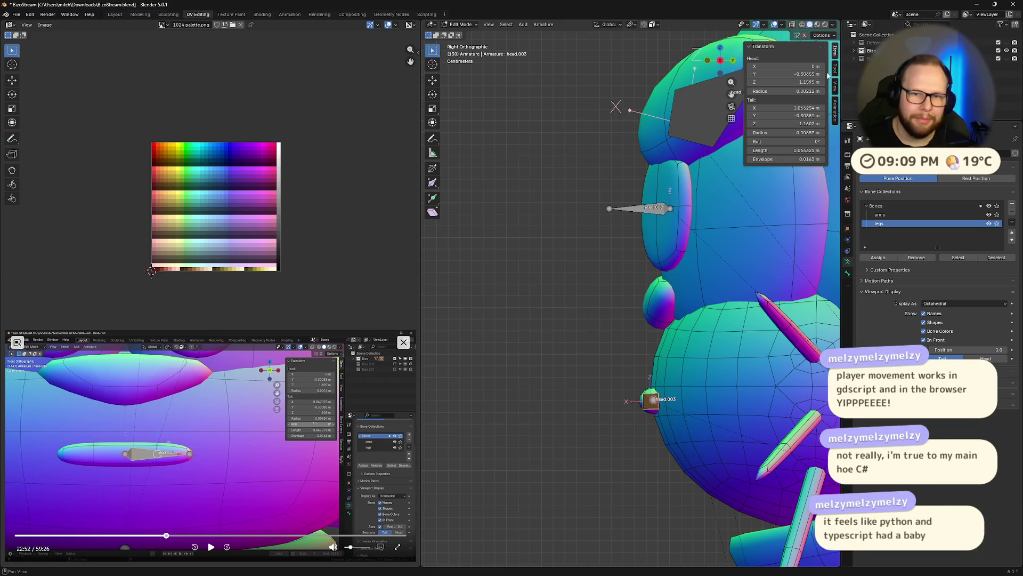
click(706, 60)
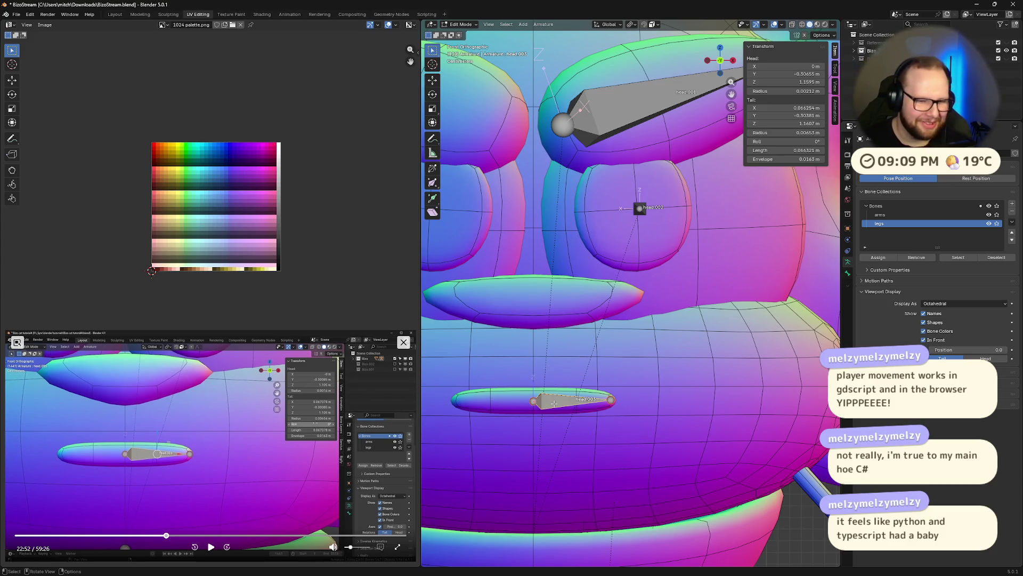
scroll(587, 485, up, 2)
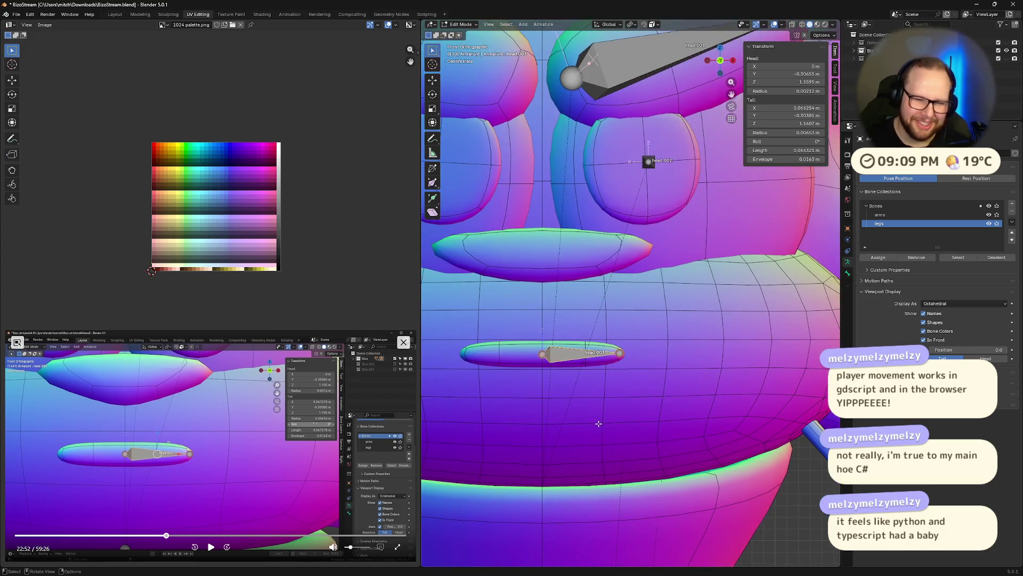
scroll(599, 422, up, 2)
- Zoom in and nudge the mouth bone's tail joint slightly in place
shift+middle_drag(535, 478, 545, 382)
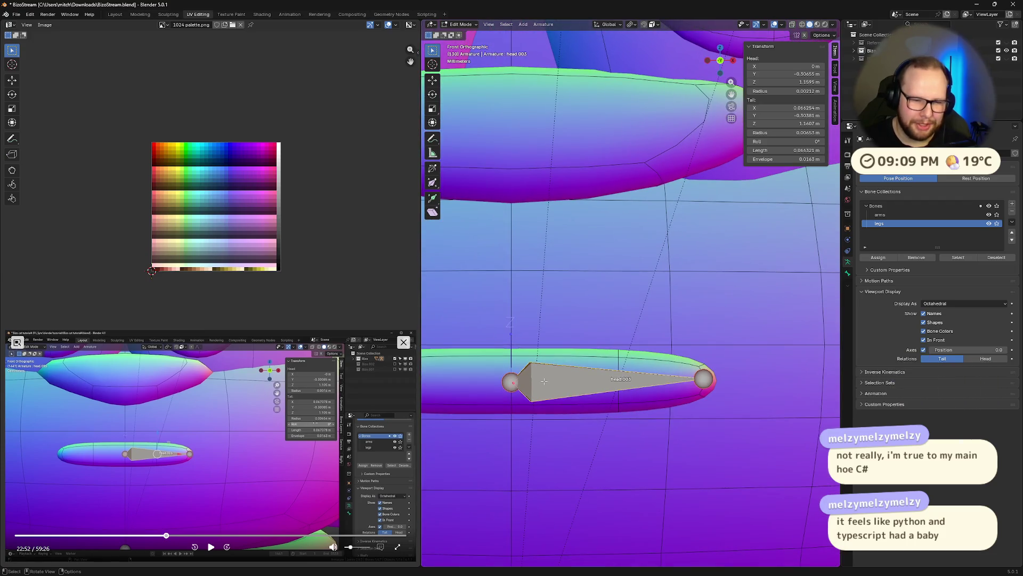
click(703, 379)
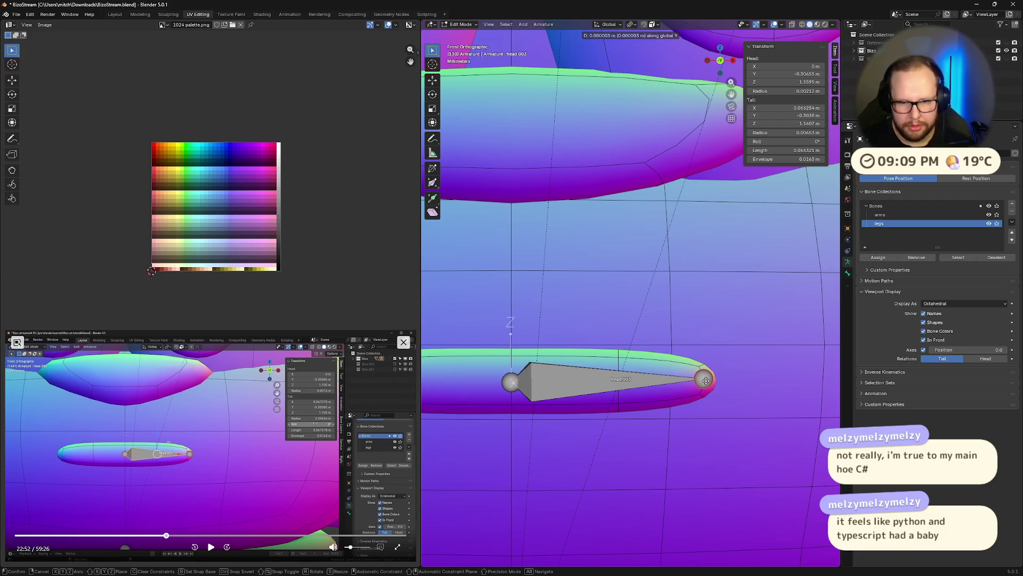
drag(704, 379, 704, 378)
click(701, 381)
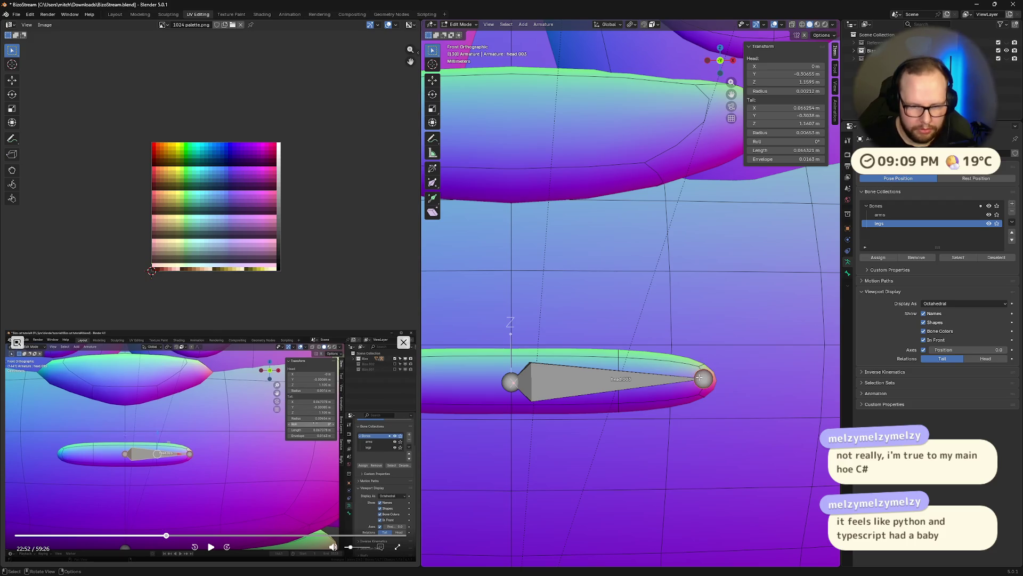
drag(704, 381, 703, 381)
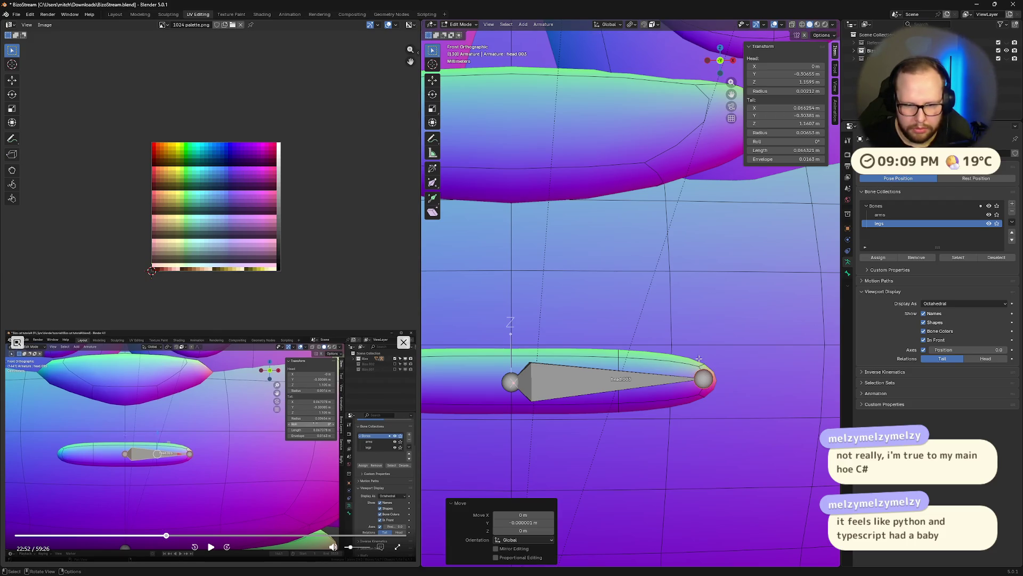
click(702, 380)
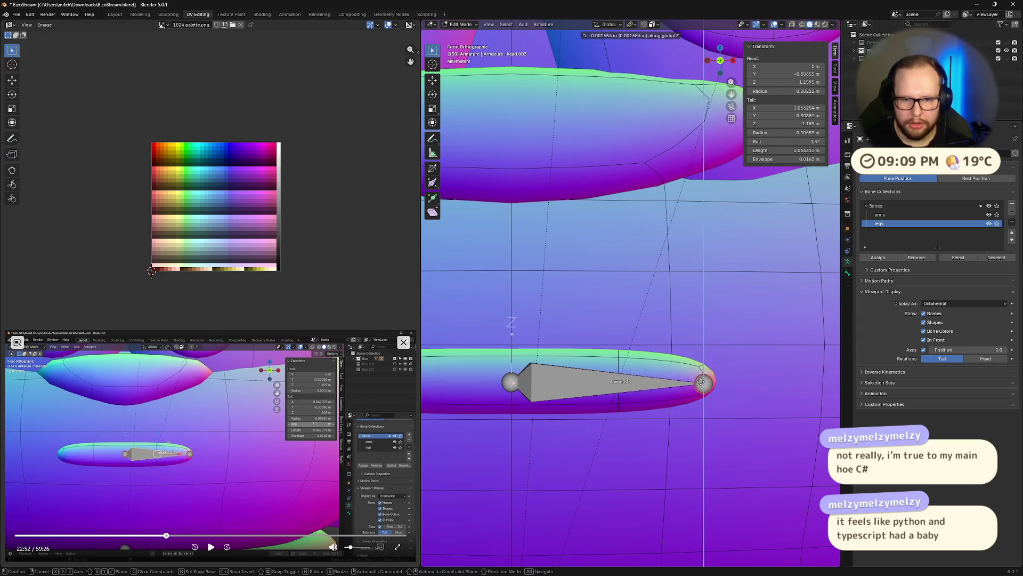
drag(704, 379, 703, 381)
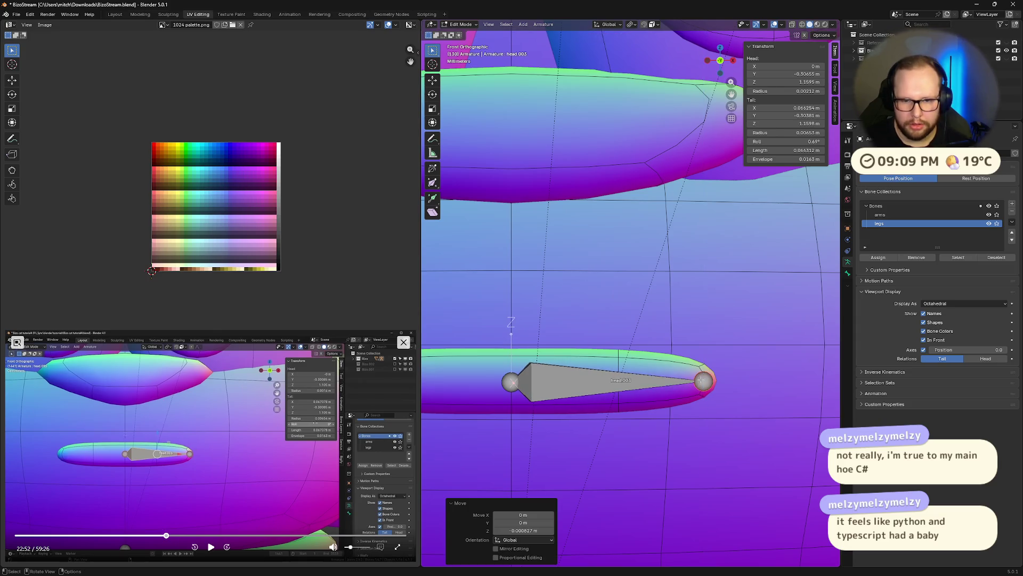
- After checking the tutorial, move the tail to the strand's tip and switch to a side view
click(211, 547)
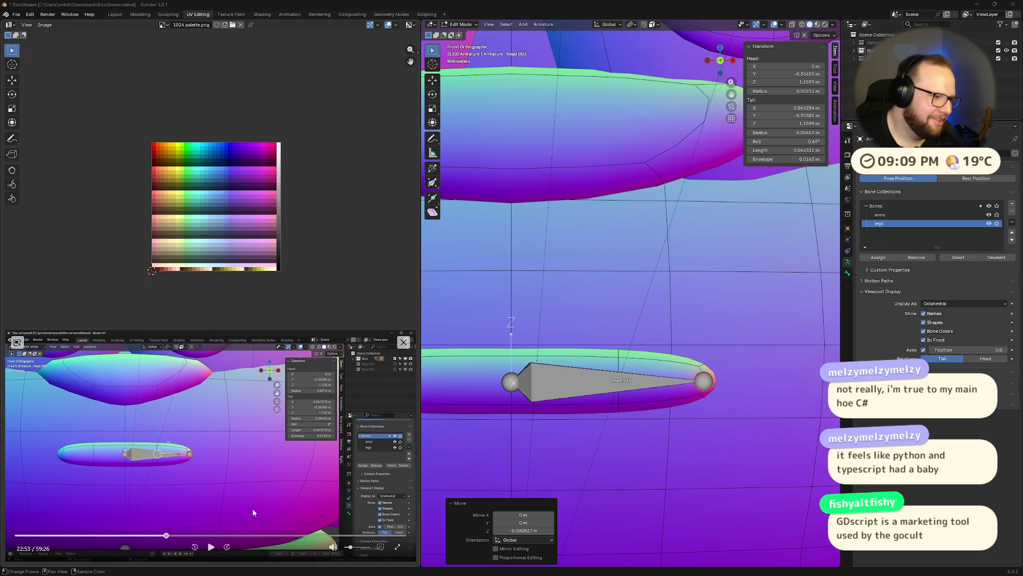
click(209, 548)
click(209, 549)
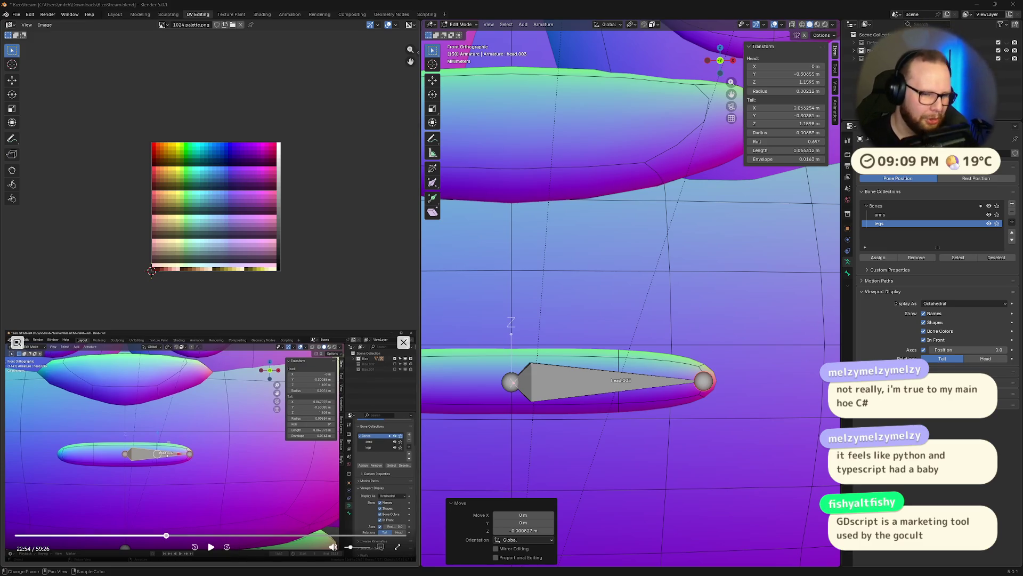
click(212, 547)
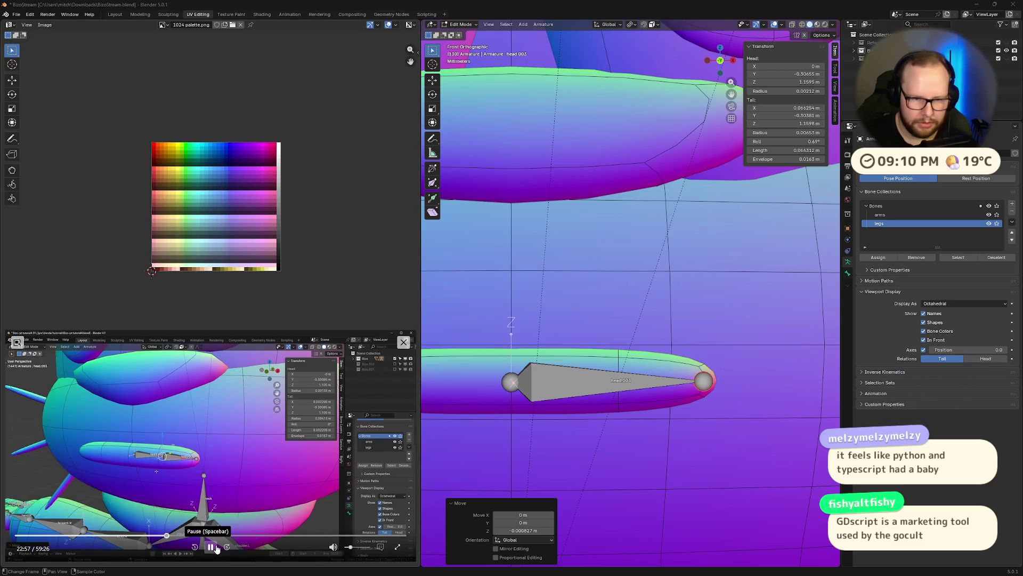
click(213, 547)
click(701, 382)
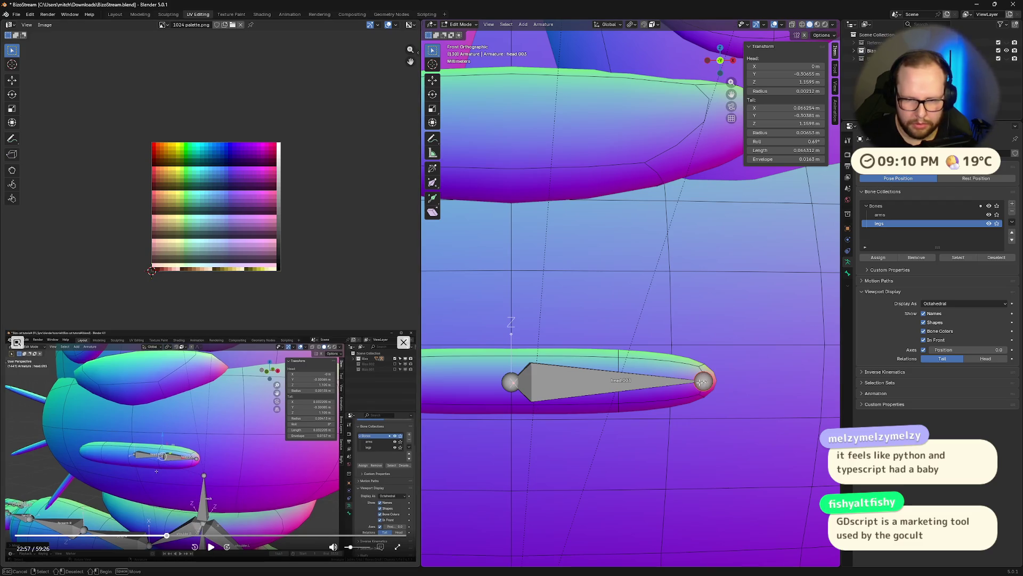
key(g)
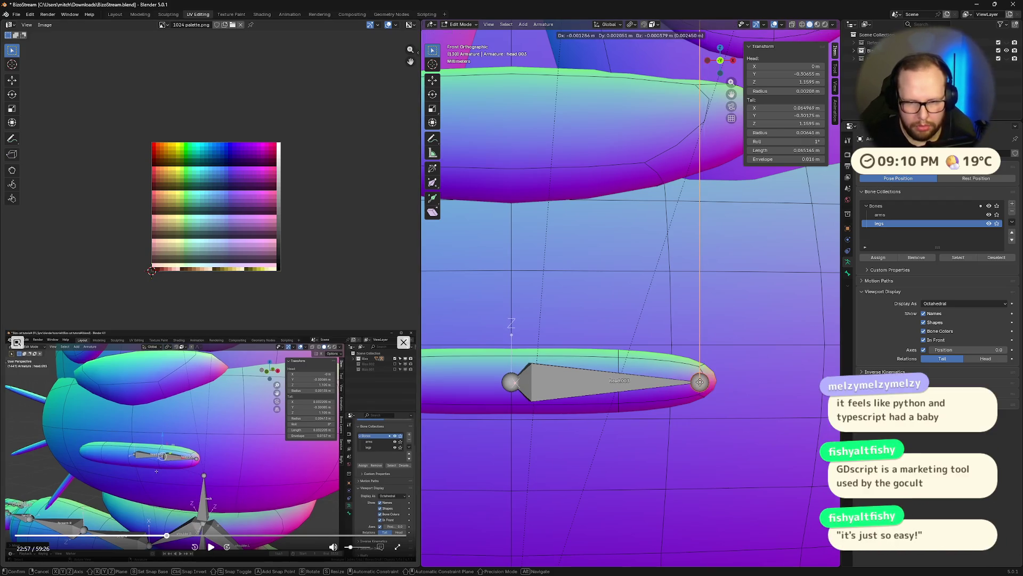
click(704, 381)
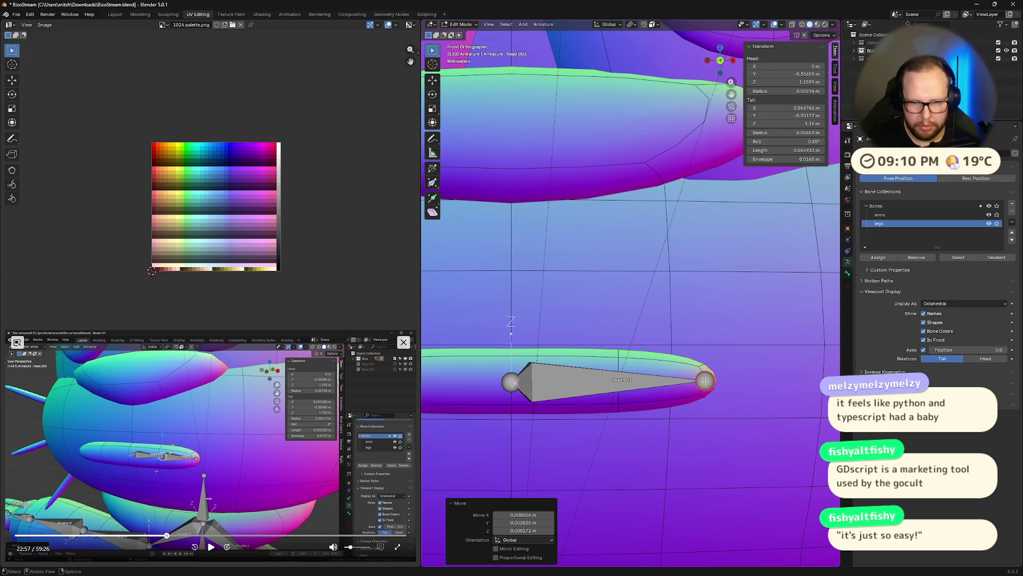
click(734, 63)
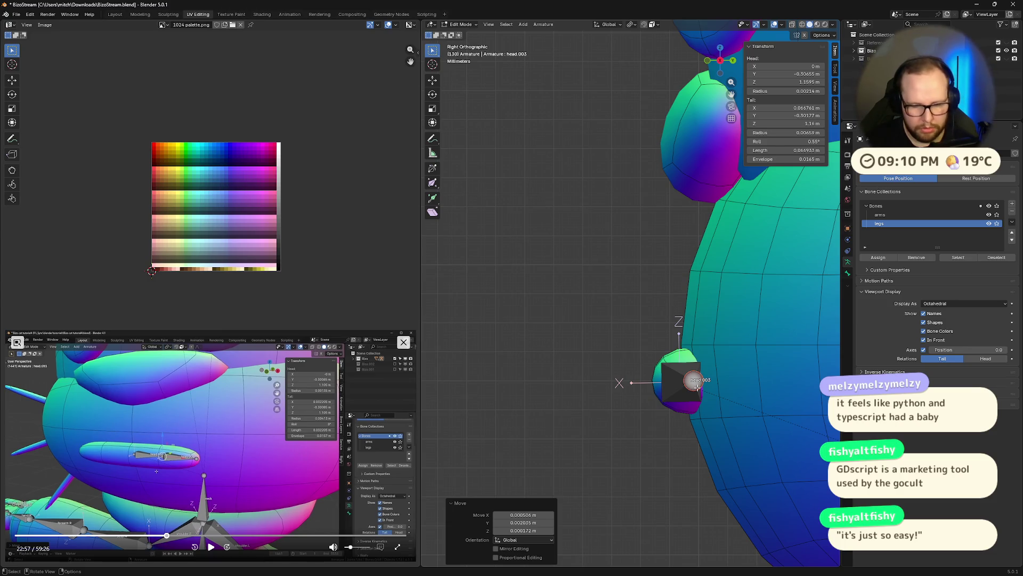
- Centre the bone in the strand's depth along Y and subdivide it into two bones
key(g)
key(y)
click(678, 391)
middle_drag(678, 391, 572, 366)
right_click(567, 364)
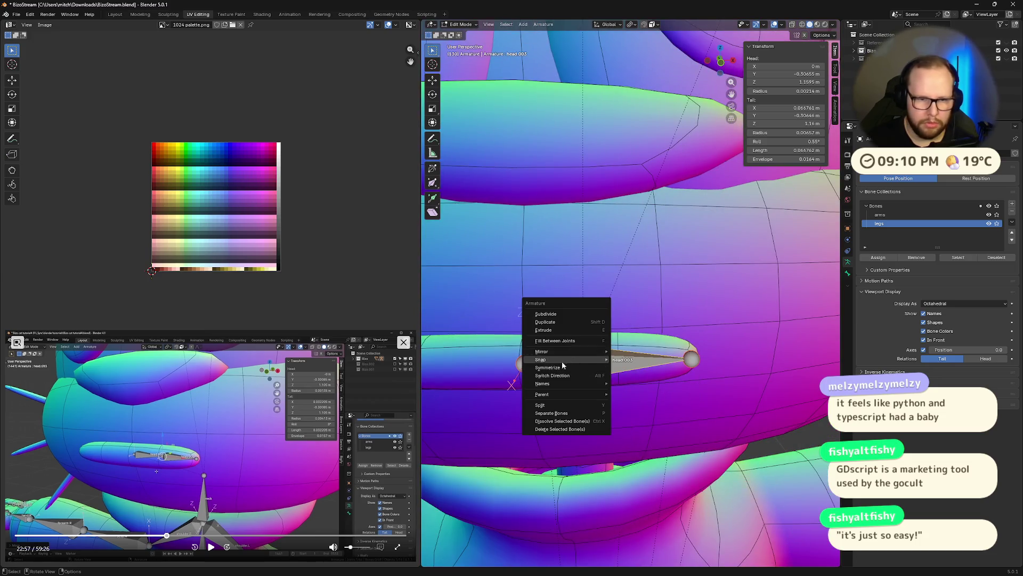
click(564, 314)
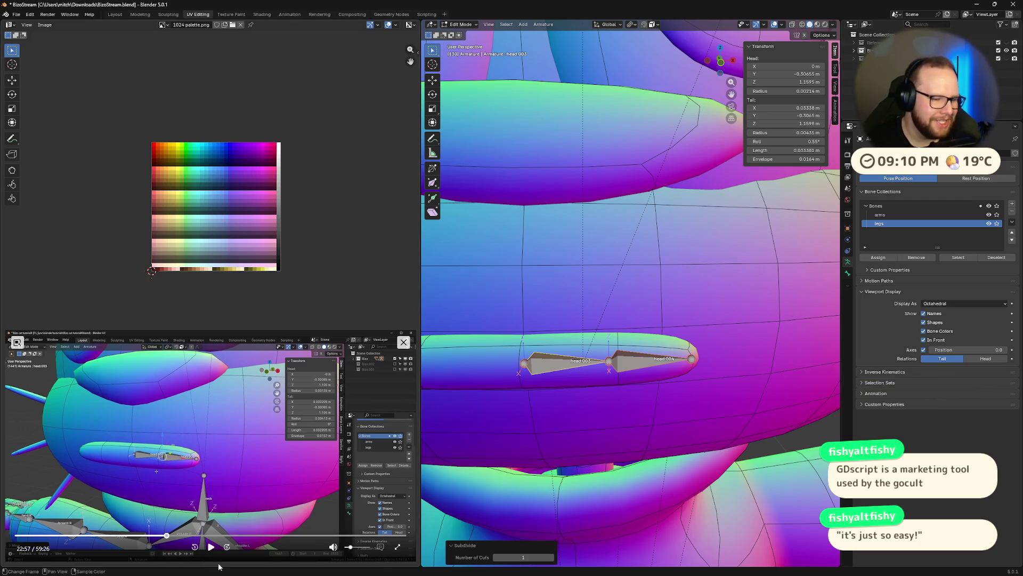
- Review the tutorial's step with an undo in between, then return to front view
click(209, 548)
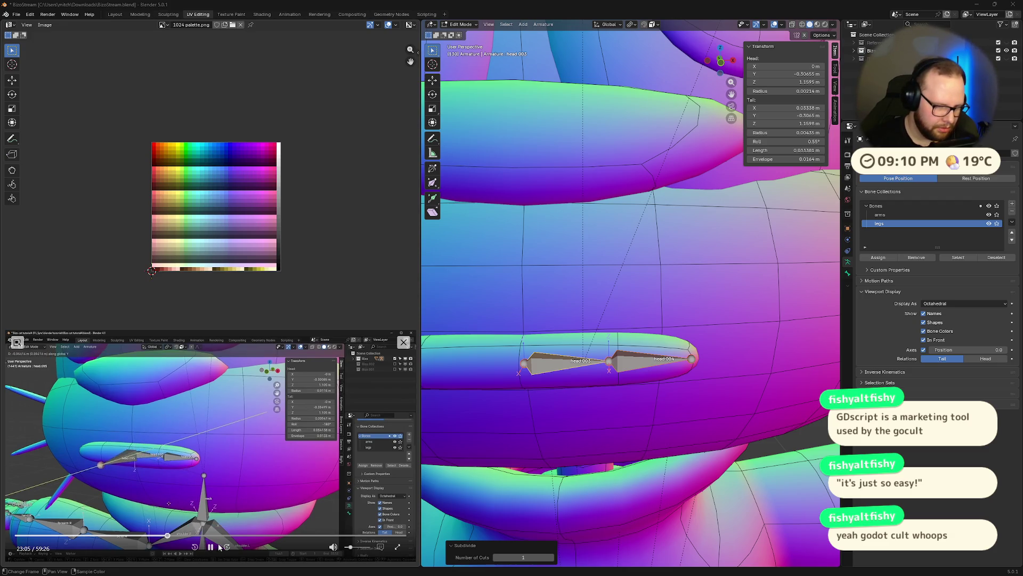
key(ctrl+z)
click(165, 537)
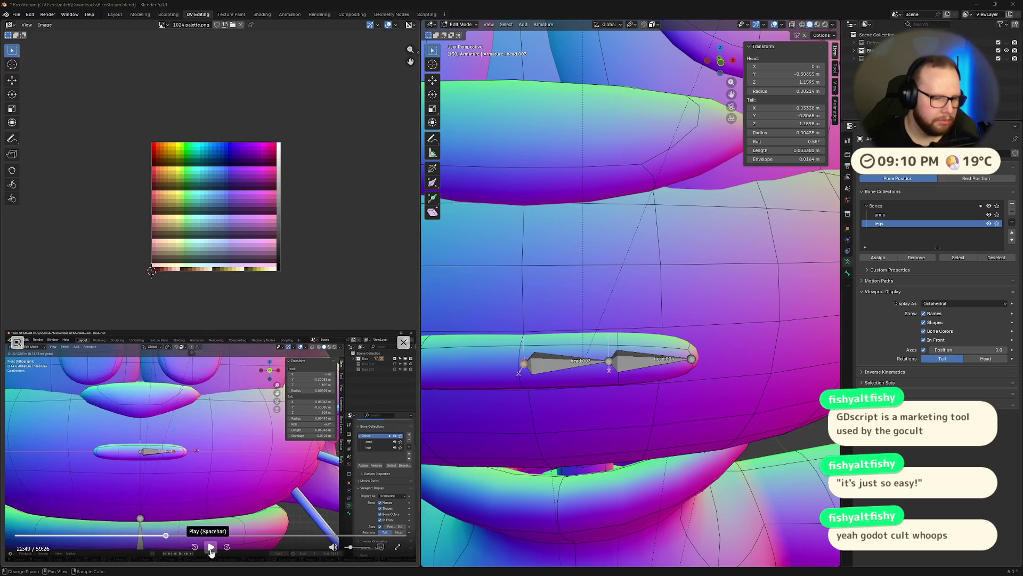
click(211, 549)
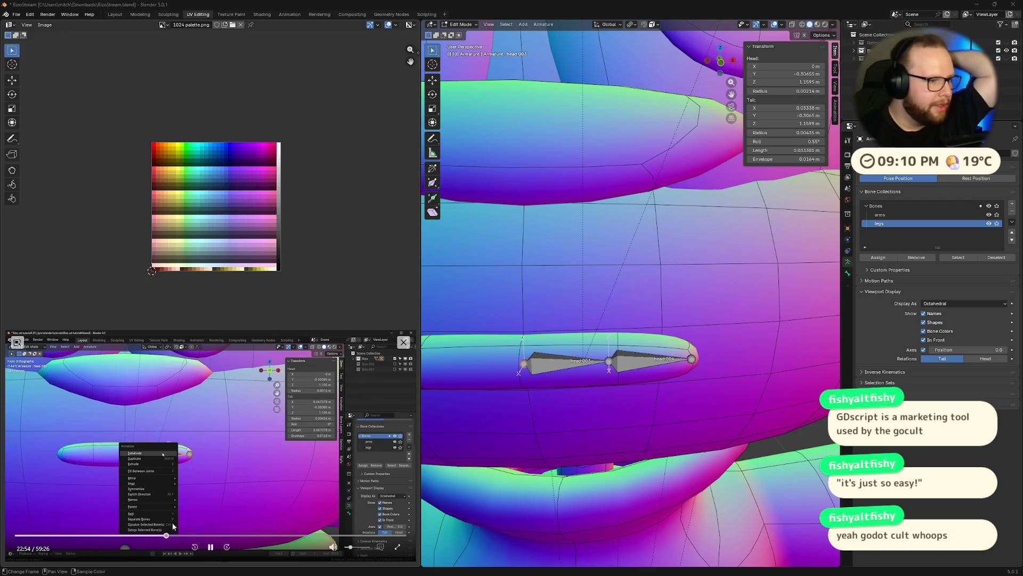
click(211, 545)
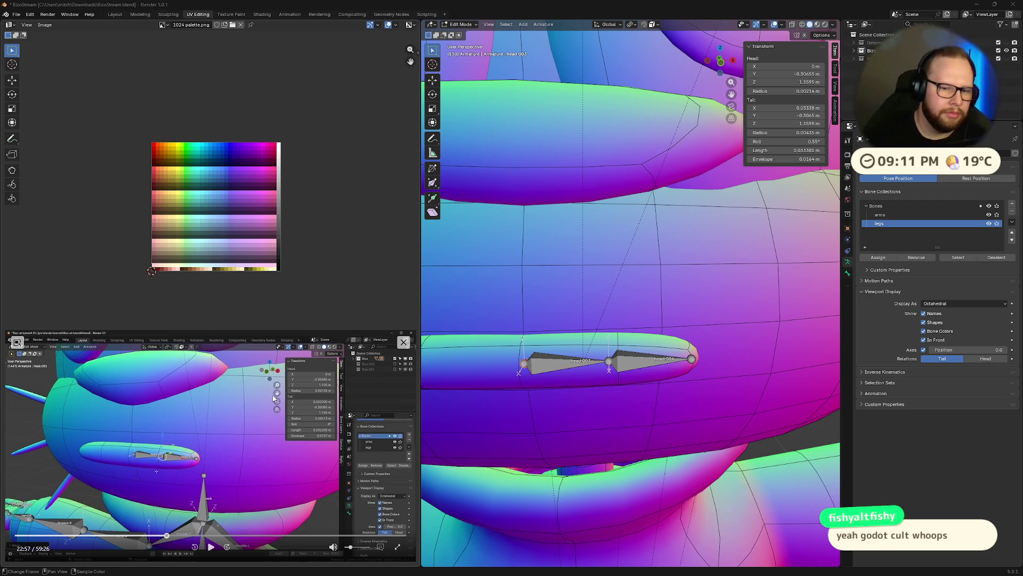
click(210, 546)
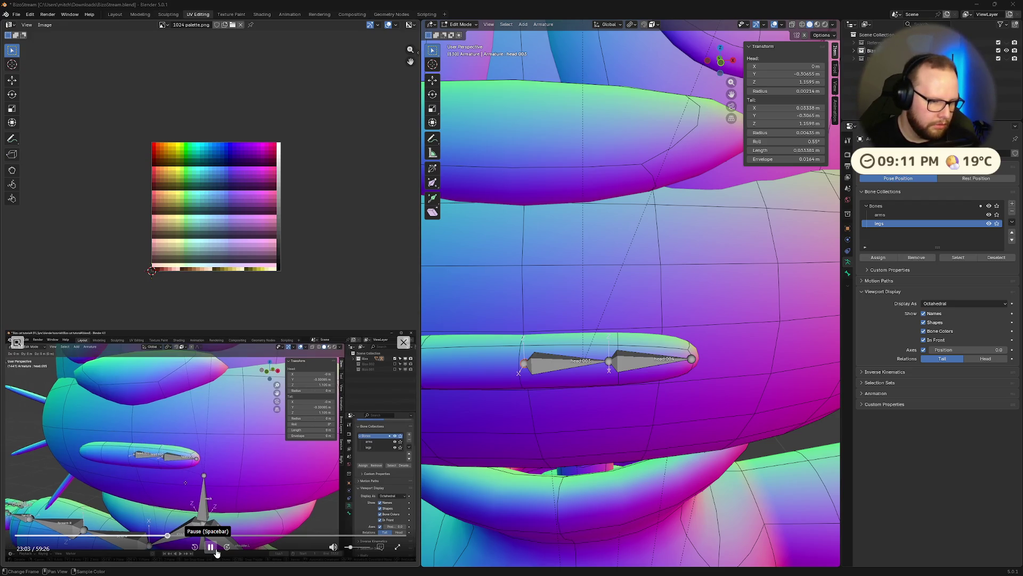
click(211, 547)
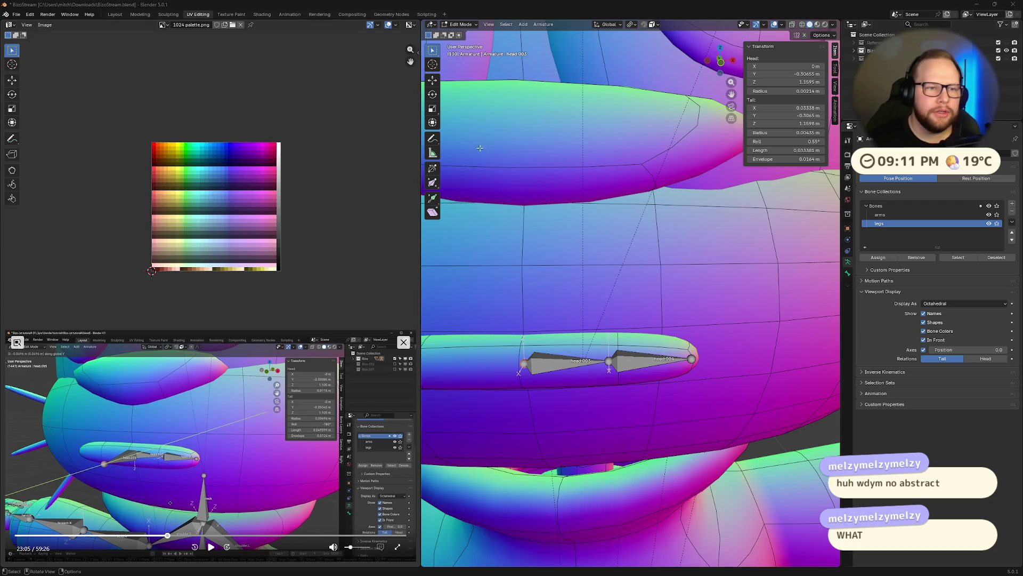
click(720, 64)
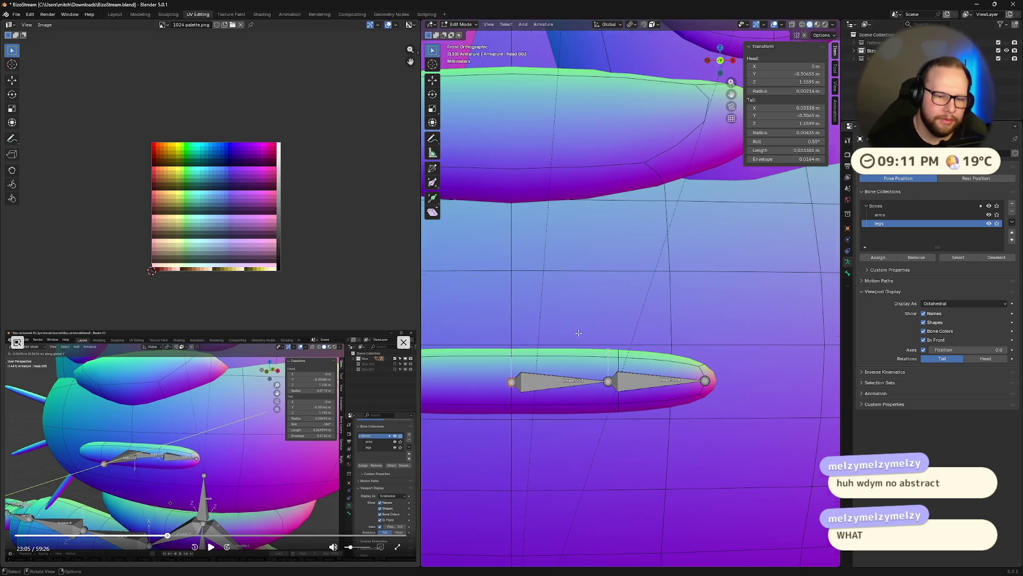
middle_drag(560, 328, 594, 412)
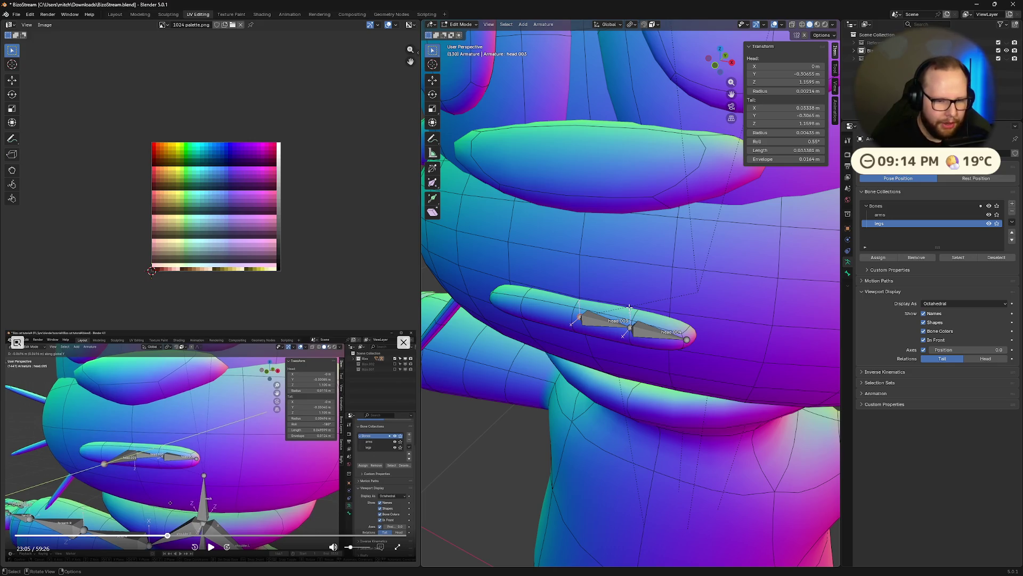
mouse_move(643, 302)
middle_down()
mouse_move(748, 308)
mouse_move(661, 307)
middle_up()
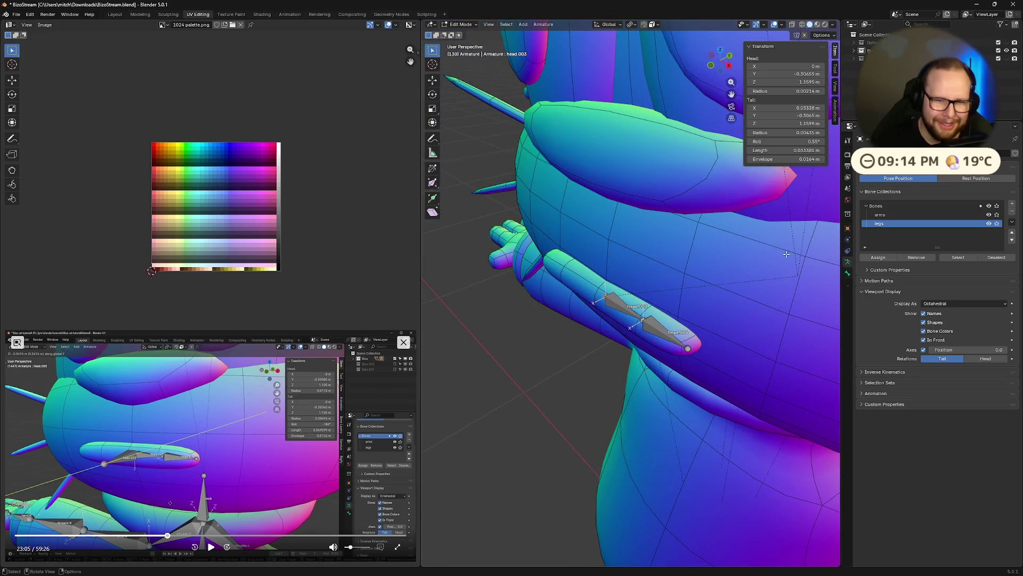
scroll(786, 255, up, 1)
scroll(623, 251, up, 2)
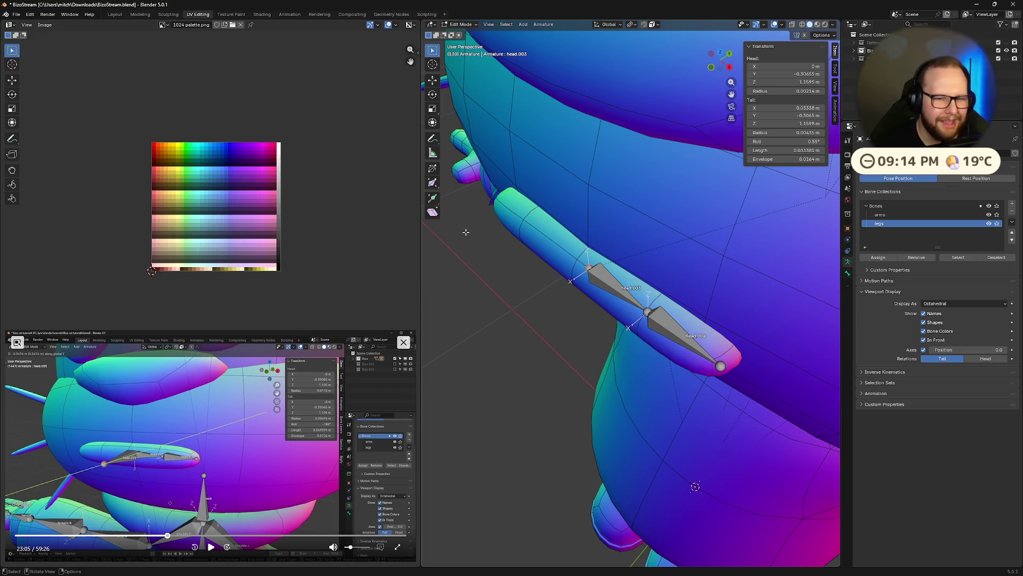
middle_drag(513, 224, 568, 243)
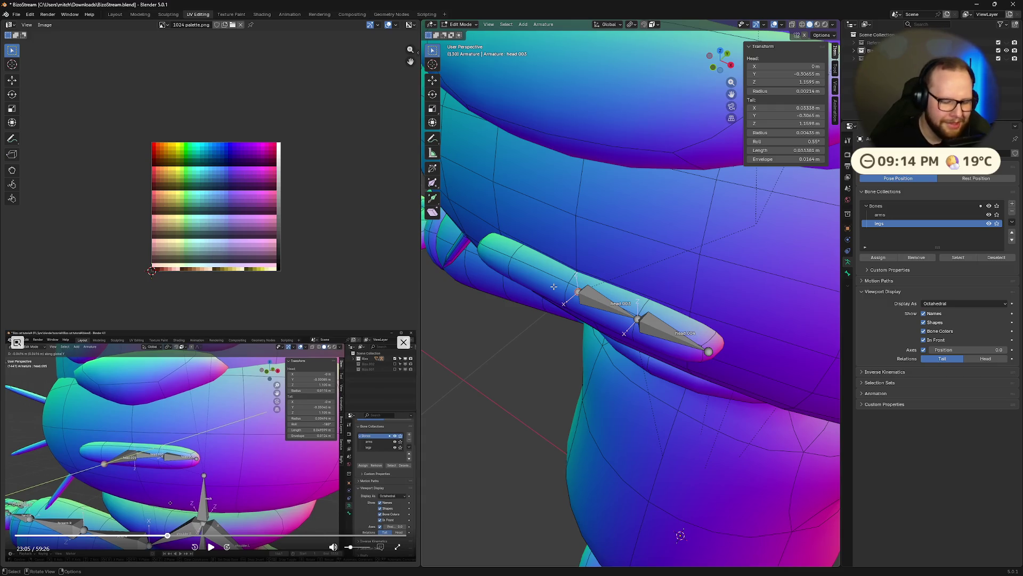
- Extrude a new bone head.005 along Y from the chain's root joint and select it
key(e)
key(y)
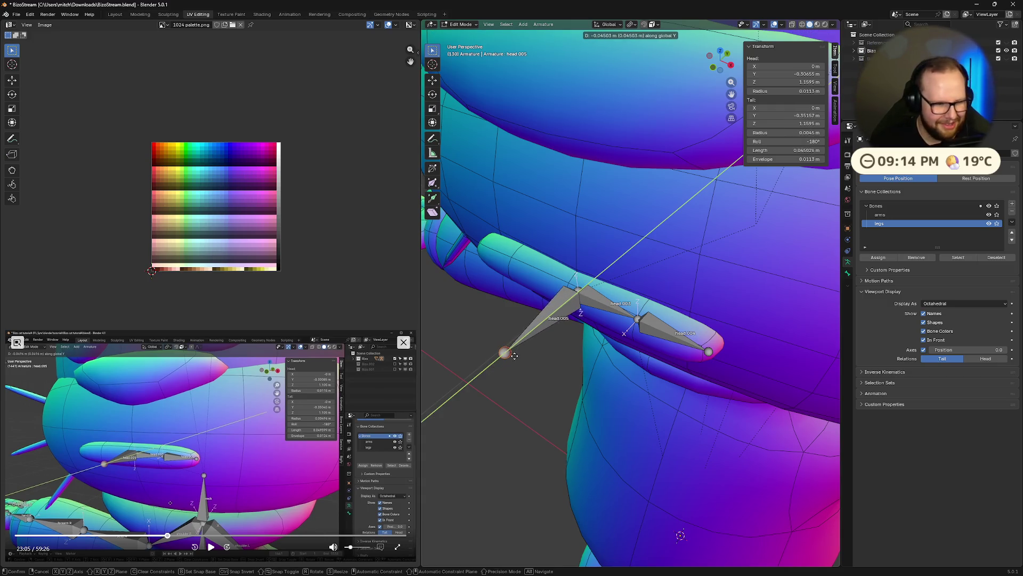
click(509, 350)
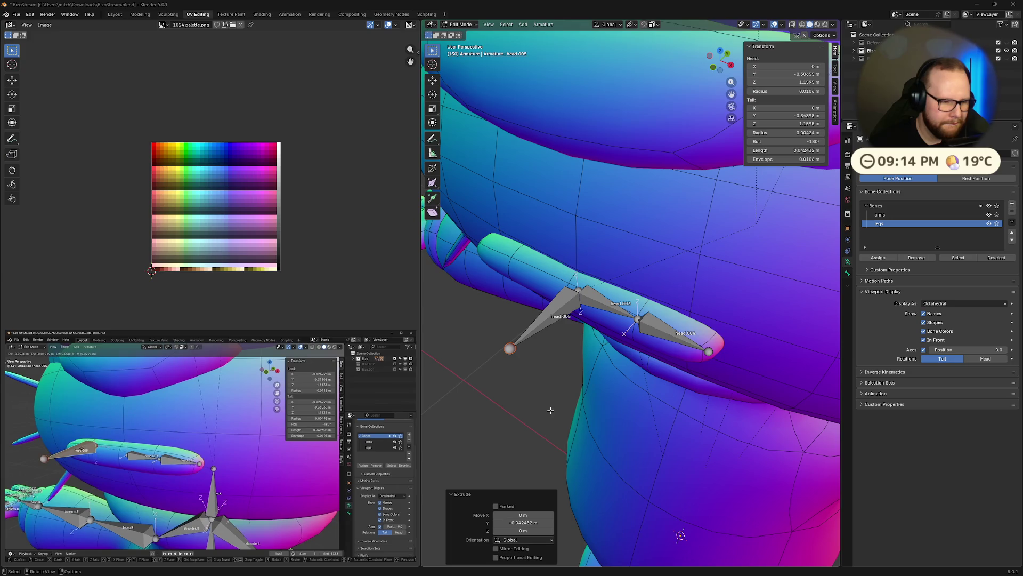
mouse_move(573, 414)
middle_down()
mouse_move(637, 406)
mouse_move(551, 290)
middle_up()
click(552, 289)
- Undo an accidental drag of head.005 and reselect it from a flatter side view
drag(552, 290, 489, 327)
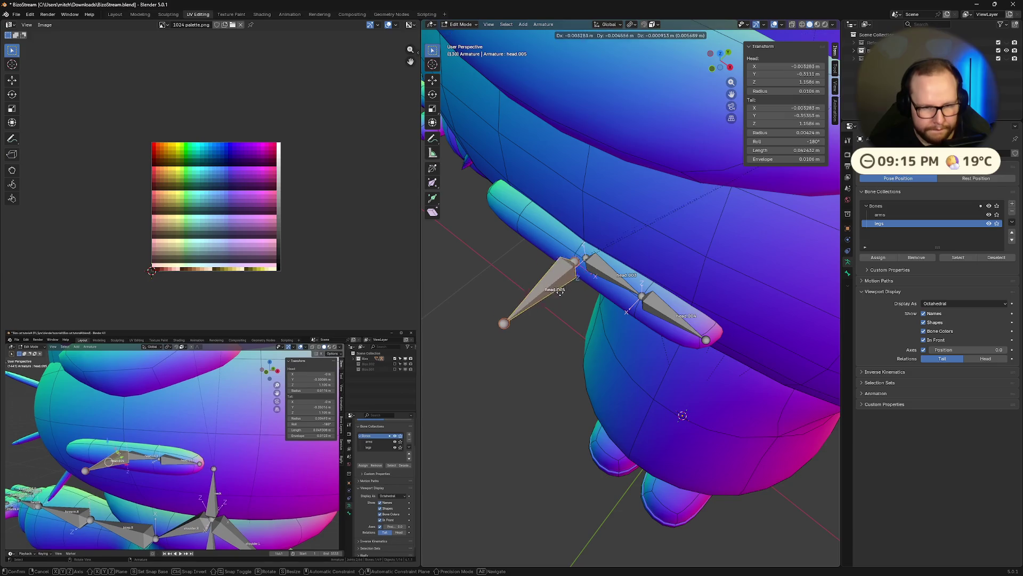
key(ctrl+z)
mouse_move(535, 419)
middle_down()
mouse_move(596, 373)
mouse_move(528, 406)
middle_up()
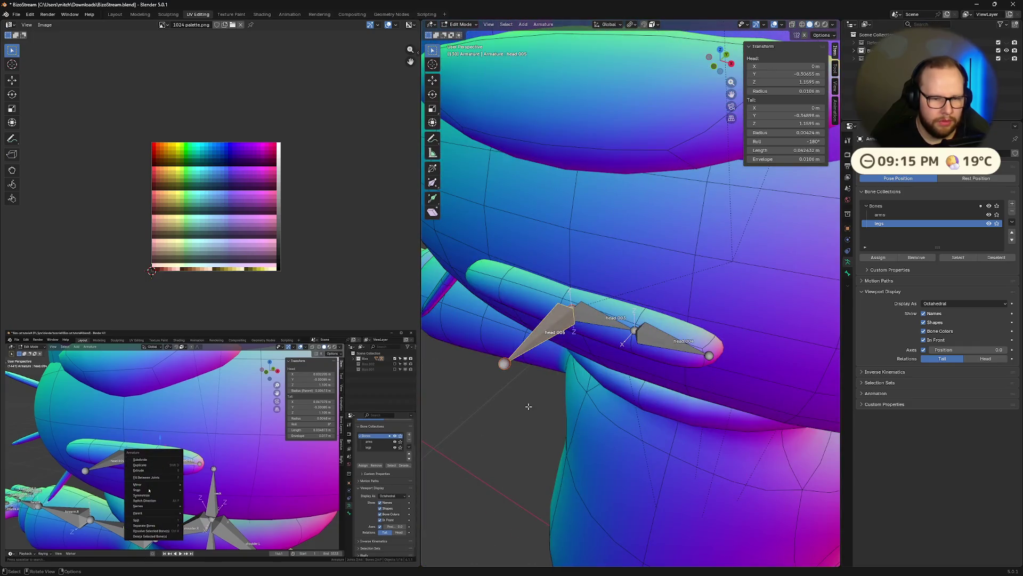
click(528, 406)
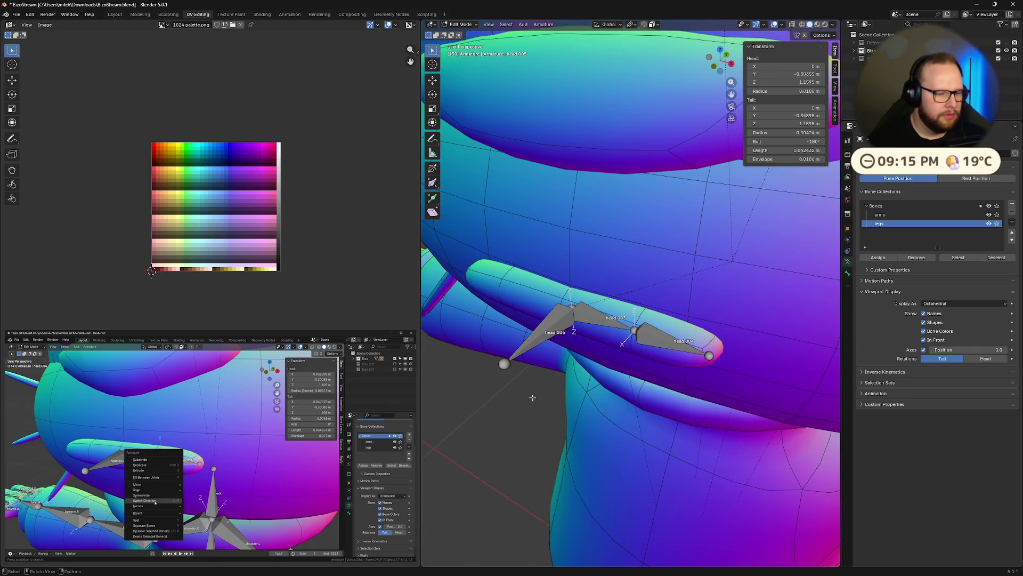
click(535, 333)
middle_drag(546, 411, 617, 416)
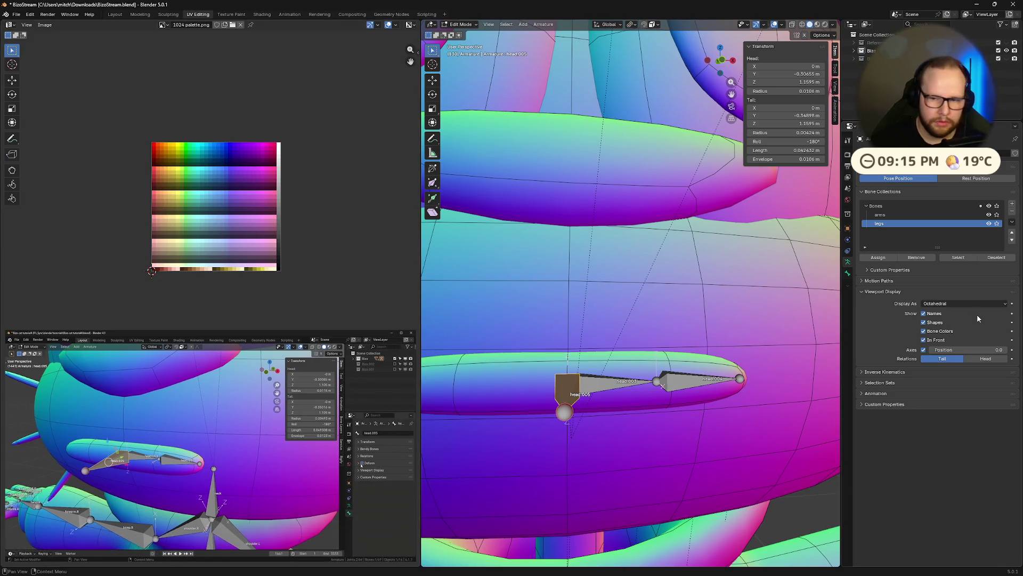
- Turn off the Deform option for bone head.005 in its bone properties
click(211, 546)
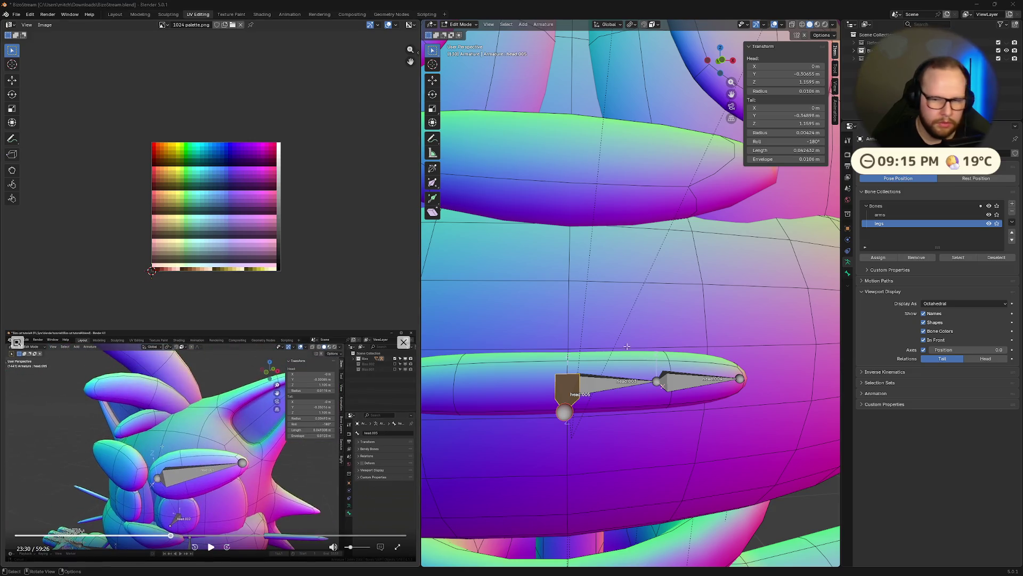
middle_drag(663, 417, 530, 405)
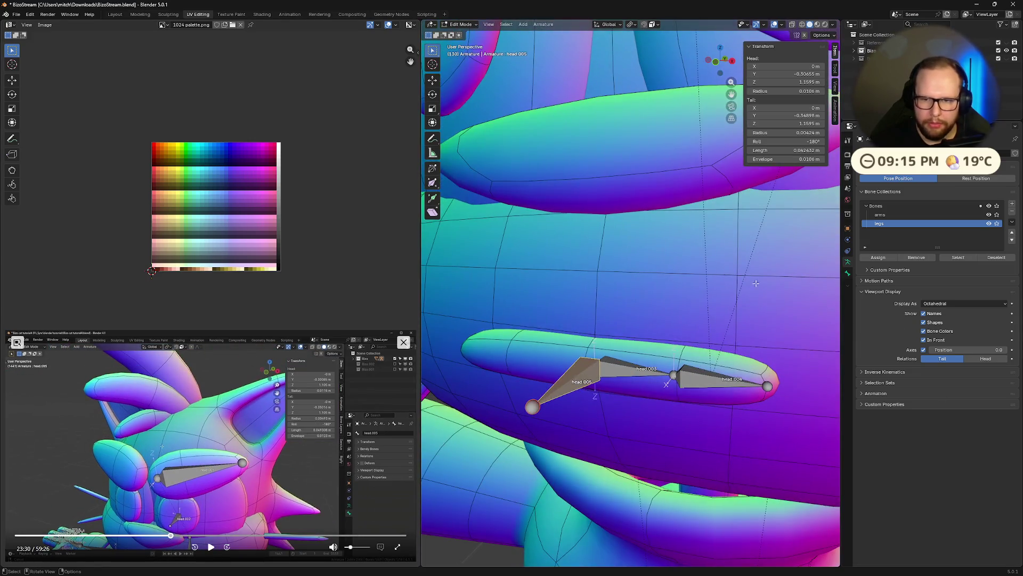
click(849, 273)
click(868, 284)
click(880, 284)
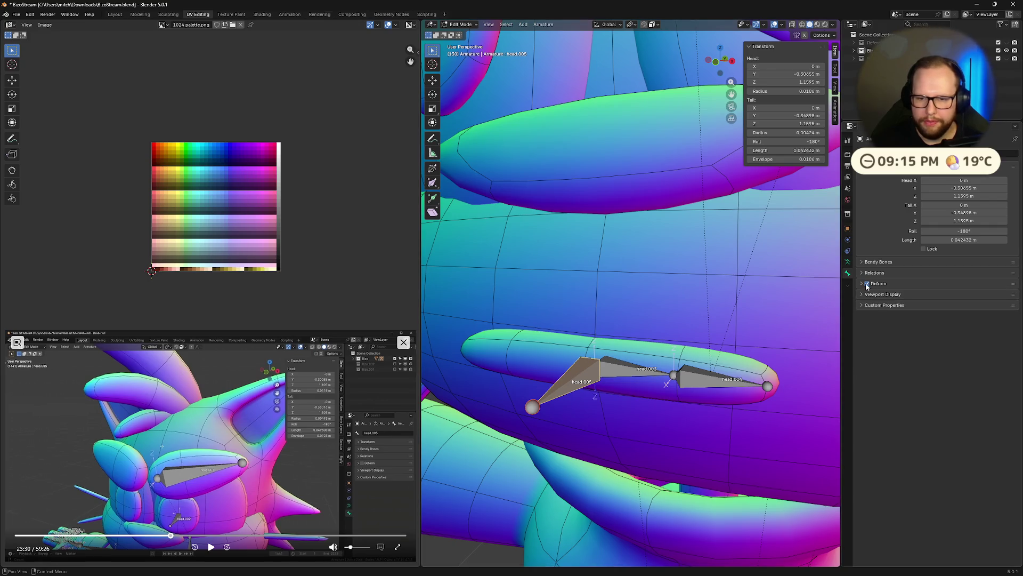
- Orbit out to the whole character and toggle seeing bones through the mesh
click(212, 548)
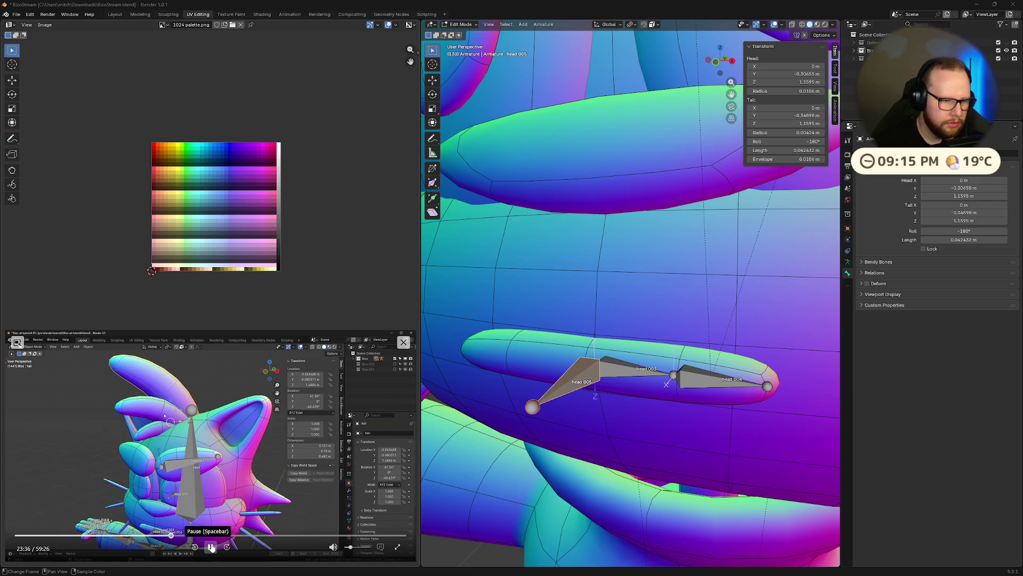
click(210, 547)
scroll(532, 226, down, 3)
scroll(532, 225, down, 2)
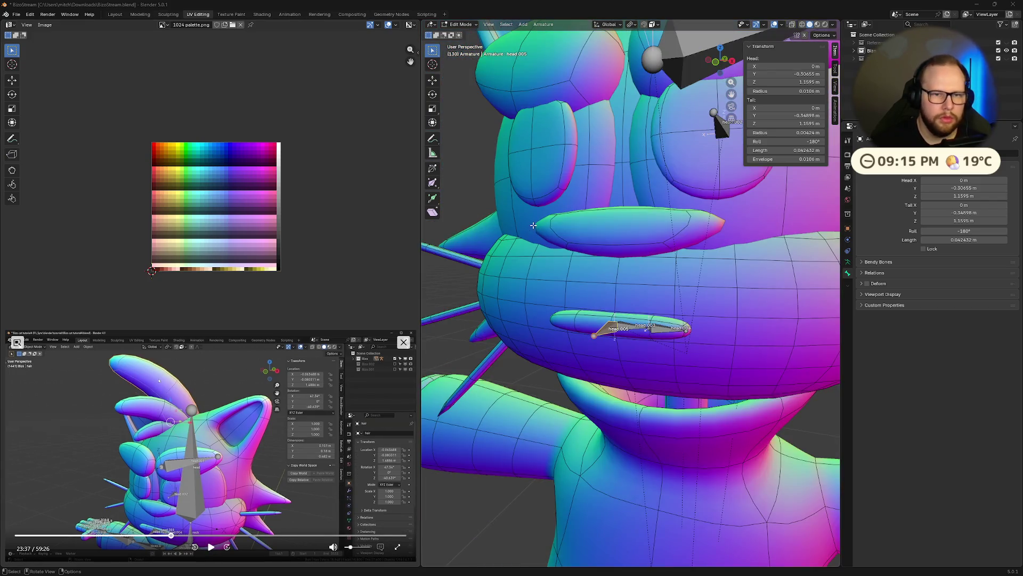
scroll(532, 225, down, 4)
middle_drag(533, 226, 683, 219)
key(alt+z)
key(alt+z)
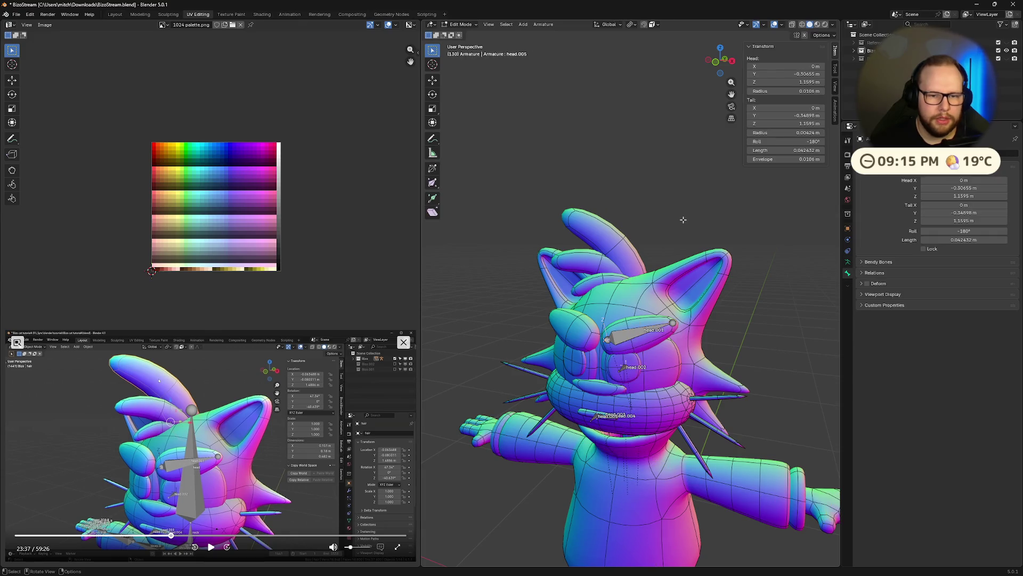
- Switch to Object Mode, select the hair and hide everything else
key(ctrl+Tab)
click(620, 226)
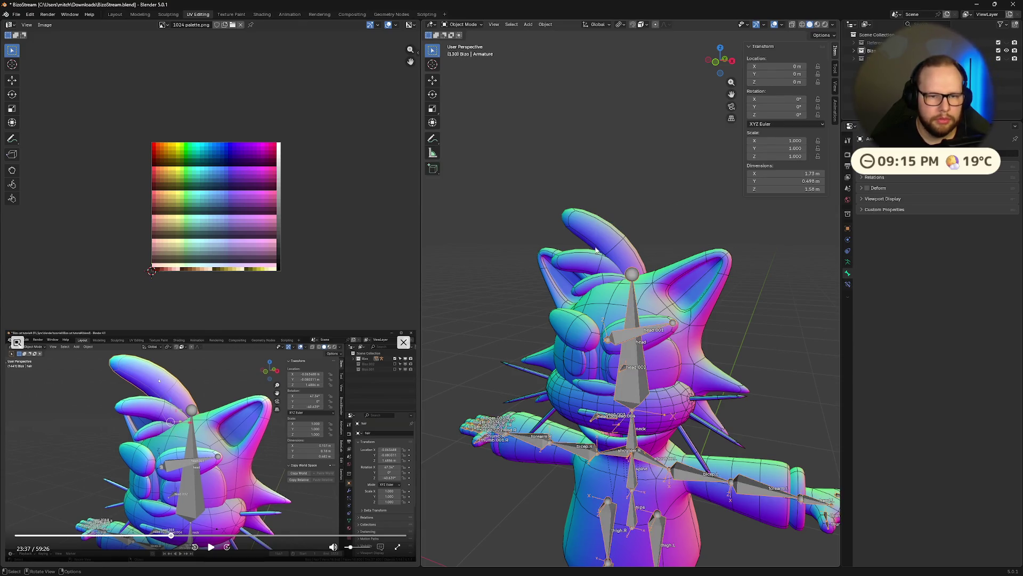
click(596, 250)
click(220, 549)
middle_drag(608, 279, 665, 272)
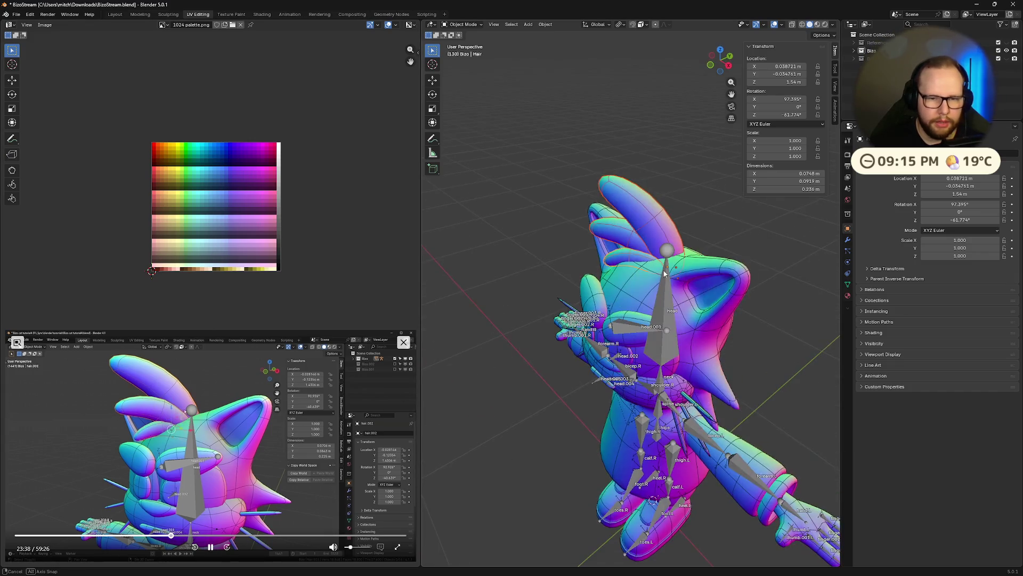
key(shift+h)
scroll(619, 337, up, 3)
scroll(655, 278, up, 2)
- Unhide, isolate hair plus armature in Local View, and enter Edit Mode on the armature
key(alt+h)
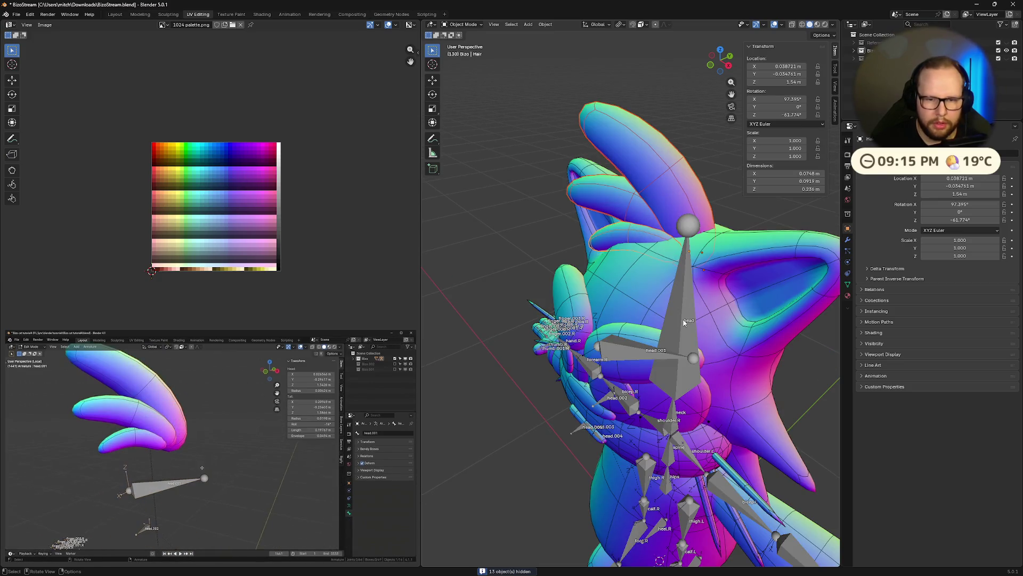
shift+click(684, 322)
key(KP_Divide)
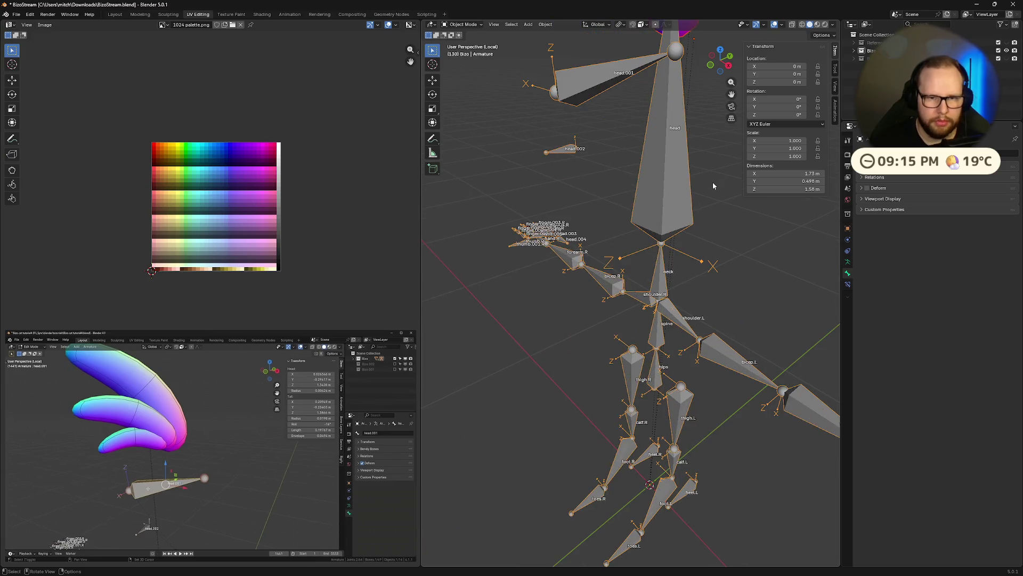
middle_drag(713, 181, 717, 250)
click(717, 255)
click(626, 336)
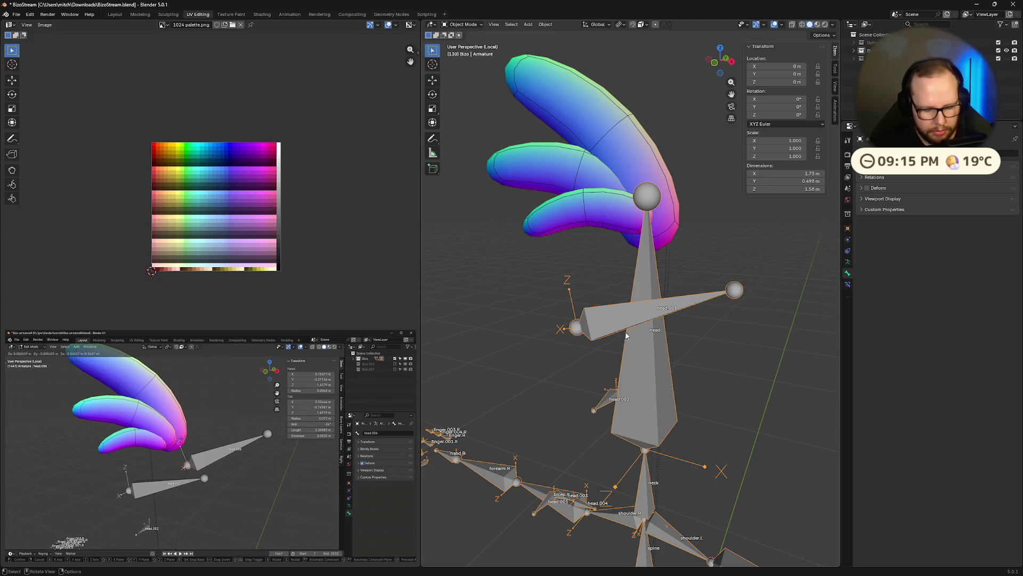
key(Tab)
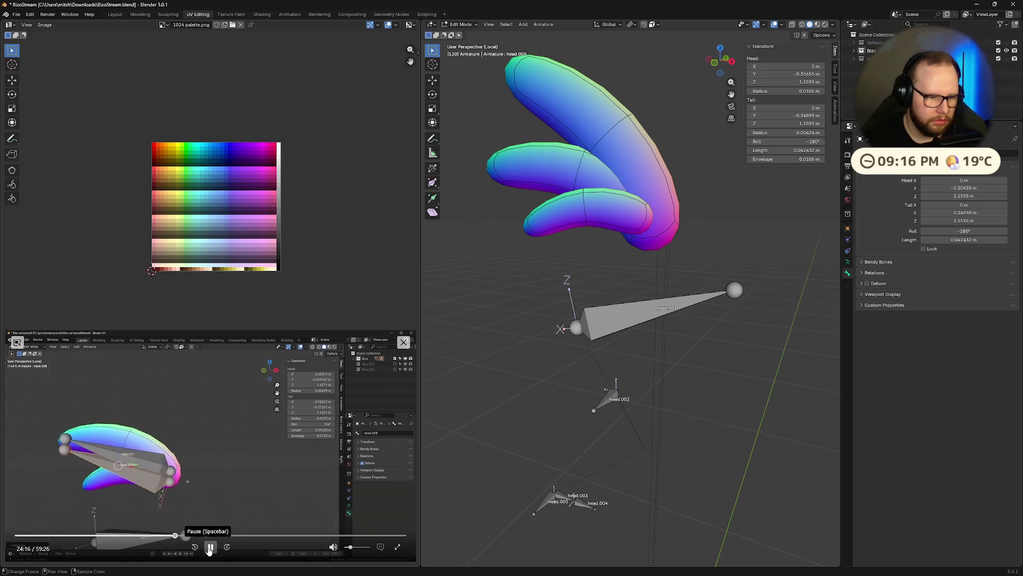
- Duplicate a bone into head.006 and move it along Z to the top strand's base
click(207, 548)
click(637, 314)
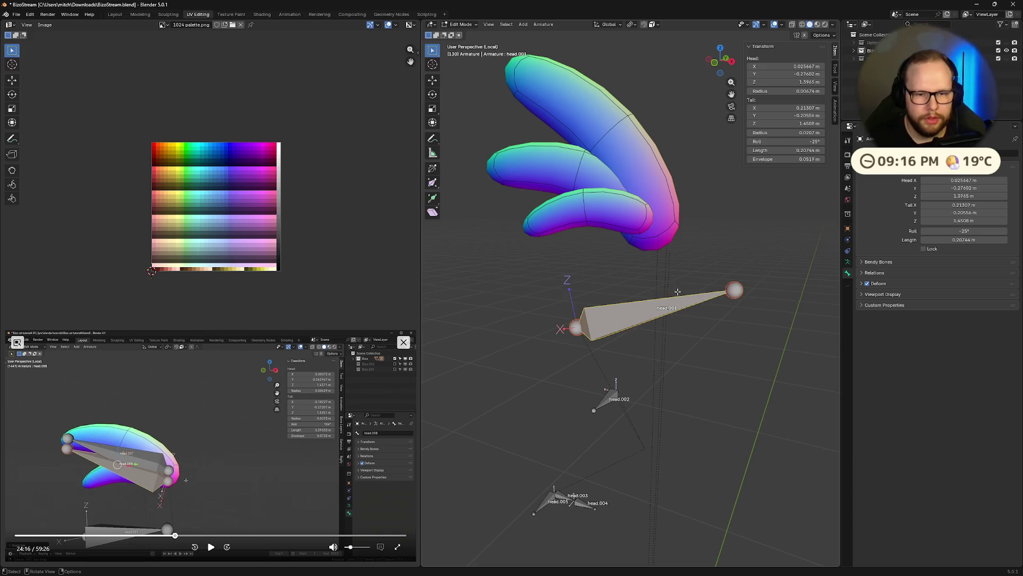
key(shift+d)
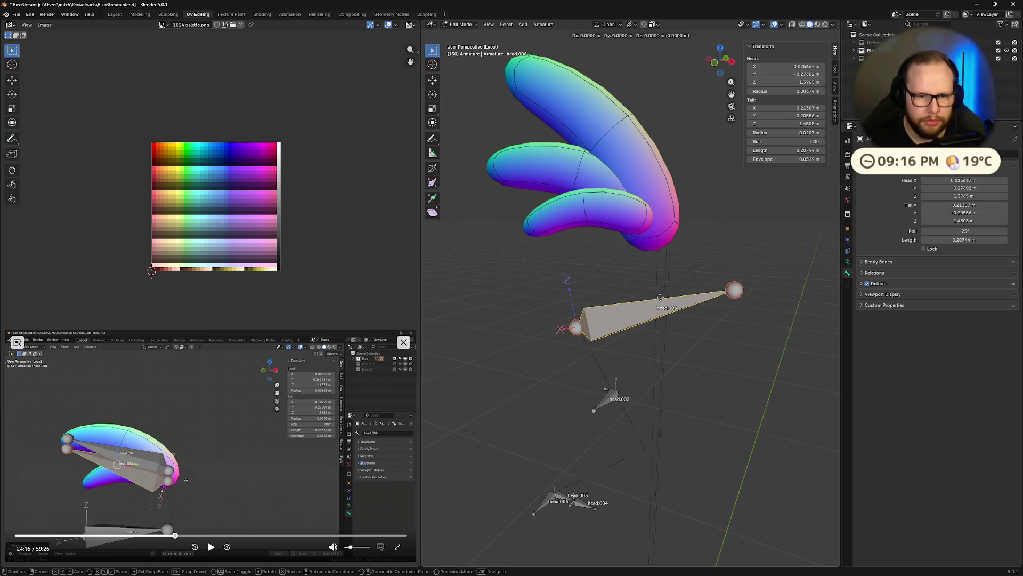
click(740, 205)
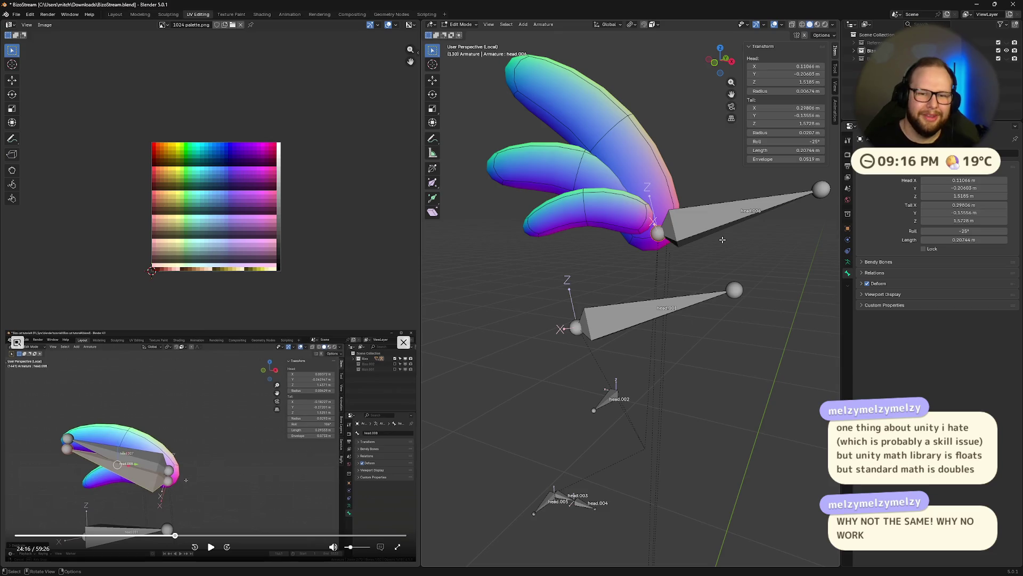
mouse_move(722, 239)
middle_down()
mouse_move(683, 342)
mouse_move(606, 402)
middle_up()
key(g)
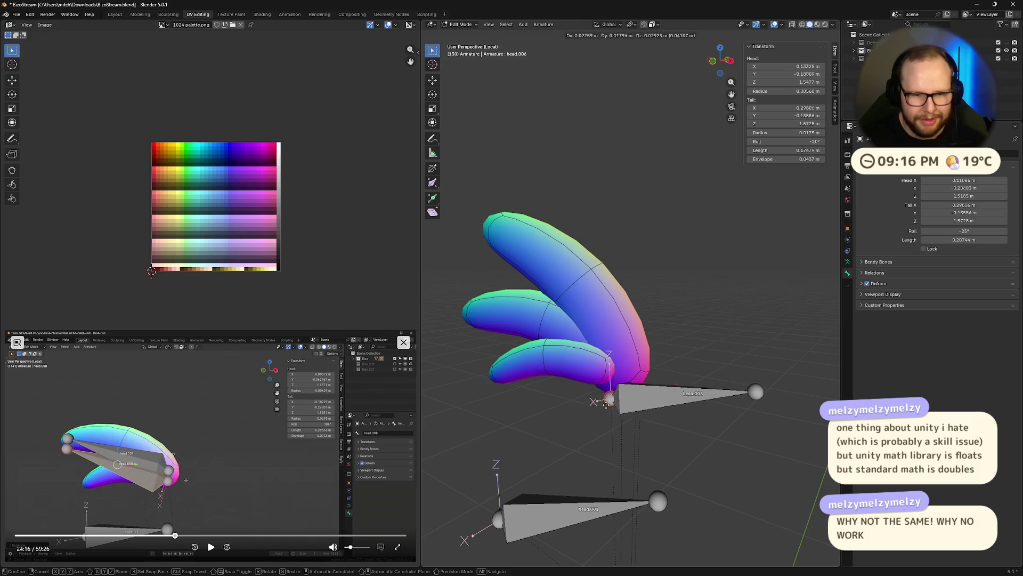
key(z)
click(739, 434)
- Move head.006's tail up to the strand's tip and settle it inside the strand
click(752, 398)
key(g)
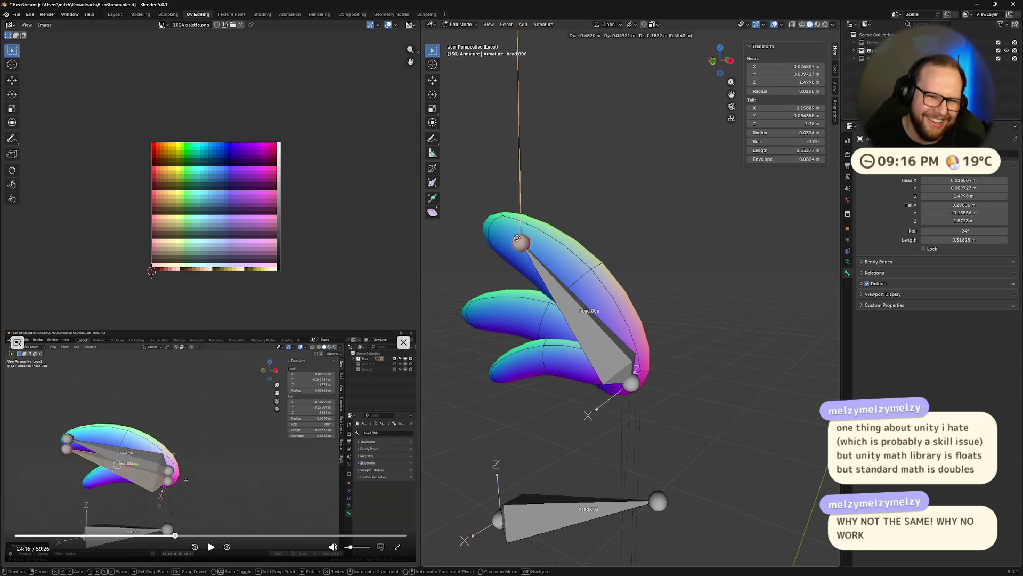
click(505, 286)
mouse_move(505, 285)
middle_down()
mouse_move(752, 360)
mouse_move(772, 350)
middle_up()
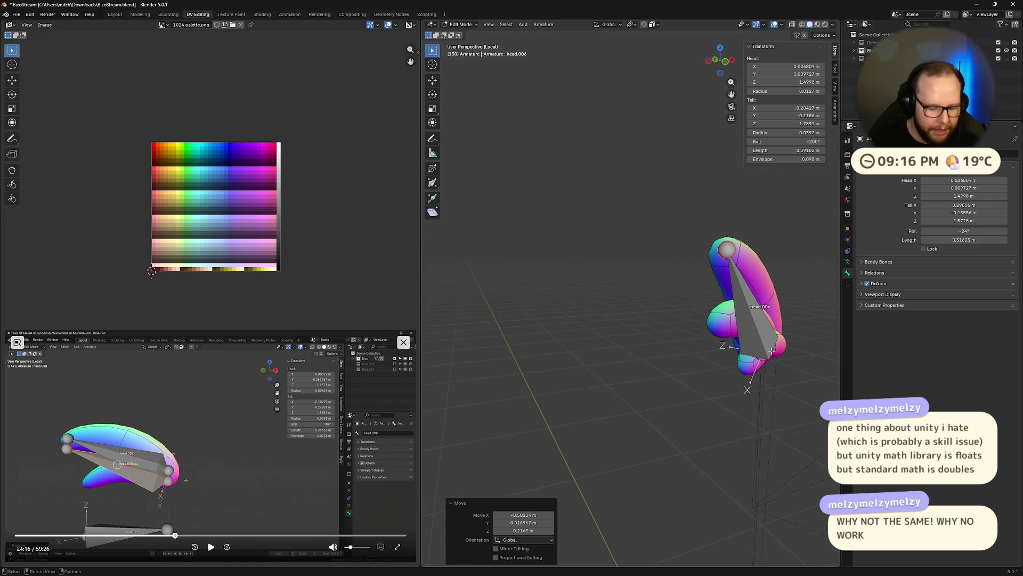
key(g)
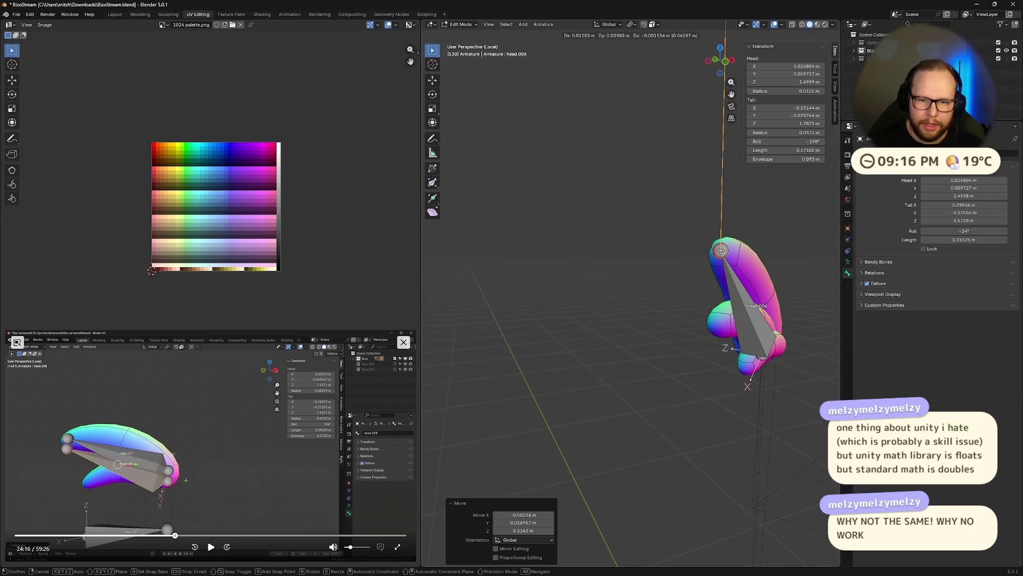
click(723, 251)
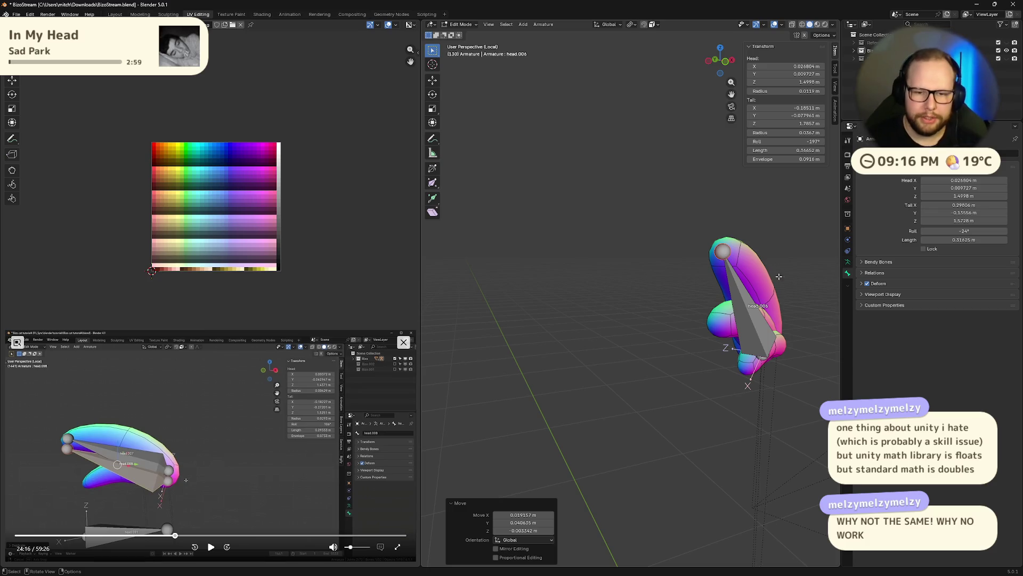
mouse_move(730, 390)
middle_down()
mouse_move(739, 349)
mouse_move(712, 341)
middle_up()
click(712, 341)
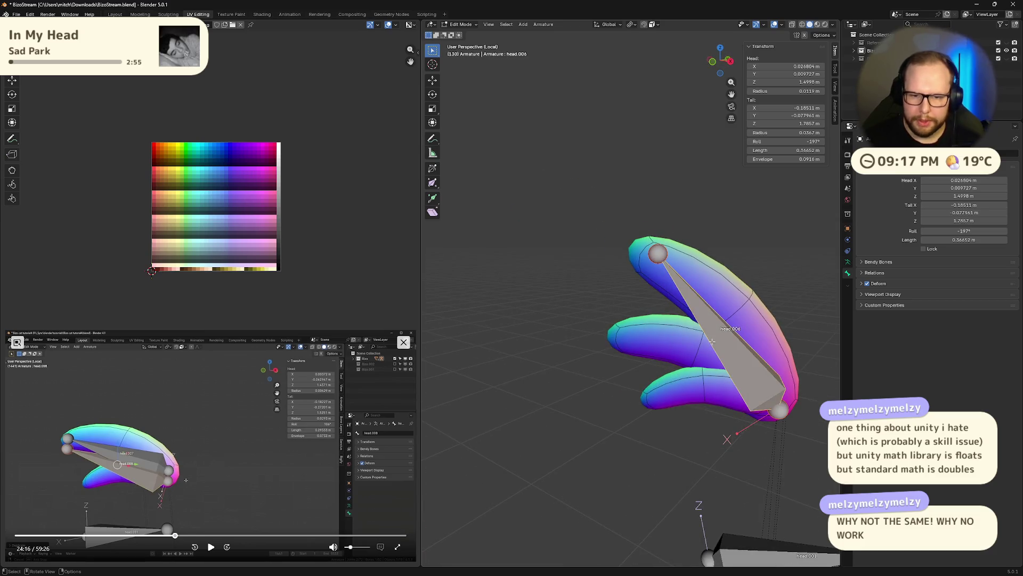
scroll(755, 371, down, 5)
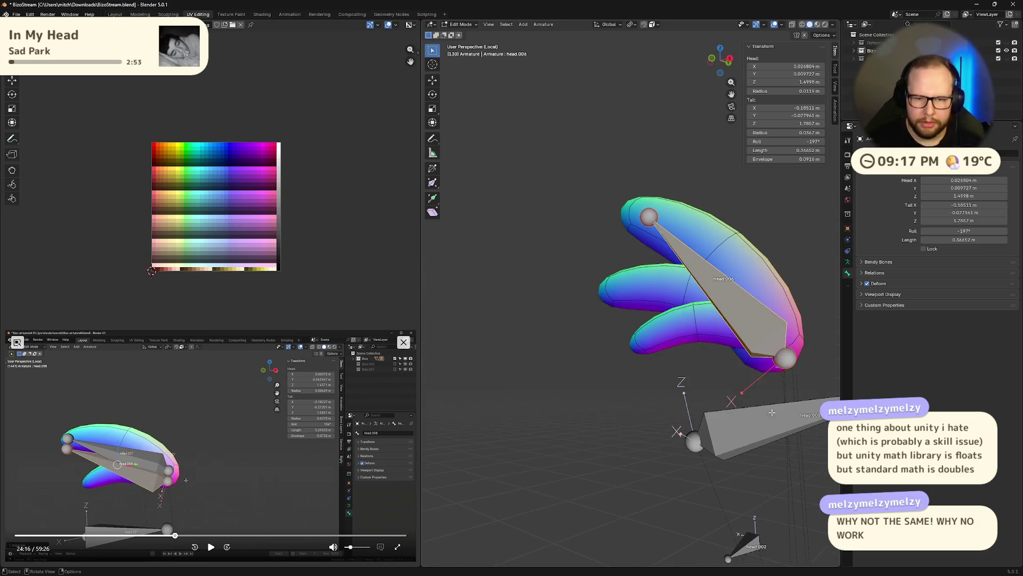
- Duplicate the hair bone into head.007 beside the strands
shift+middle_drag(755, 370, 671, 395)
scroll(686, 415, up, 4)
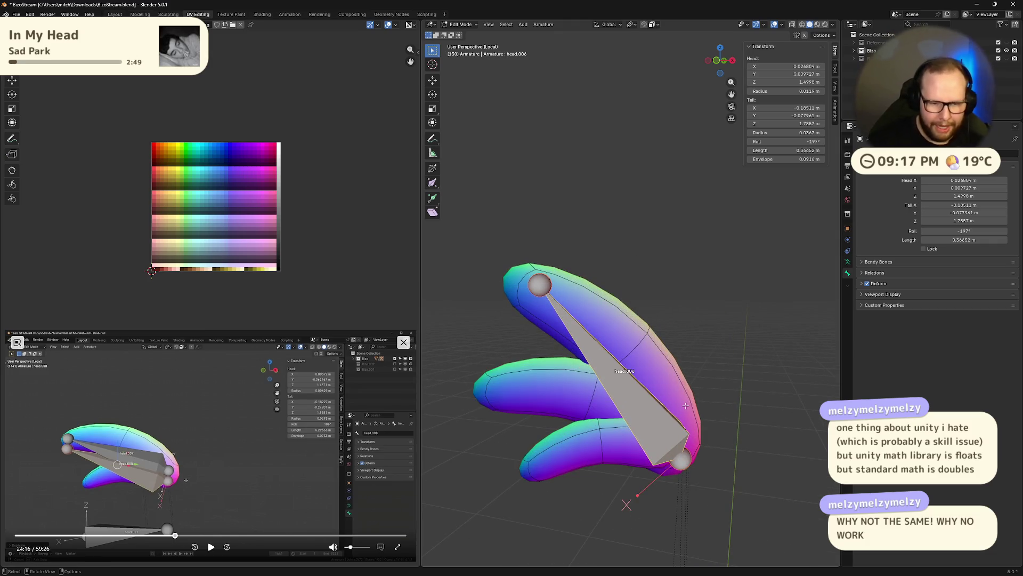
key(shift+d)
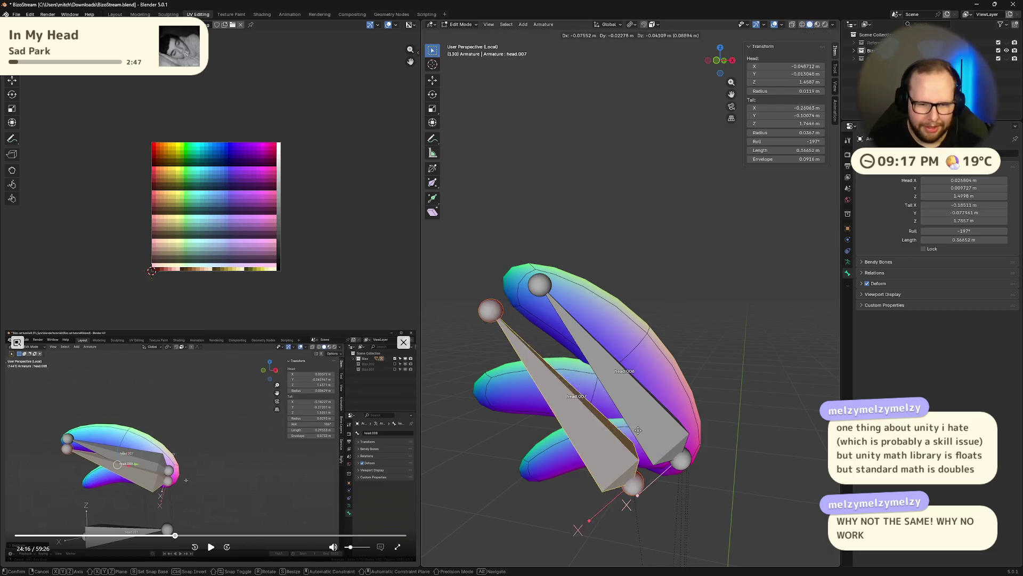
click(642, 421)
mouse_move(643, 421)
middle_down()
mouse_move(684, 468)
mouse_move(682, 492)
middle_up()
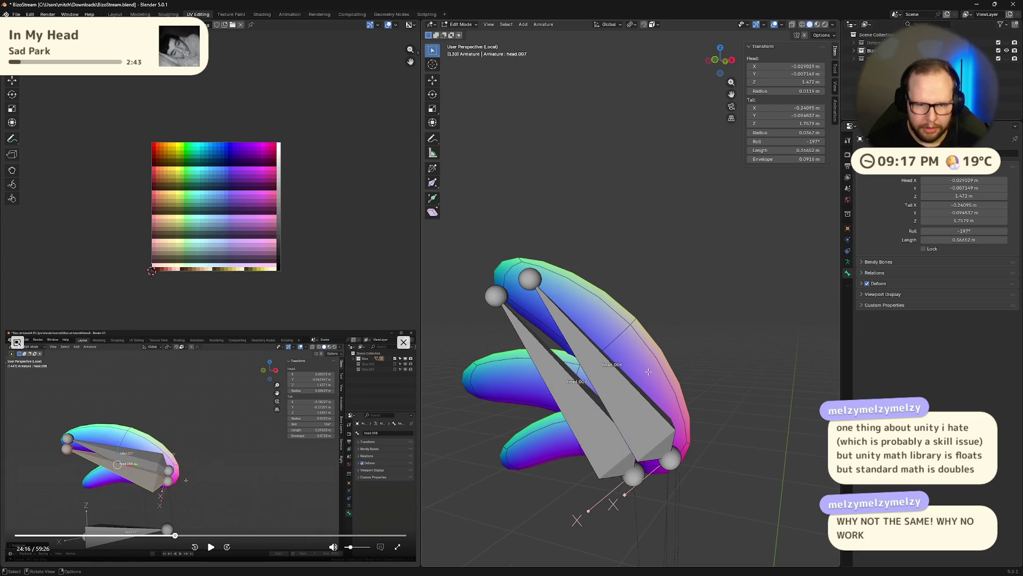
click(643, 426)
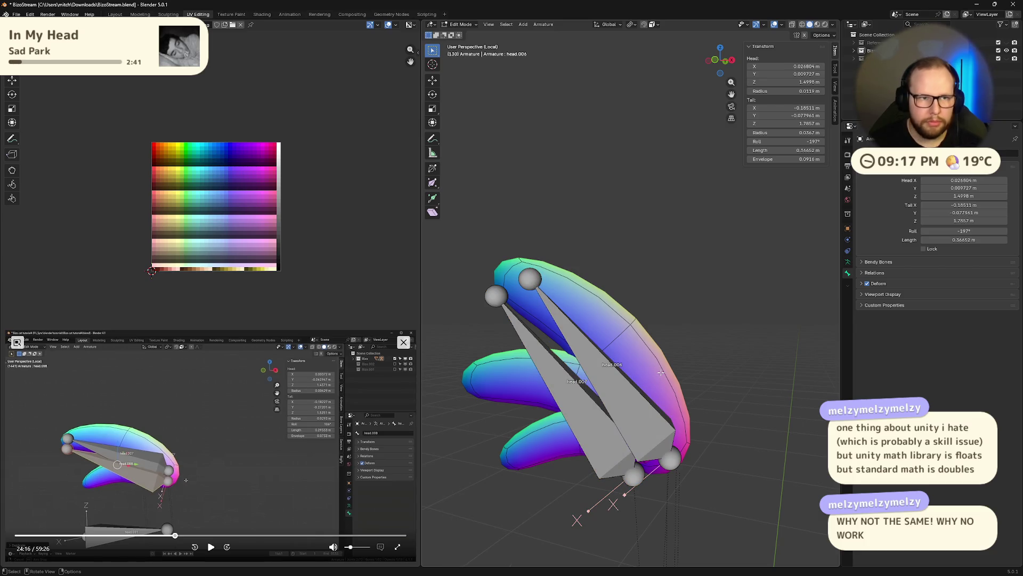
- Hide the top hair strand and bone head.006 to clear the view
key(Tab)
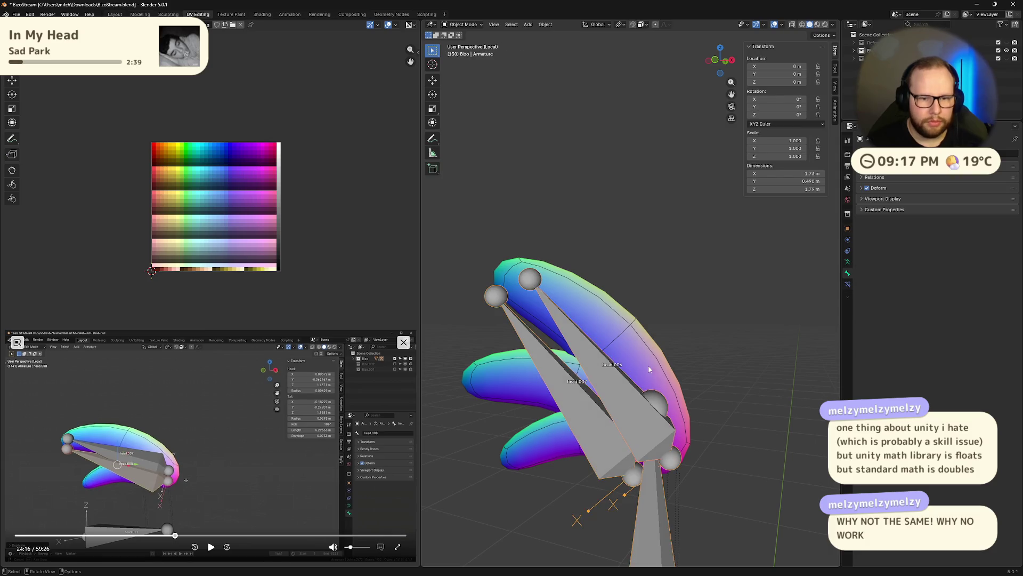
click(638, 363)
key(h)
click(628, 390)
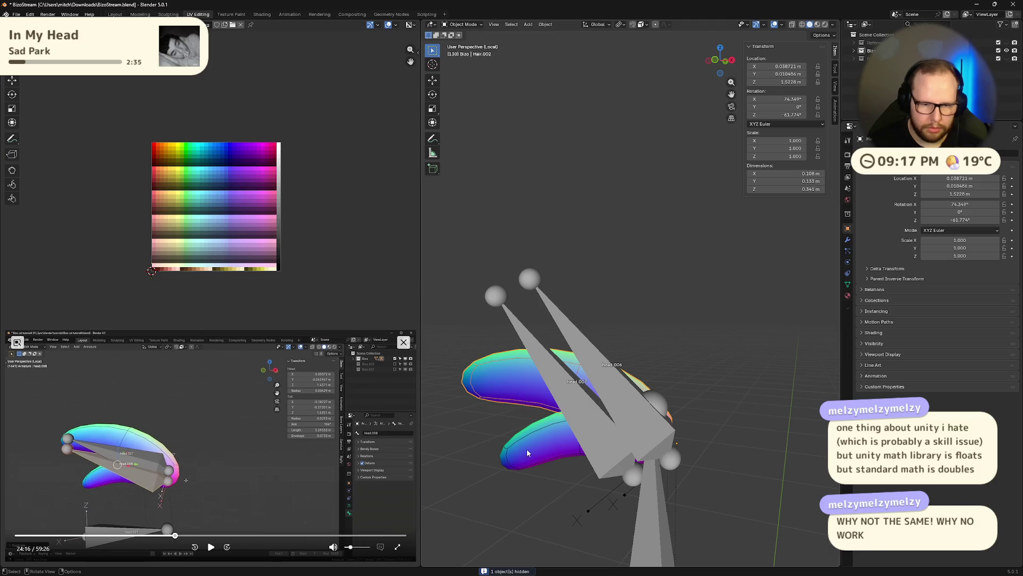
key(Tab)
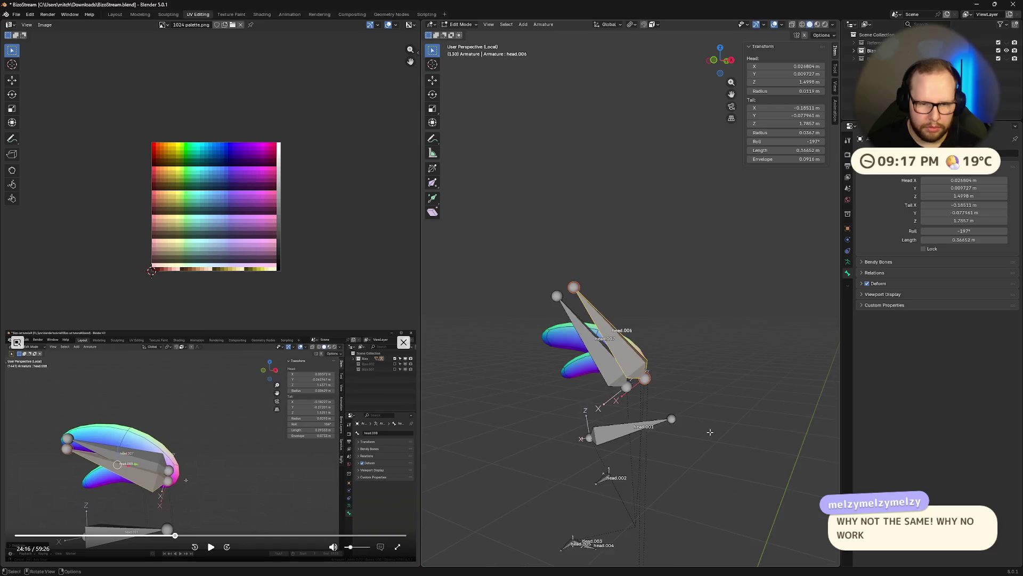
key(h)
scroll(657, 418, up, 3)
- Move head.007's two ends onto the upper strand, tip to root
click(620, 525)
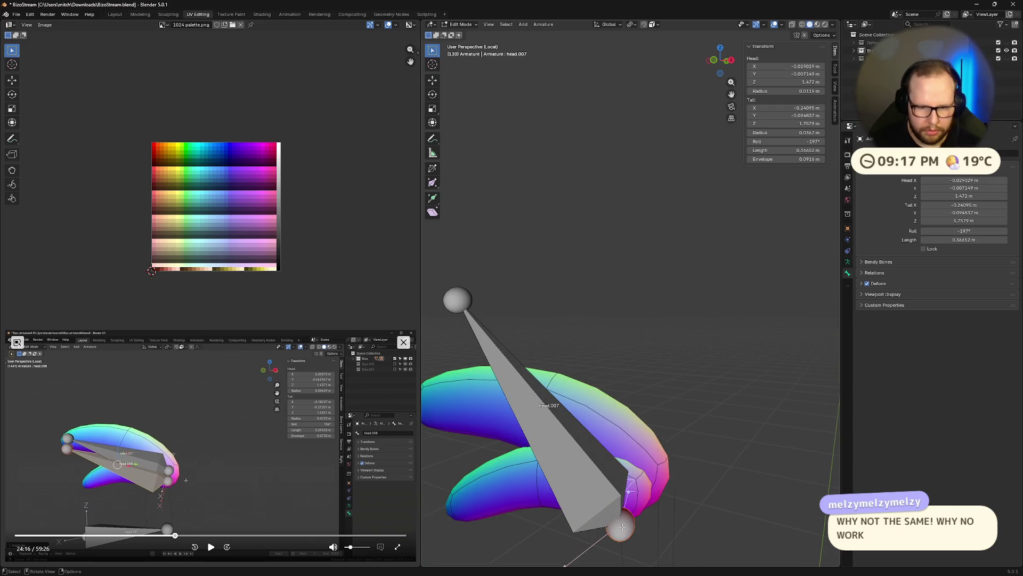
middle_drag(621, 524, 581, 523)
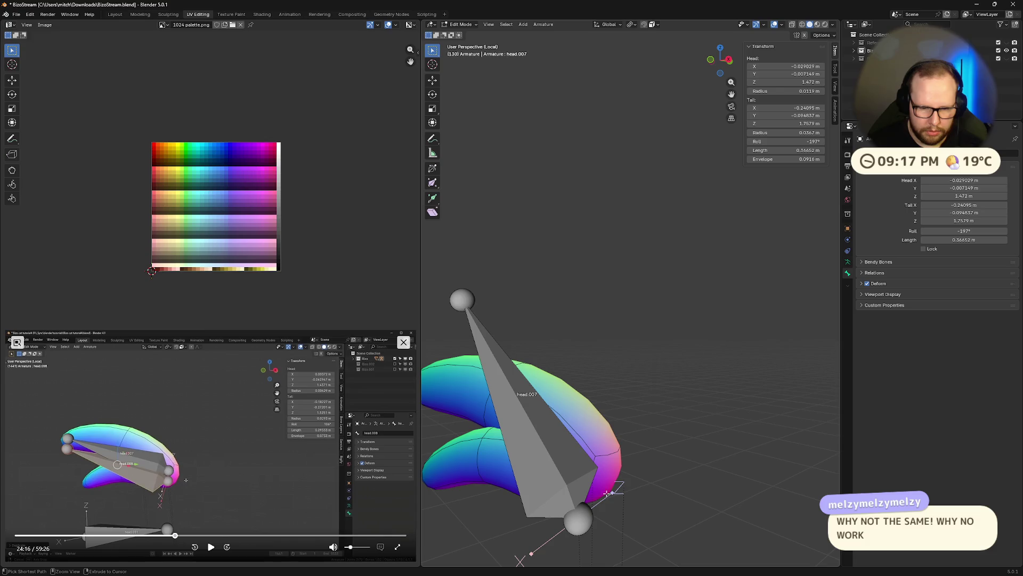
key(g)
key(z)
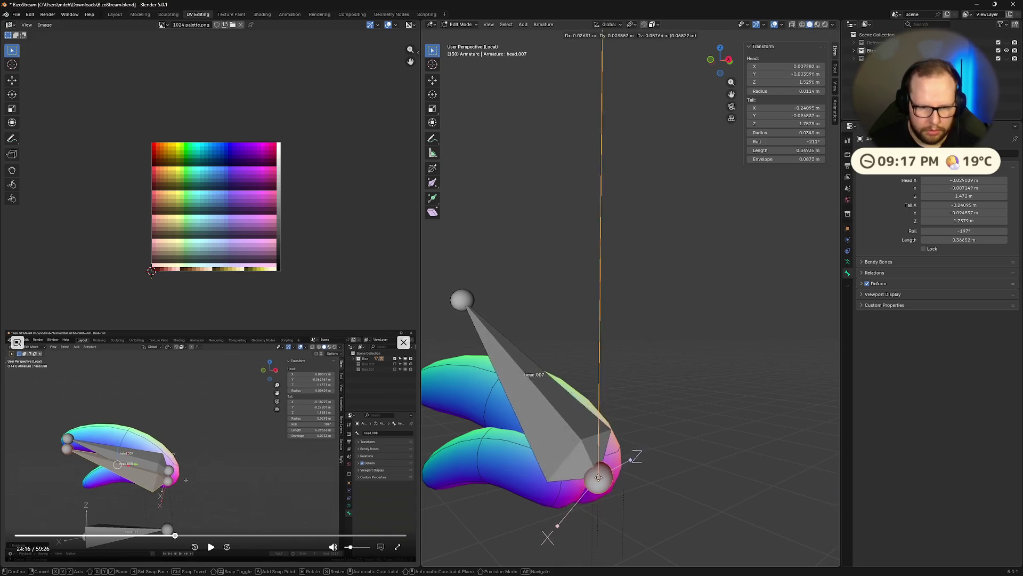
click(676, 504)
middle_drag(676, 505, 527, 361)
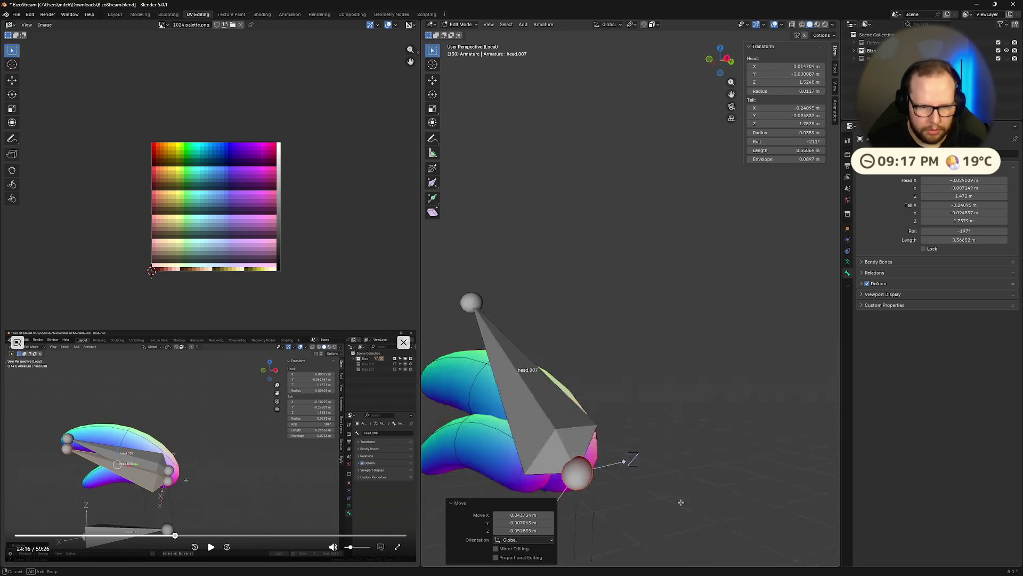
click(512, 332)
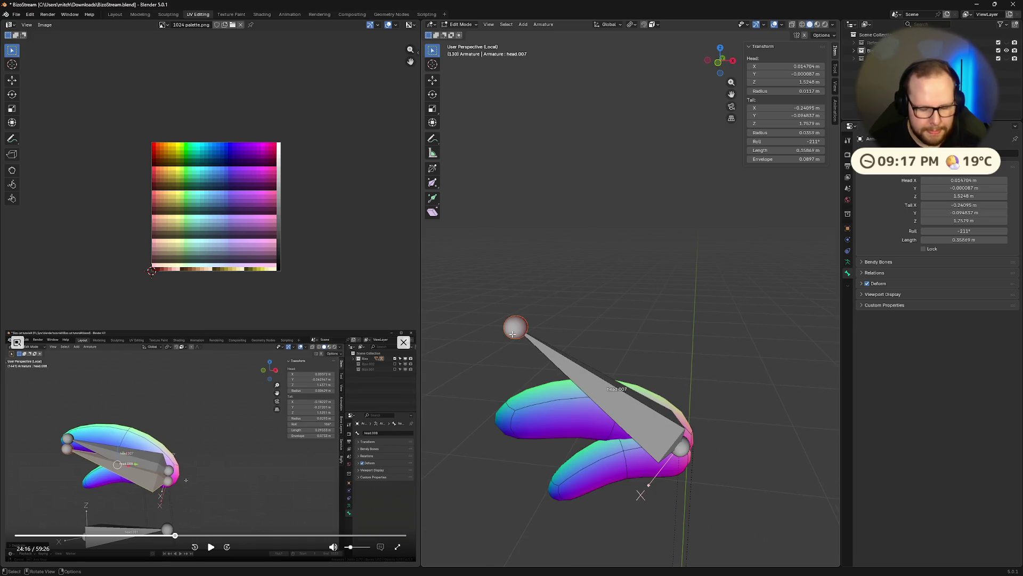
key(g)
click(504, 423)
- Fine-tune head.007's end toward the strand tip and duplicate it into head.008
mouse_move(505, 424)
middle_down()
mouse_move(633, 423)
mouse_move(725, 389)
mouse_move(729, 407)
mouse_move(724, 394)
middle_up()
key(g)
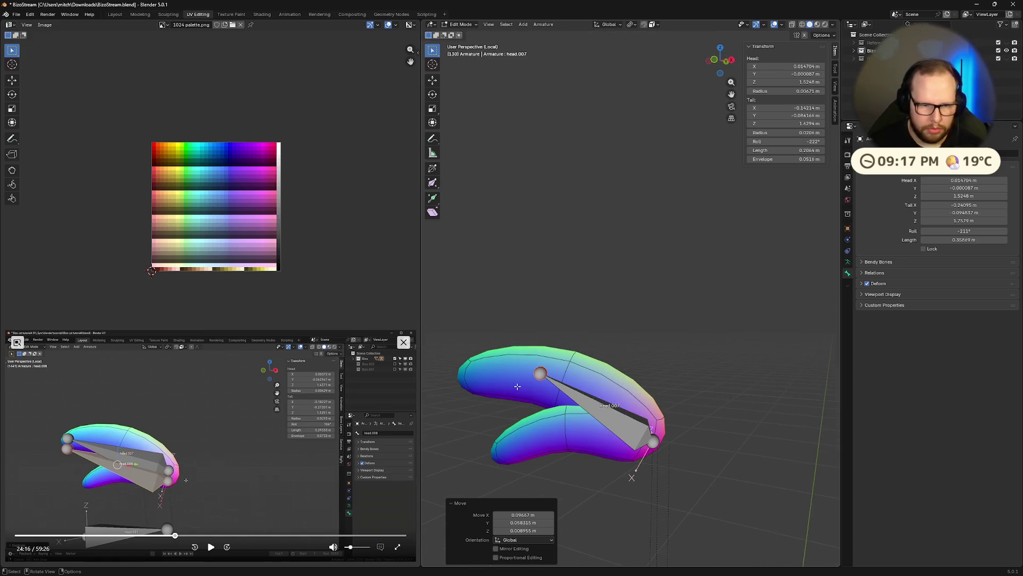
key(g)
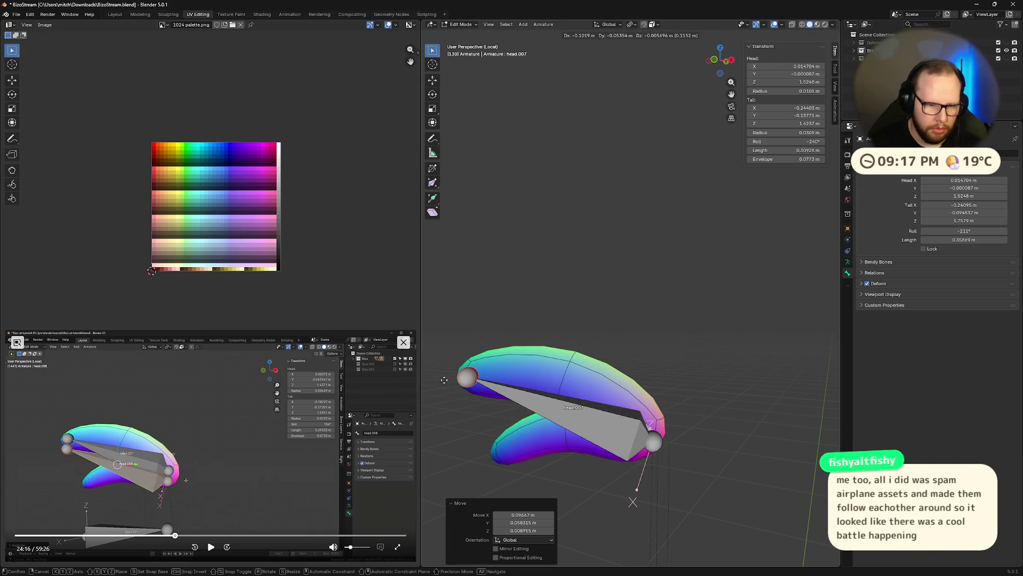
mouse_move(633, 502)
middle_down()
mouse_move(625, 439)
mouse_move(548, 441)
middle_up()
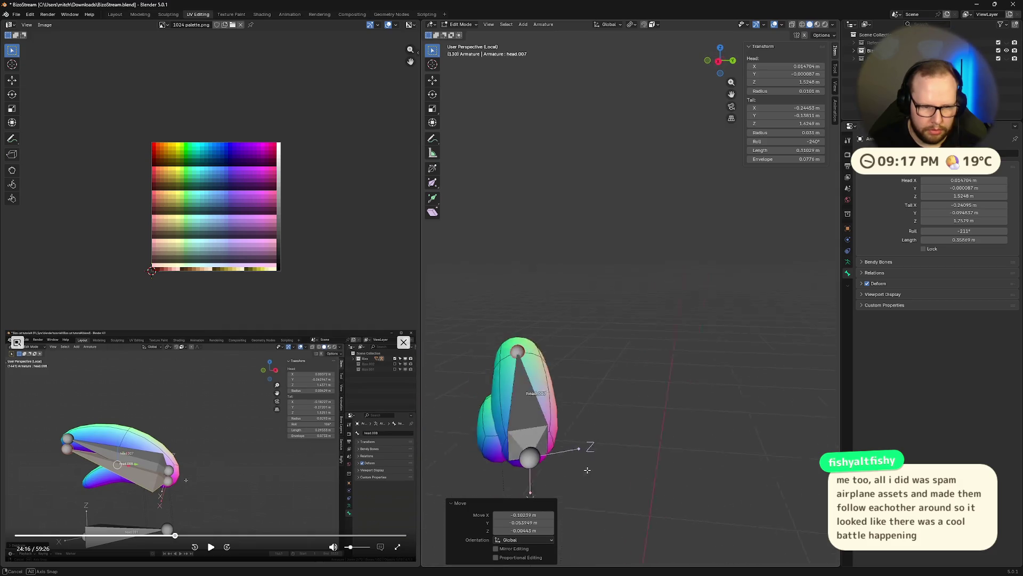
click(526, 418)
key(shift+d)
- Place the duplicated bone head.008 and nudge its end slightly off head.007
click(468, 436)
key(g)
click(480, 444)
mouse_move(480, 444)
middle_down()
mouse_move(583, 430)
mouse_move(481, 285)
middle_up()
- Drop one joint of head.008 onto the lower hair strand and select its end joint
click(482, 286)
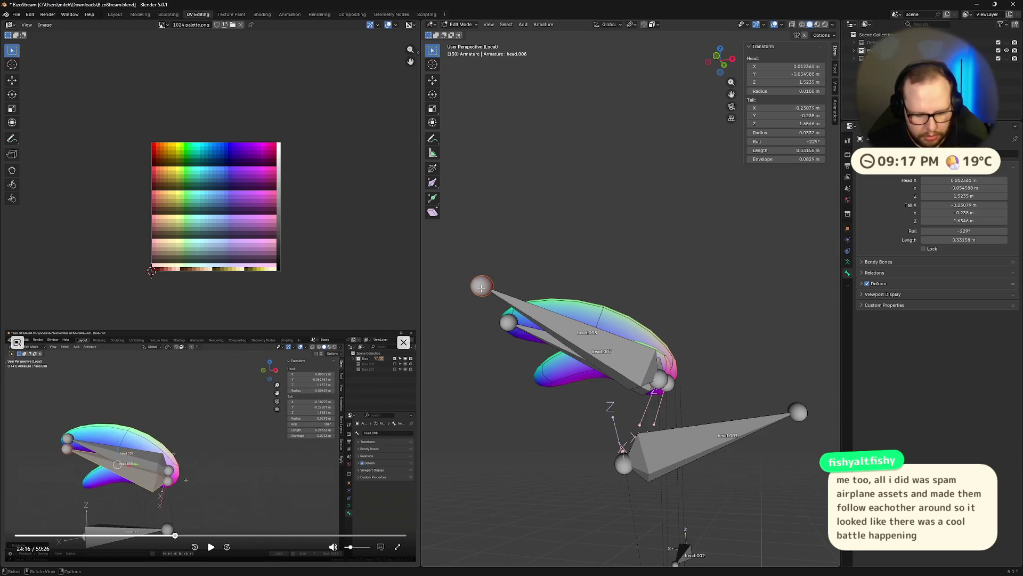
key(g)
click(541, 379)
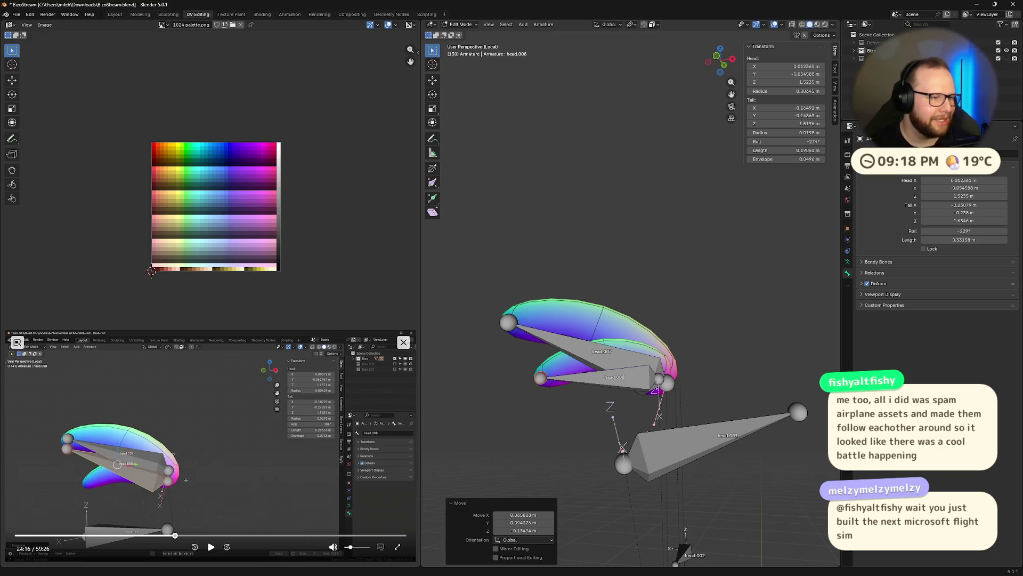
mouse_move(700, 370)
middle_down()
mouse_move(611, 365)
mouse_move(729, 287)
mouse_move(559, 367)
middle_up()
scroll(611, 365, up, 3)
scroll(731, 286, up, 3)
click(559, 367)
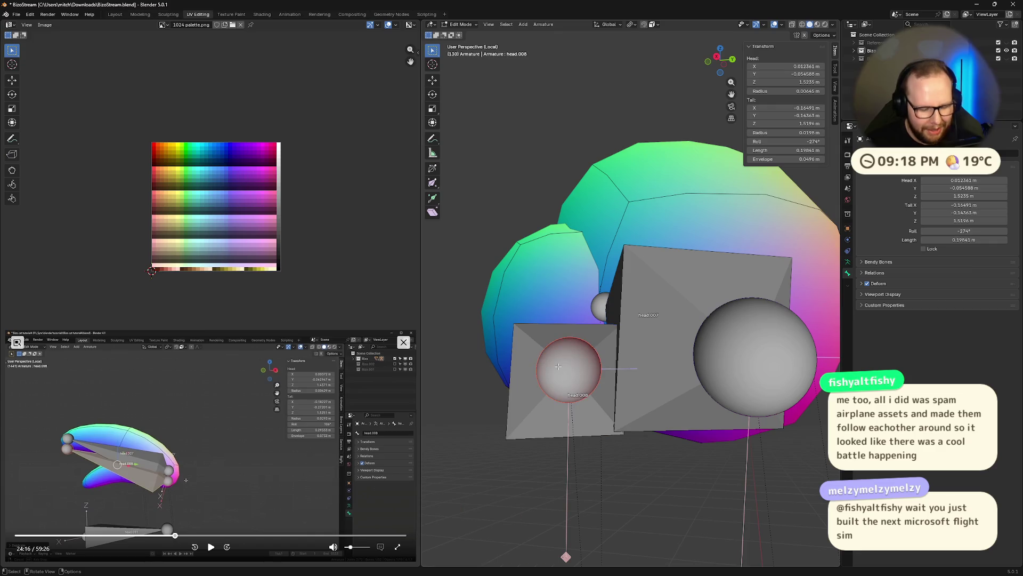
- Move head.008's end joint along the lower strand so the bone shortens to about 0.22 m
key(g)
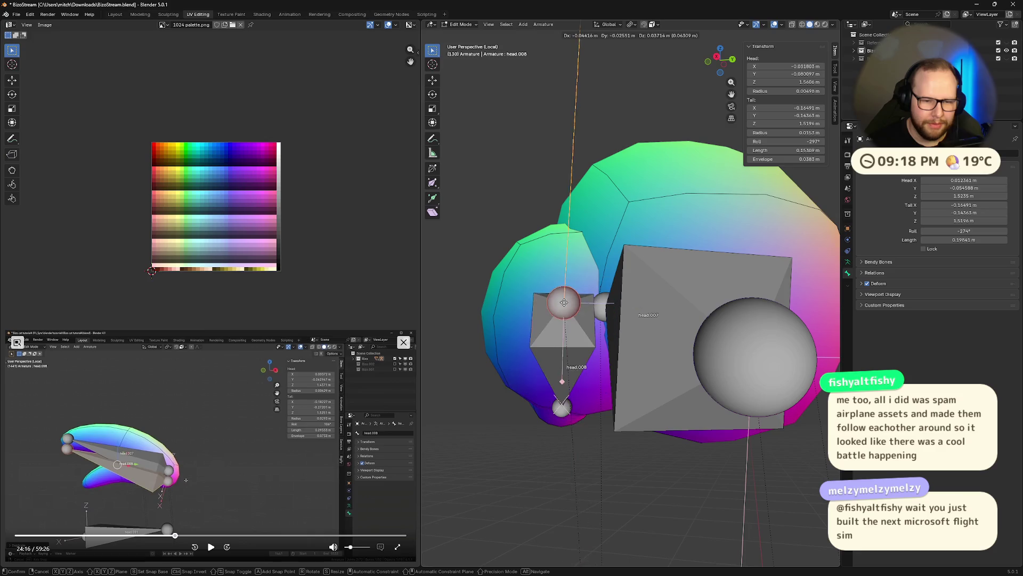
click(564, 303)
middle_drag(563, 302, 684, 332)
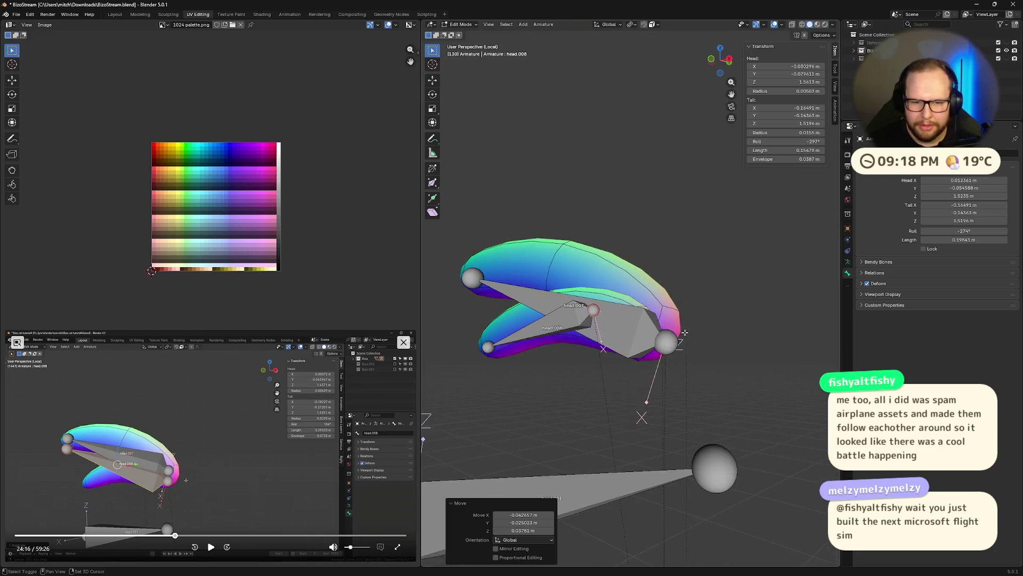
scroll(685, 332, up, 2)
scroll(663, 400, up, 2)
scroll(640, 469, up, 2)
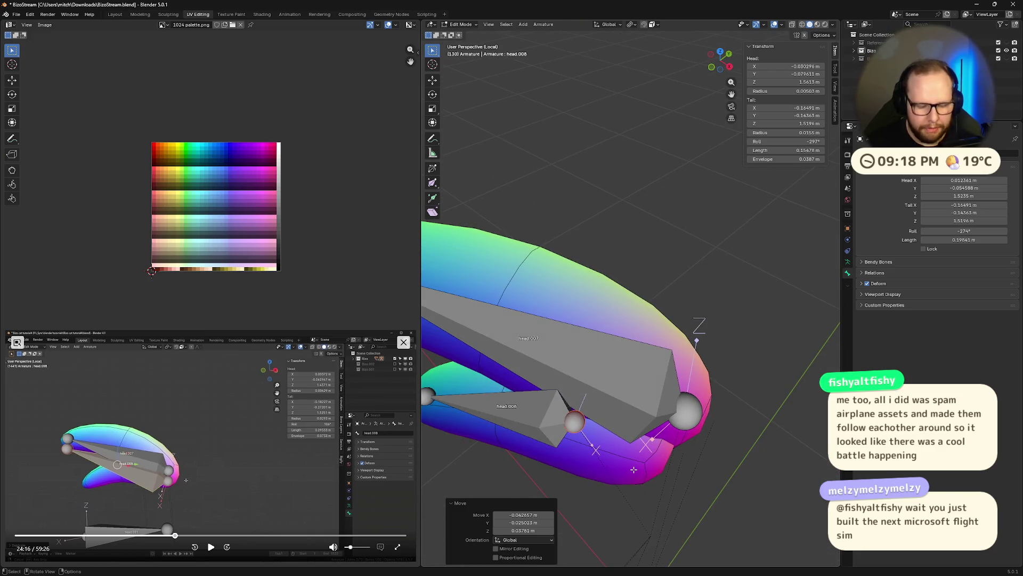
key(g)
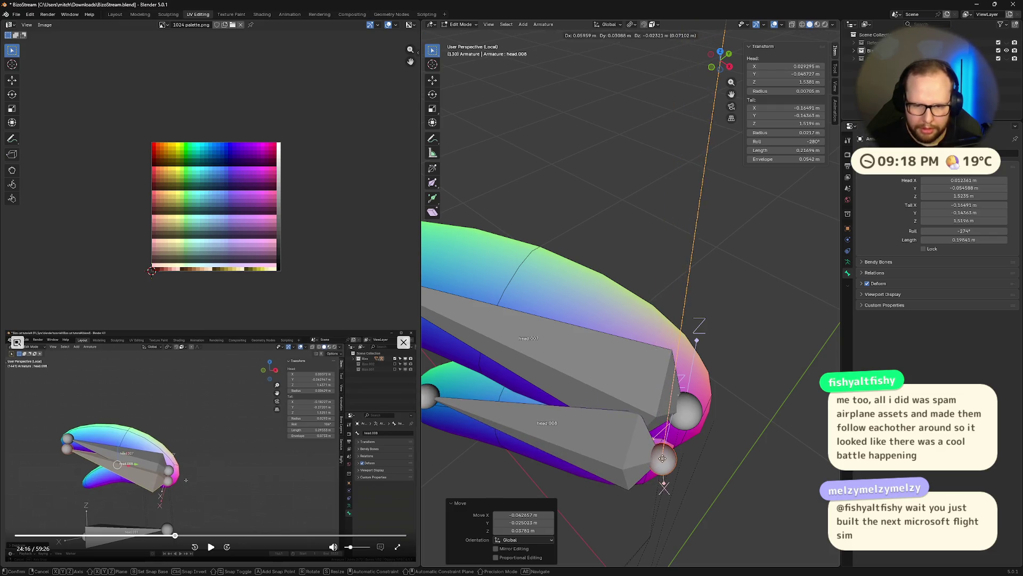
click(663, 458)
- Orbit around the hair bones to check head.008's fit, resume the tutorial video, and deselect
middle_drag(662, 458, 601, 426)
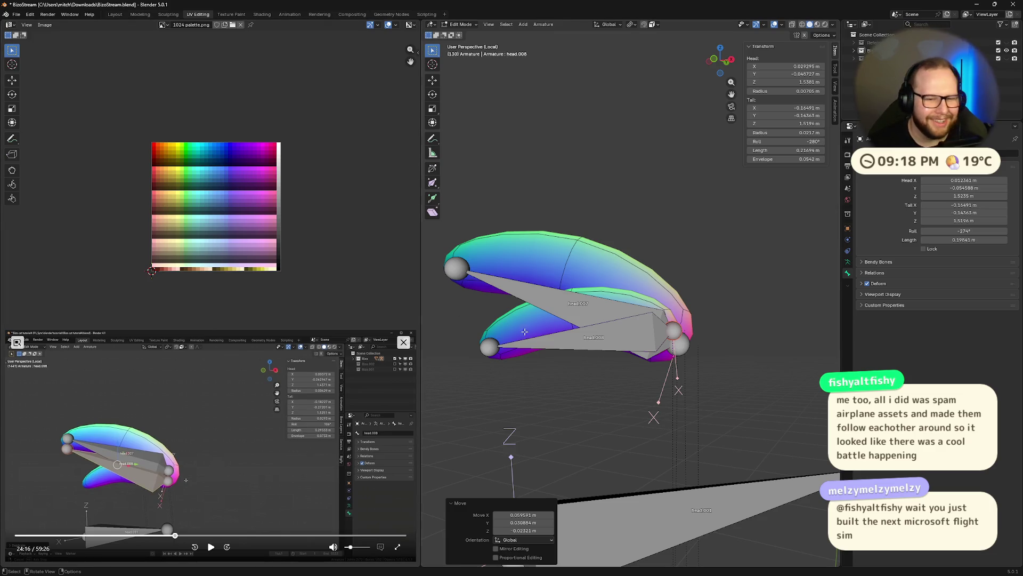
middle_drag(524, 331, 560, 347)
middle_drag(646, 347, 611, 366)
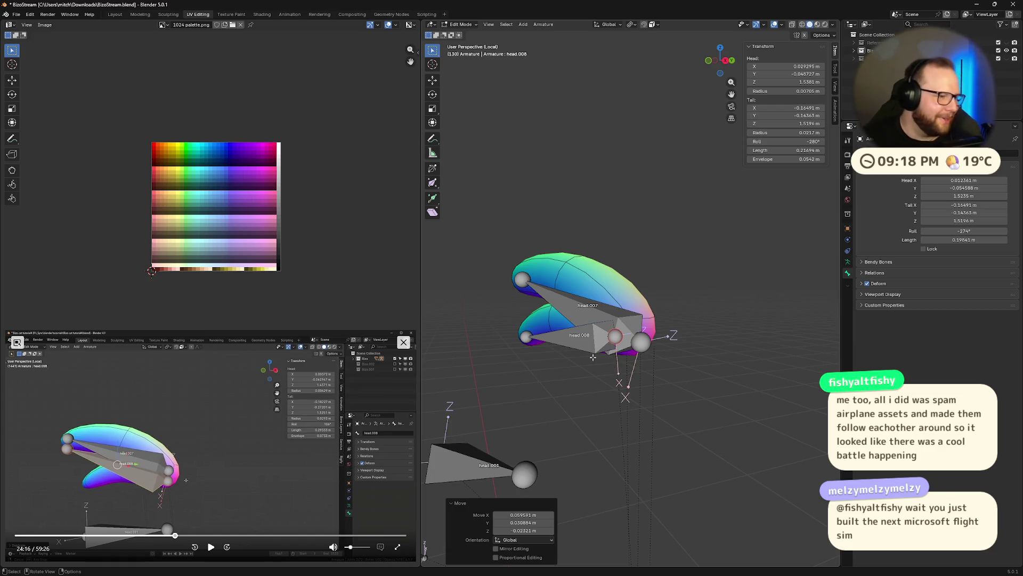
middle_drag(561, 274, 576, 280)
scroll(576, 280, down, 3)
scroll(576, 280, up, 3)
click(212, 547)
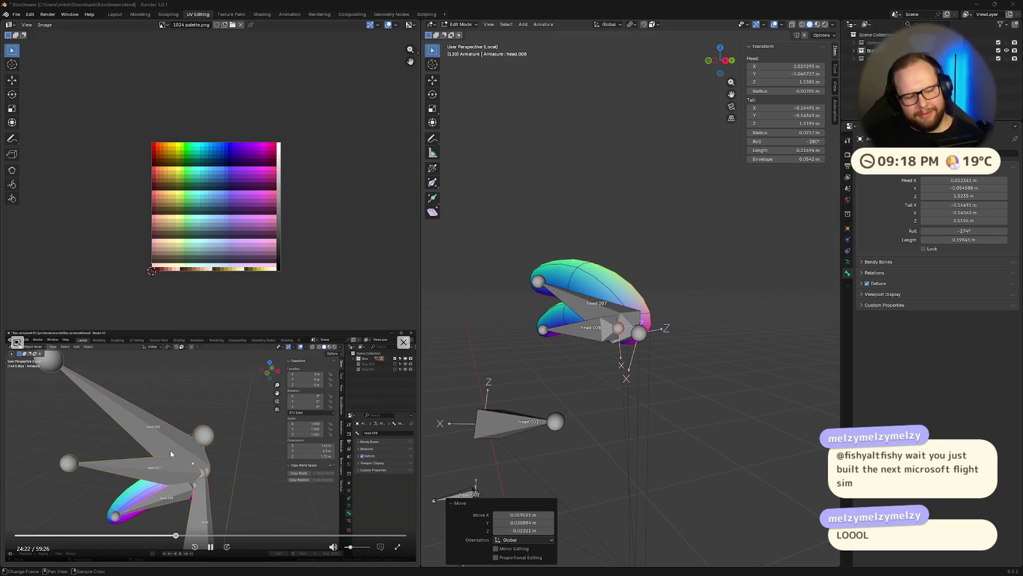
click(663, 246)
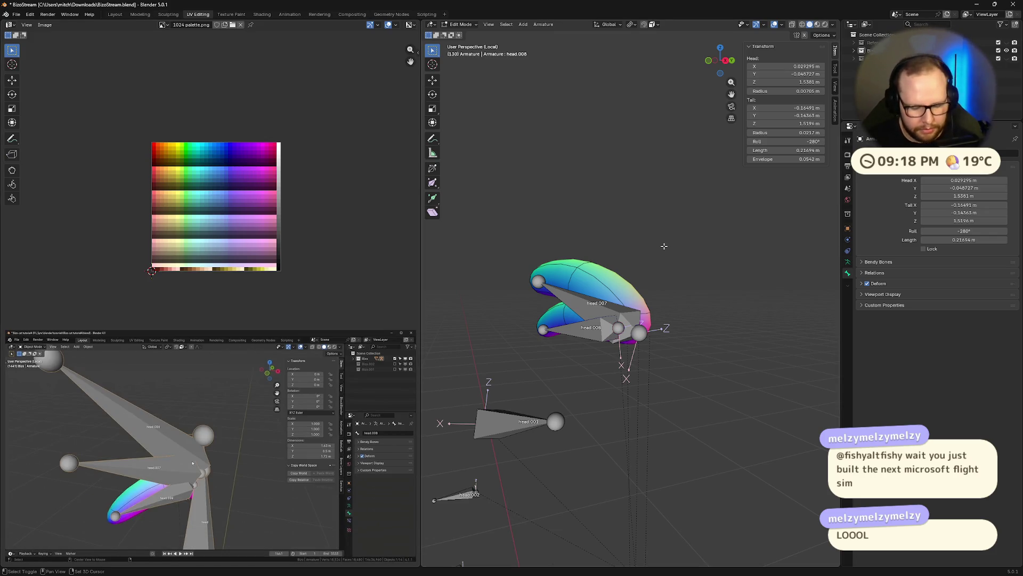
- Reveal all hidden bones and objects with Alt+H and return to editing the armature
key(alt+h)
mouse_move(663, 247)
middle_down()
mouse_move(685, 330)
mouse_move(697, 333)
middle_up()
key(Tab)
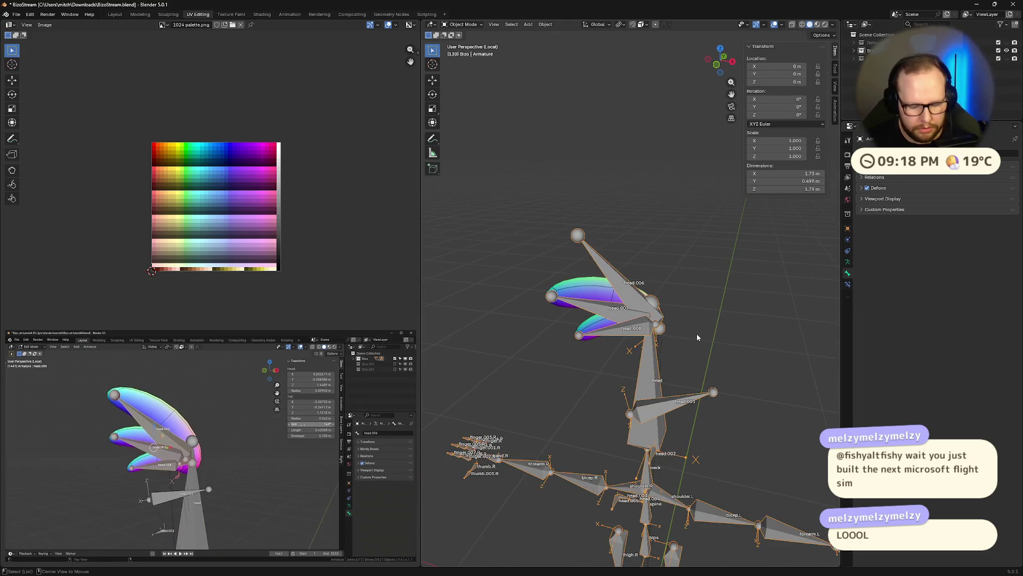
key(alt+h)
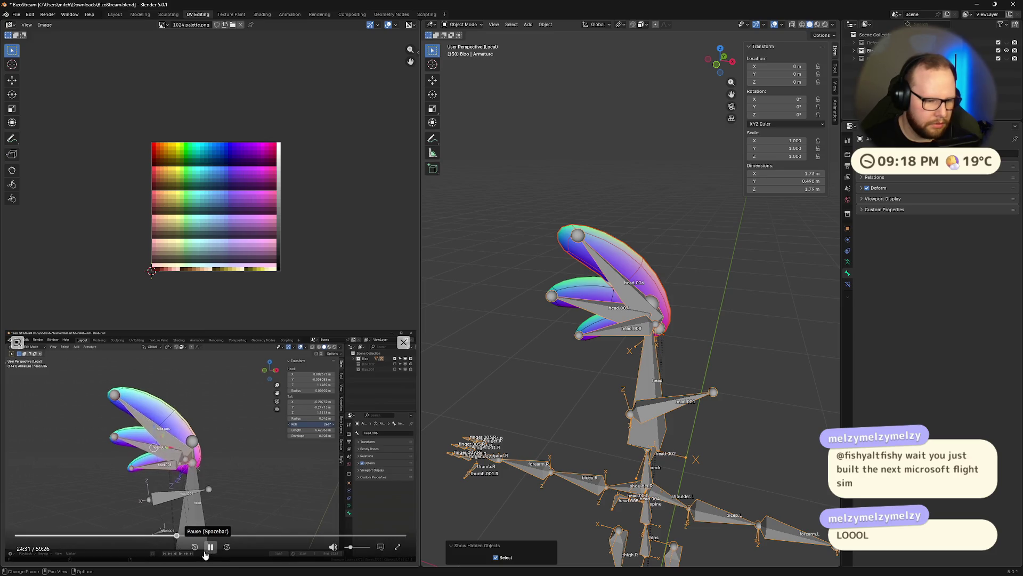
click(212, 549)
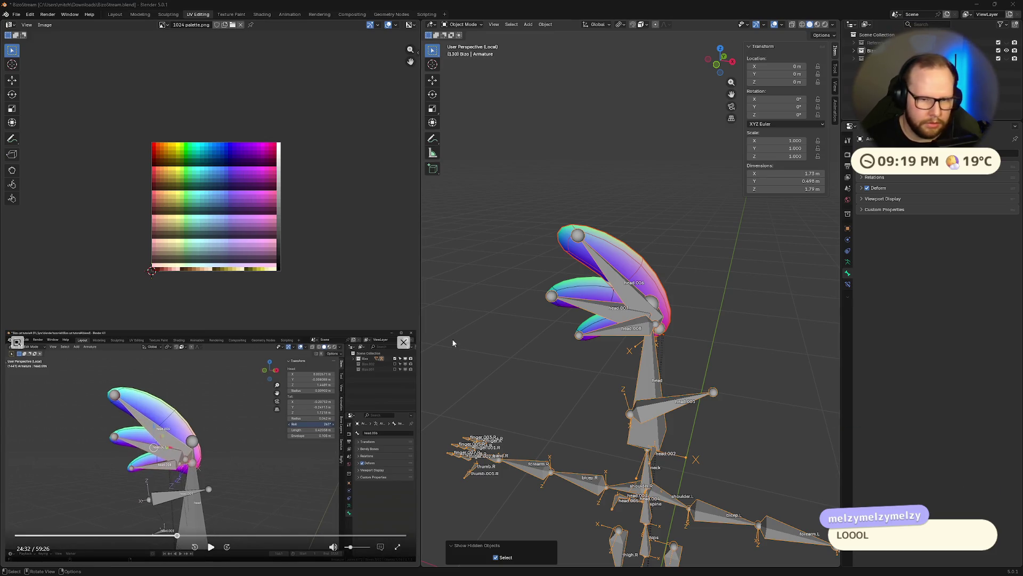
click(620, 334)
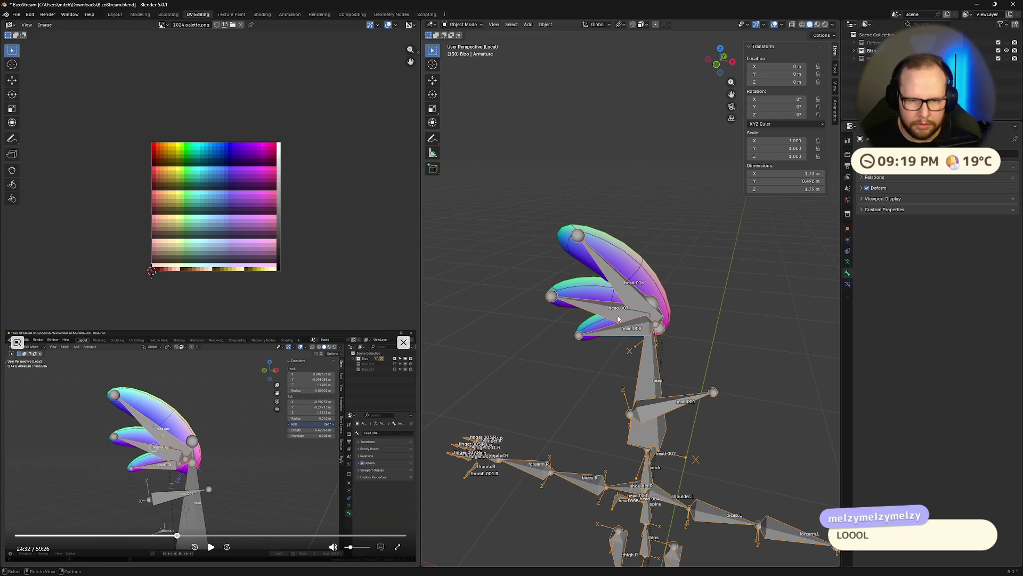
key(Tab)
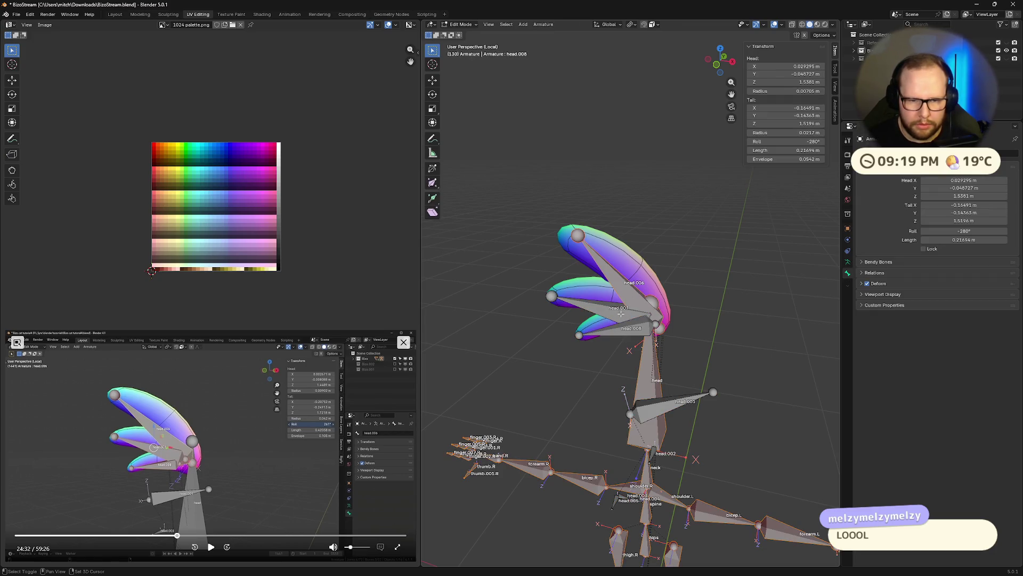
scroll(621, 313, up, 2)
scroll(657, 312, up, 2)
scroll(694, 312, up, 2)
- Set head.008's roll to about -191° in the N panel, then switch to the desktop
middle_drag(693, 312, 719, 272)
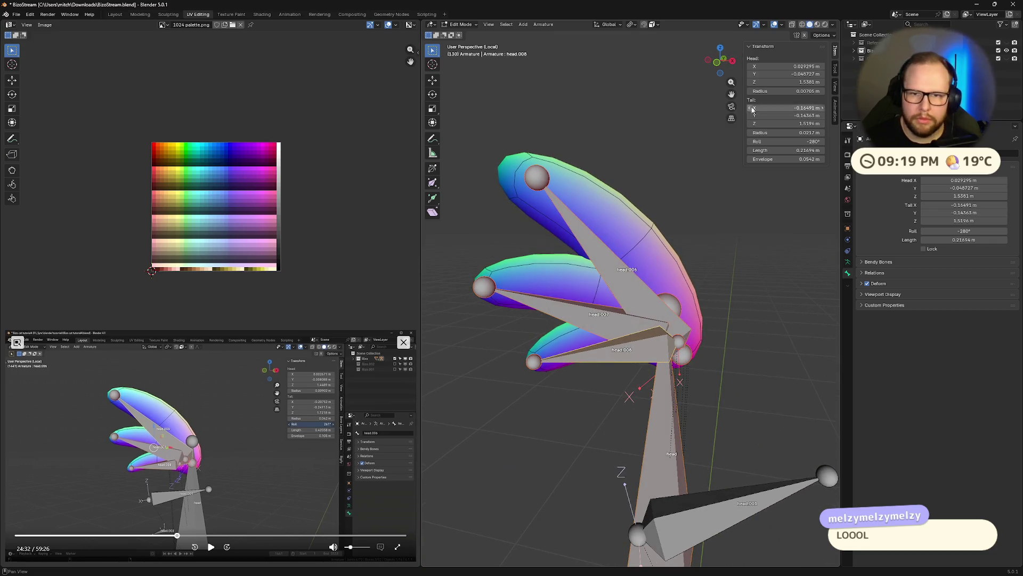
mouse_move(755, 141)
mouse_down()
mouse_move(772, 140)
mouse_move(756, 142)
mouse_up()
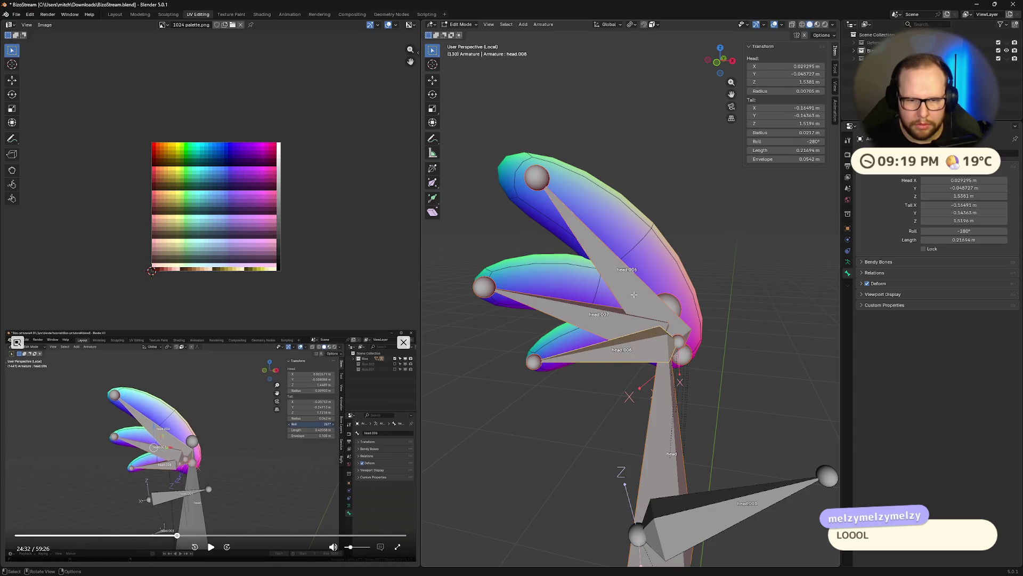
mouse_move(792, 141)
mouse_down()
mouse_move(824, 140)
mouse_move(808, 141)
mouse_up()
middle_drag(639, 320, 595, 328)
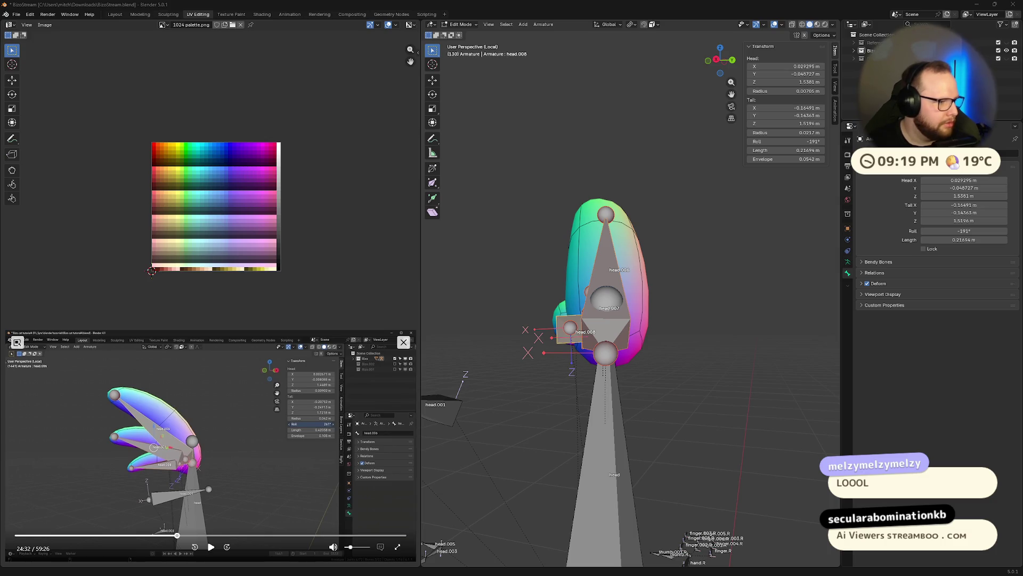
key(ctrl+super+Left)
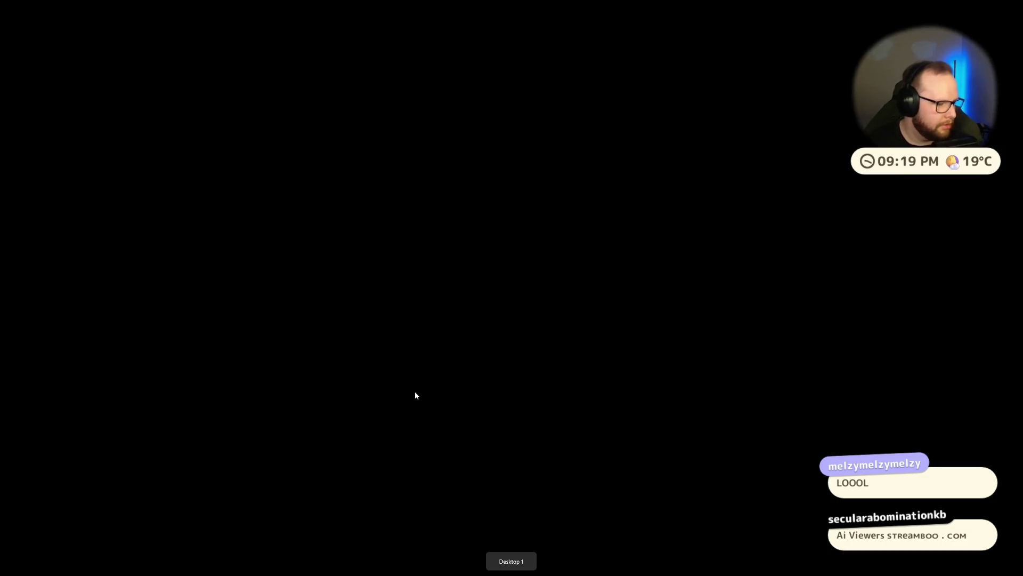
mouse_move(572, 565)
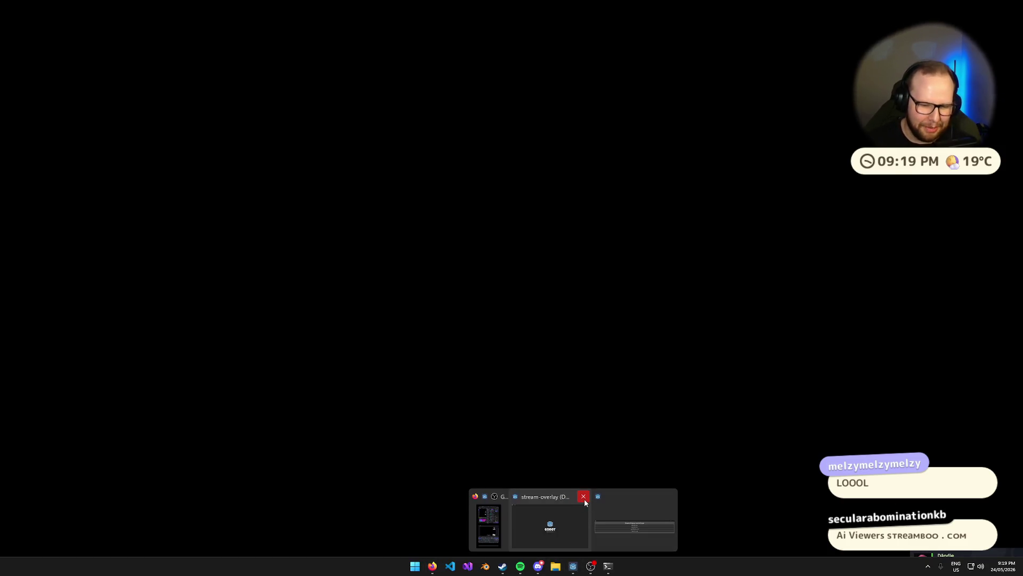
- Close the running stream overlay and browse to Documents in File Explorer
click(583, 497)
click(564, 566)
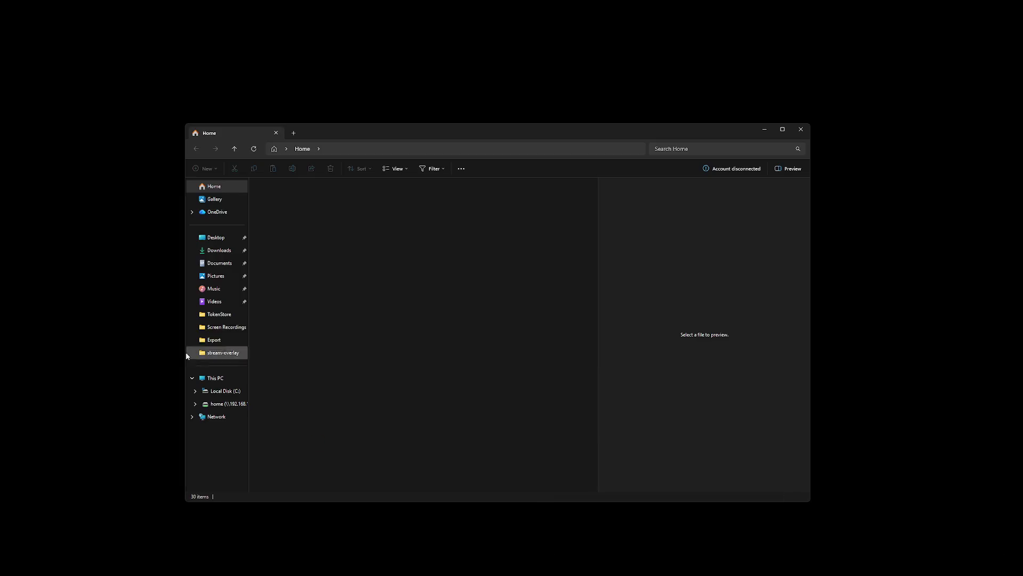
click(218, 263)
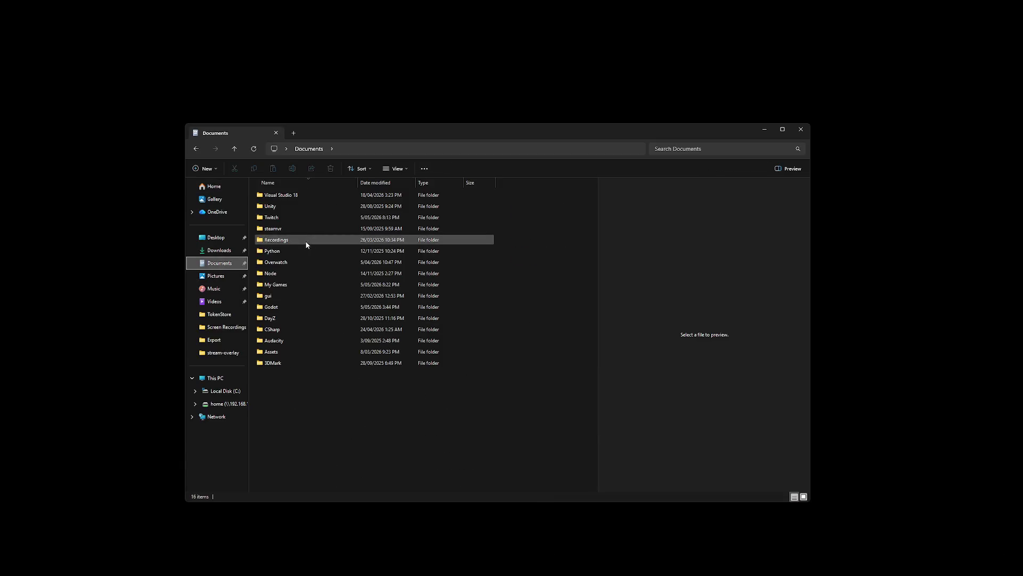
- Open Twitch > stream-overlay, launch the overlay and move its control panel aside
double_click(272, 217)
double_click(284, 217)
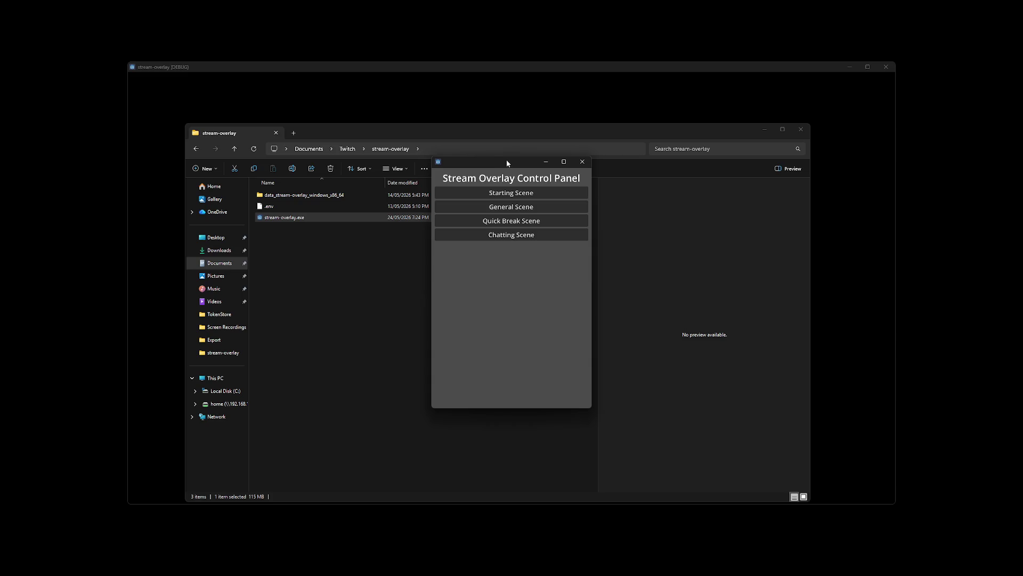
drag(506, 160, 526, 177)
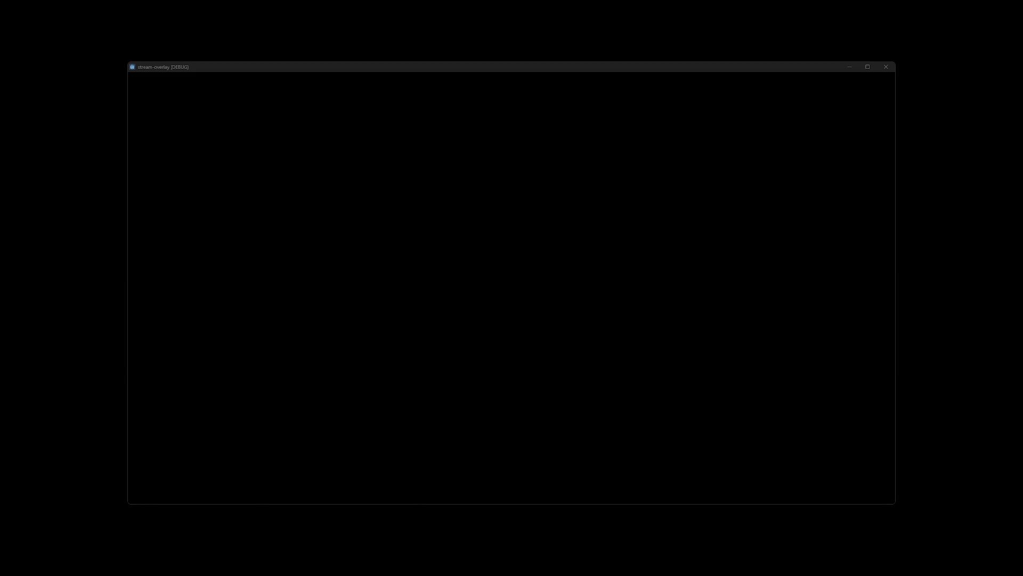
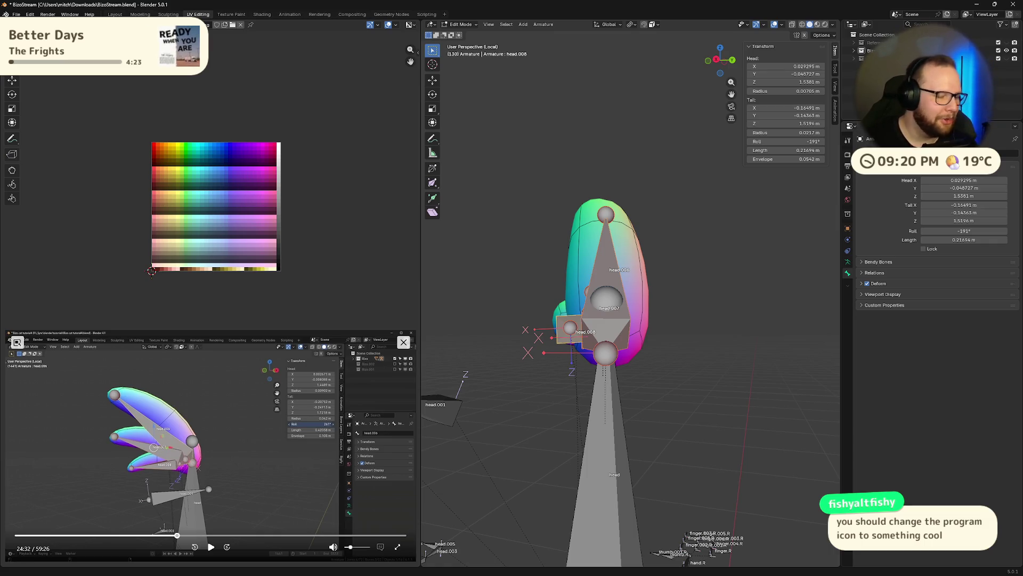
scroll(361, 259, down, 2)
scroll(361, 259, up, 5)
scroll(345, 264, down, 3)
scroll(348, 242, up, 2)
scroll(340, 244, down, 1)
scroll(340, 244, up, 1)
scroll(351, 183, down, 2)
scroll(403, 298, up, 2)
scroll(342, 254, up, 1)
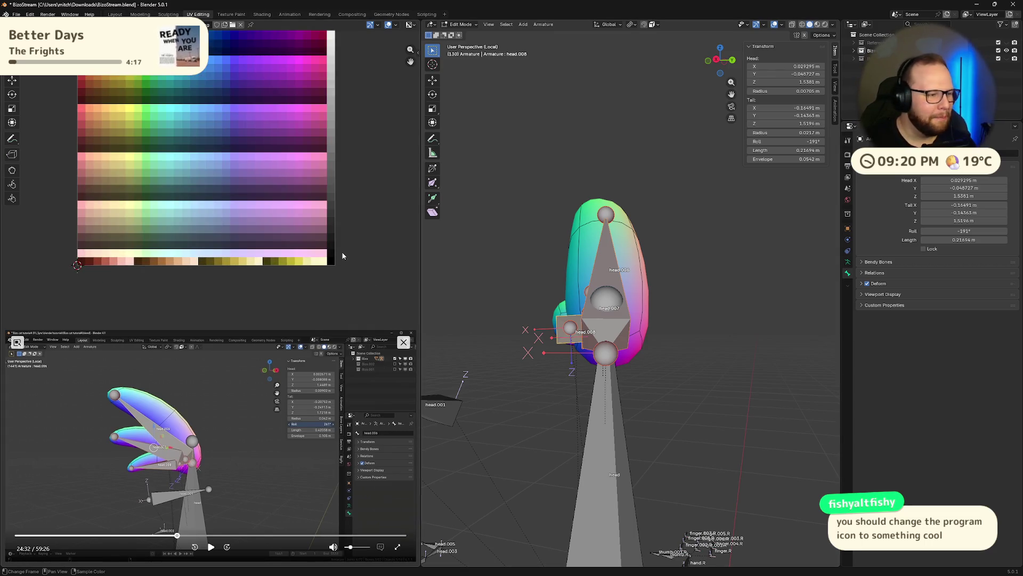
scroll(350, 192, down, 1)
scroll(338, 209, down, 1)
- Subdivide the selected hair bone into two bones
middle_drag(306, 283, 315, 240)
scroll(316, 240, up, 3)
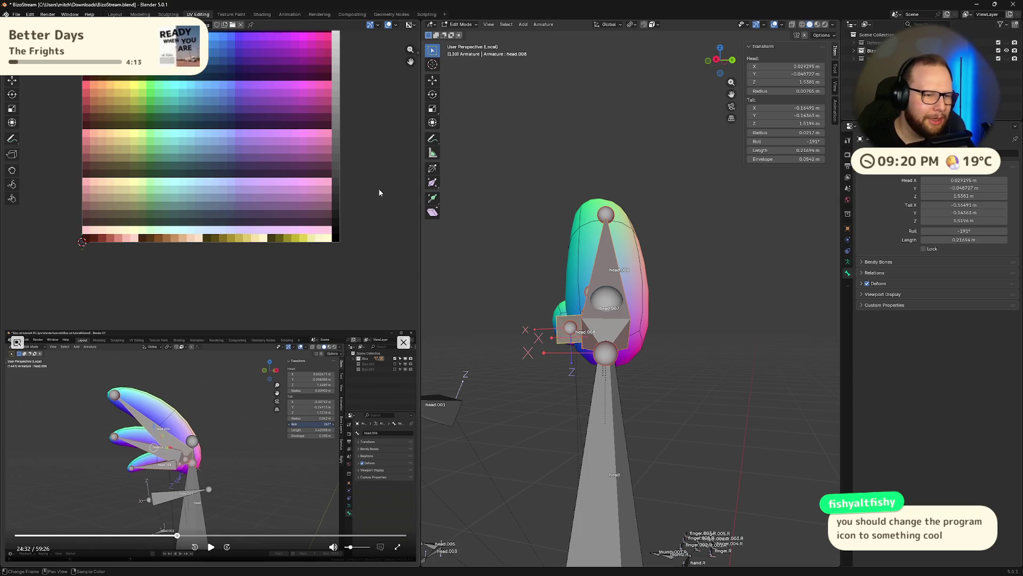
scroll(374, 250, down, 1)
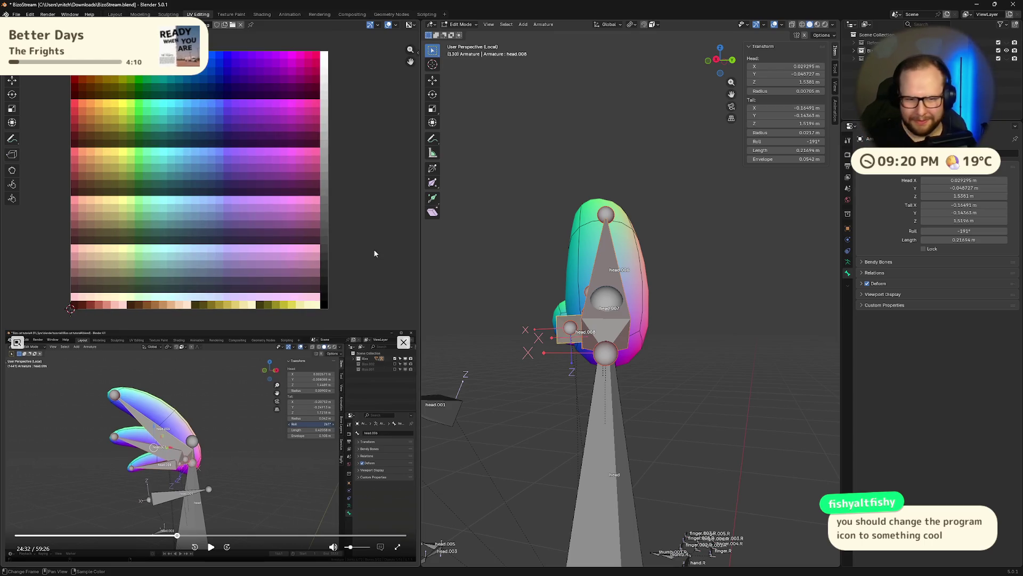
middle_drag(560, 280, 640, 320)
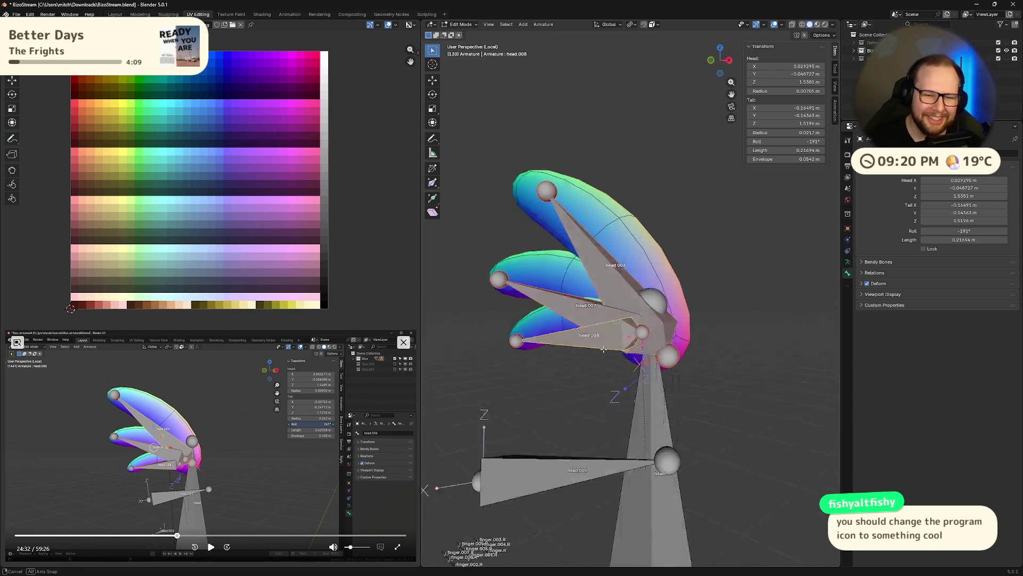
click(211, 546)
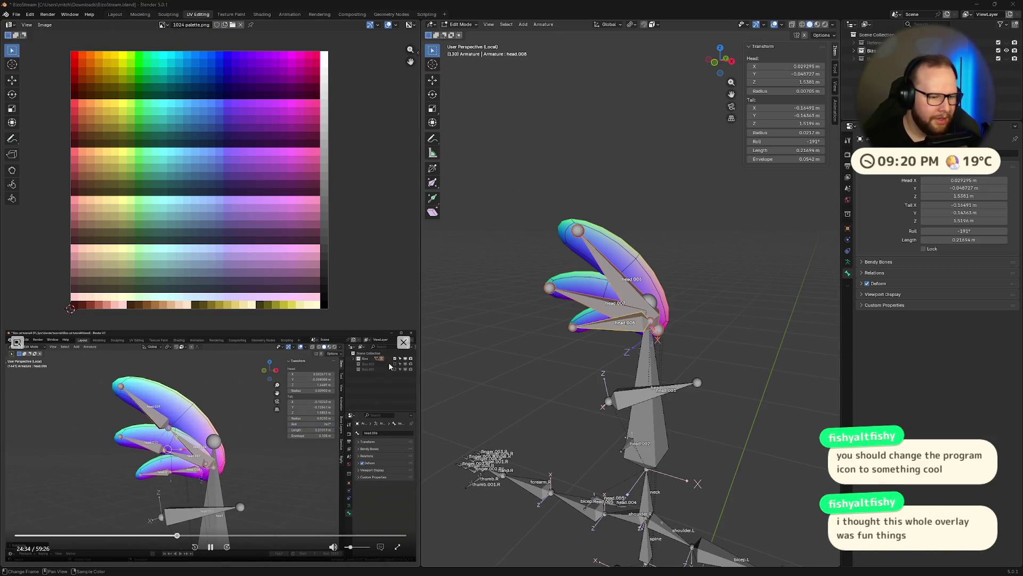
right_click(629, 287)
click(628, 288)
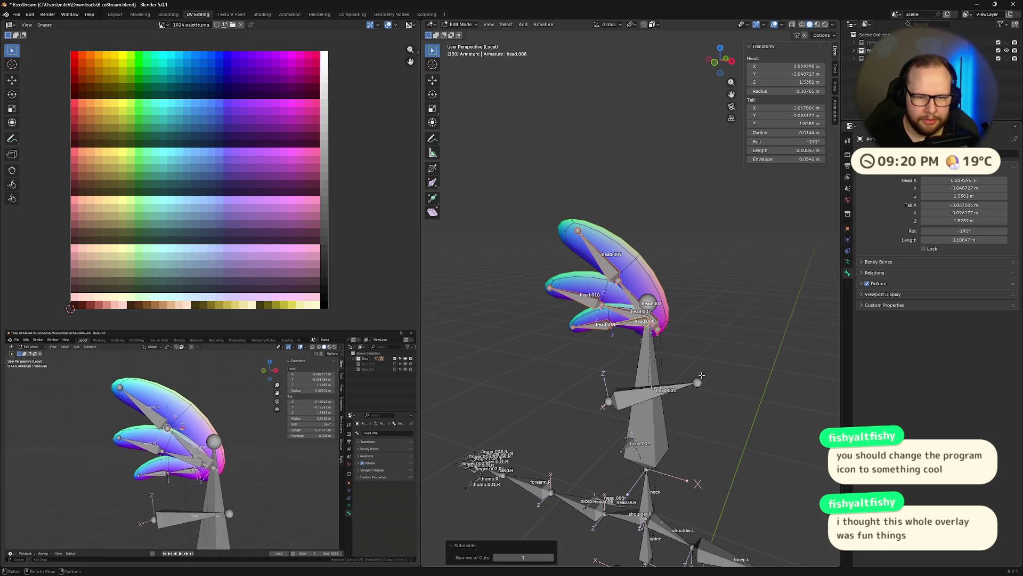
middle_drag(629, 288, 757, 378)
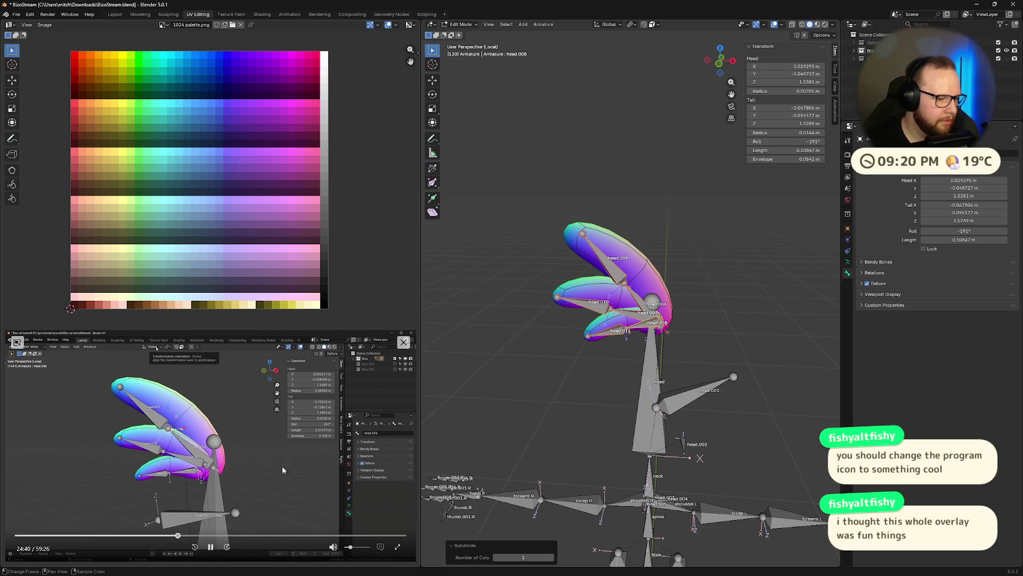
click(210, 548)
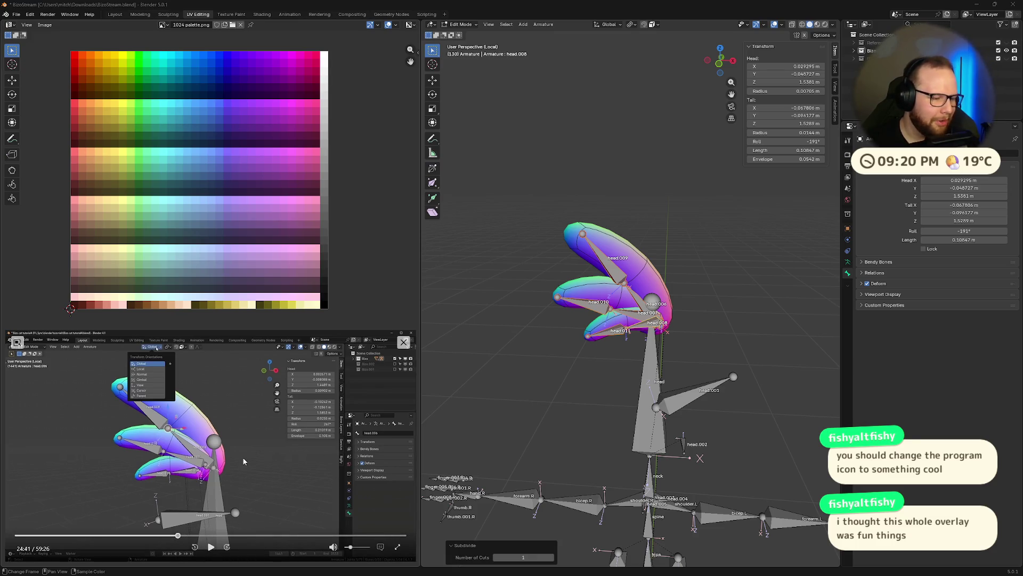
scroll(656, 266, up, 5)
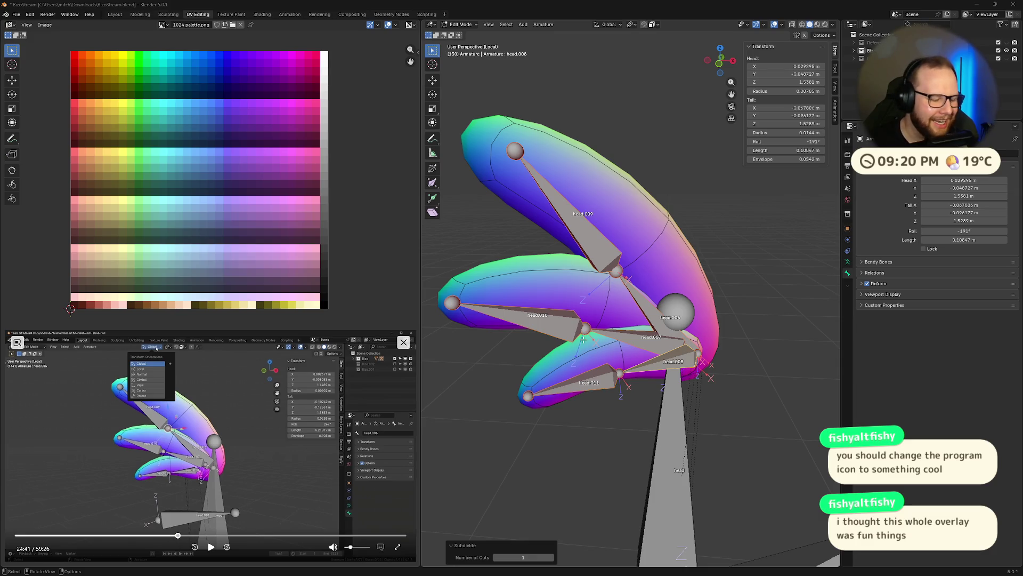
- Set the Transform Orientation to Normal
click(211, 547)
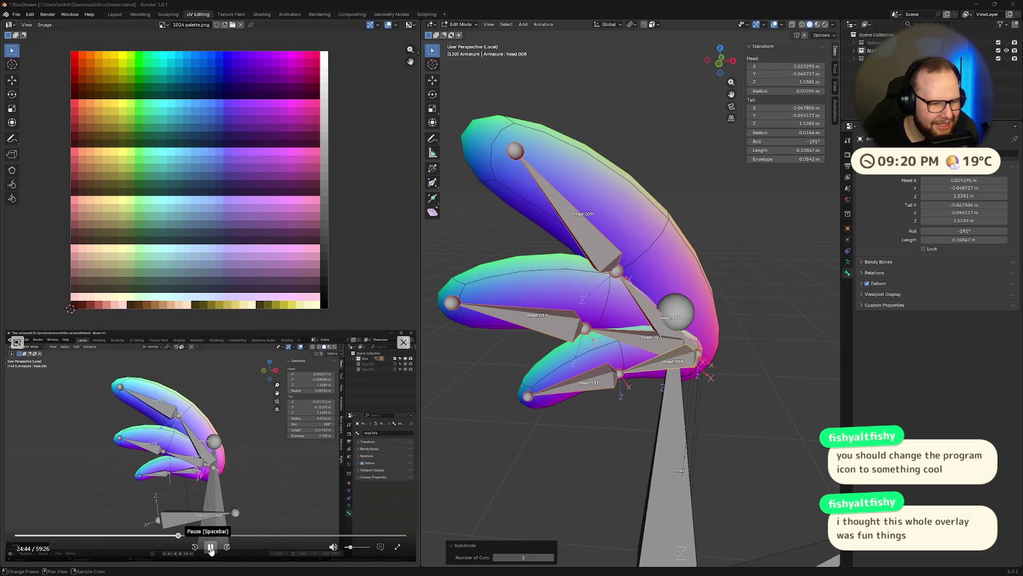
click(210, 547)
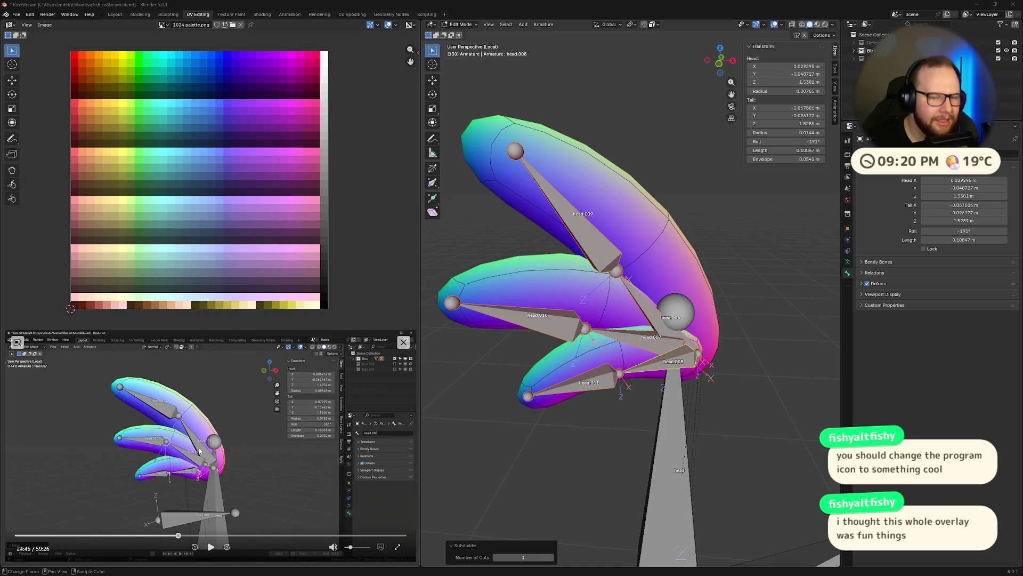
click(608, 24)
click(593, 65)
middle_drag(609, 270, 679, 258)
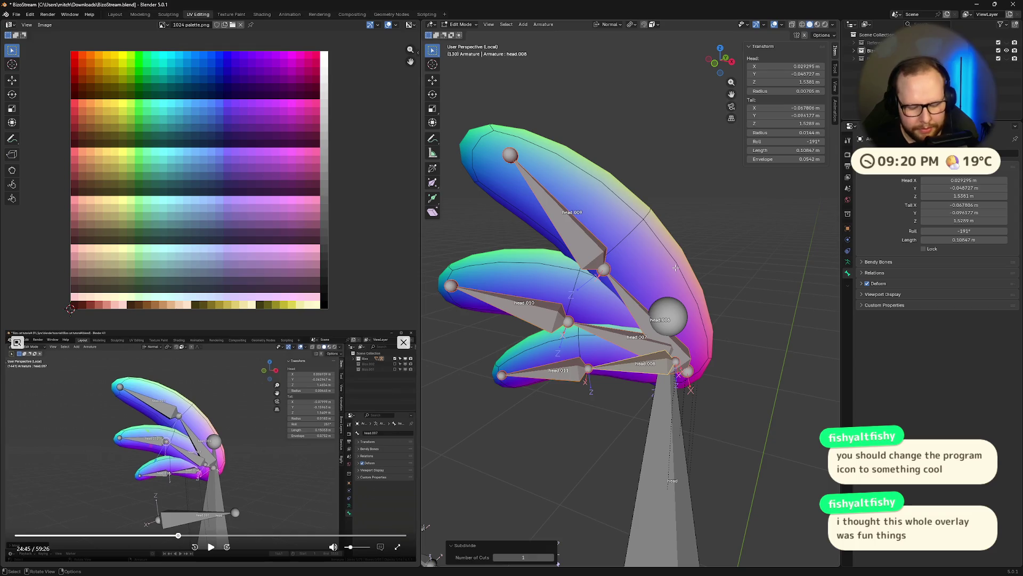
- Raise the head.006 joint along the normal Z axis to follow the hair curve
key(g)
right_click(697, 243)
click(606, 270)
key(g)
key(z)
key(z)
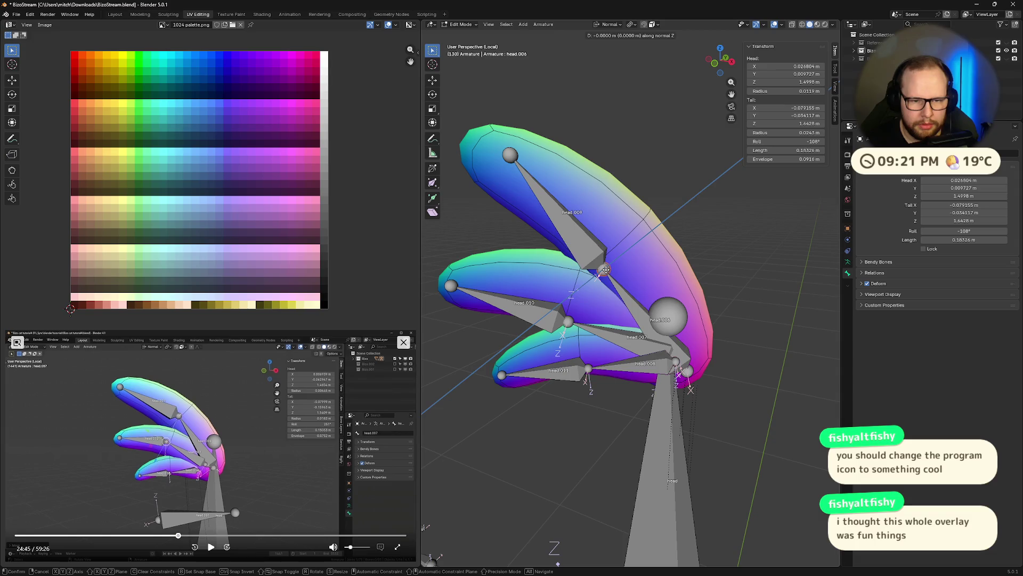
click(624, 242)
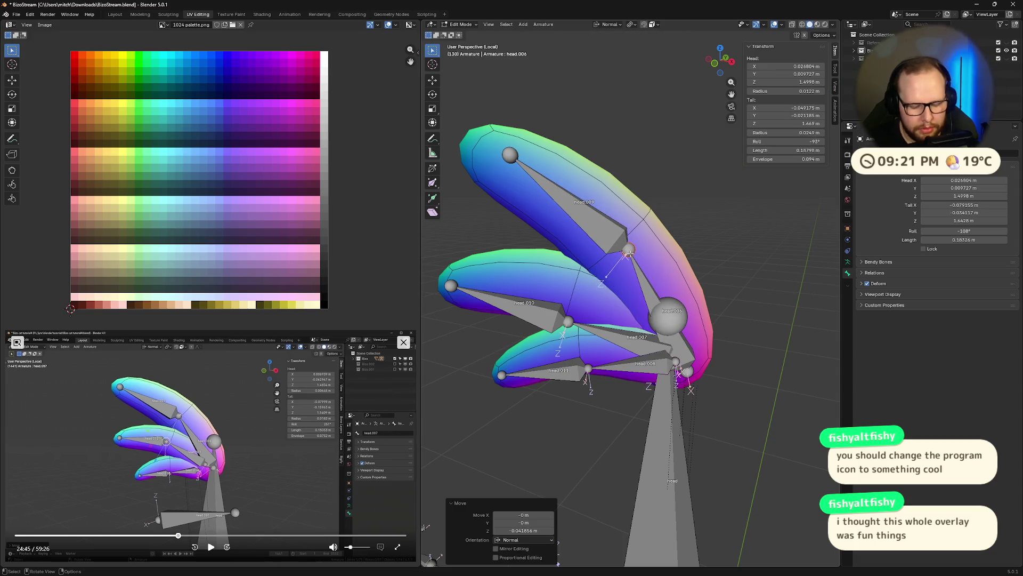
key(g)
key(z)
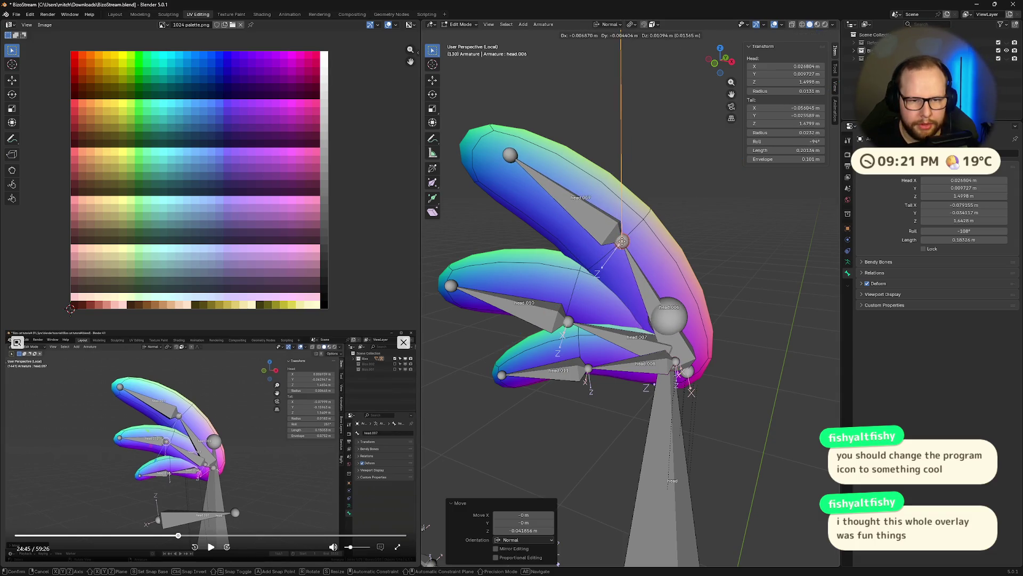
click(622, 240)
- Raise the head.007 and head.008 joints so the bone chain follows the hair
click(569, 324)
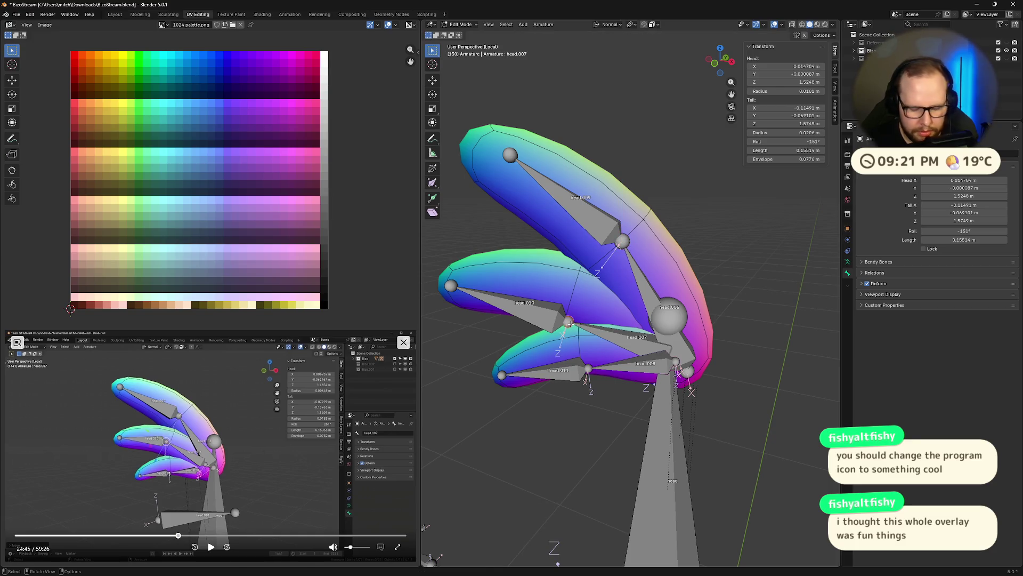
key(g)
click(619, 321)
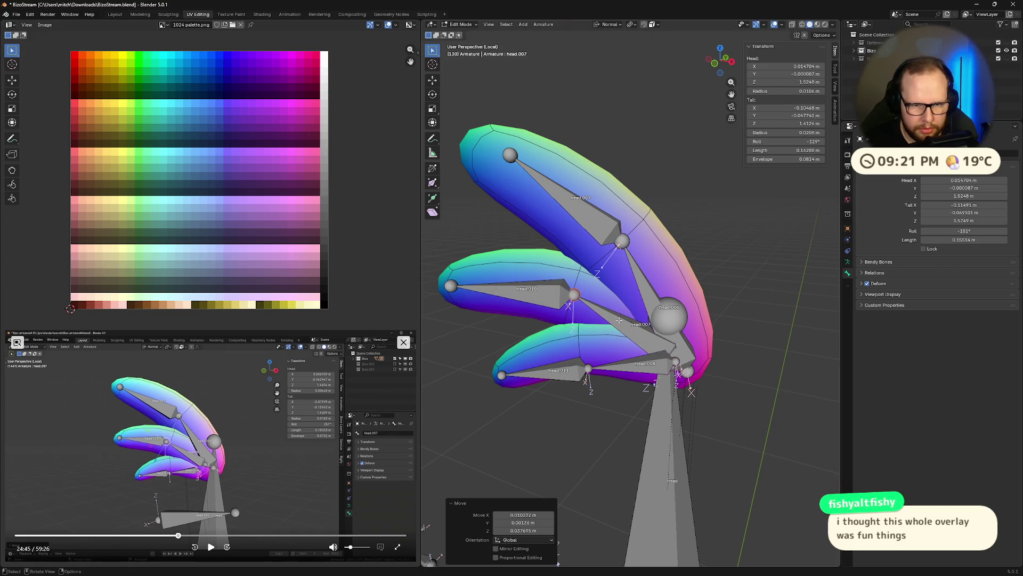
click(589, 369)
key(g)
key(z)
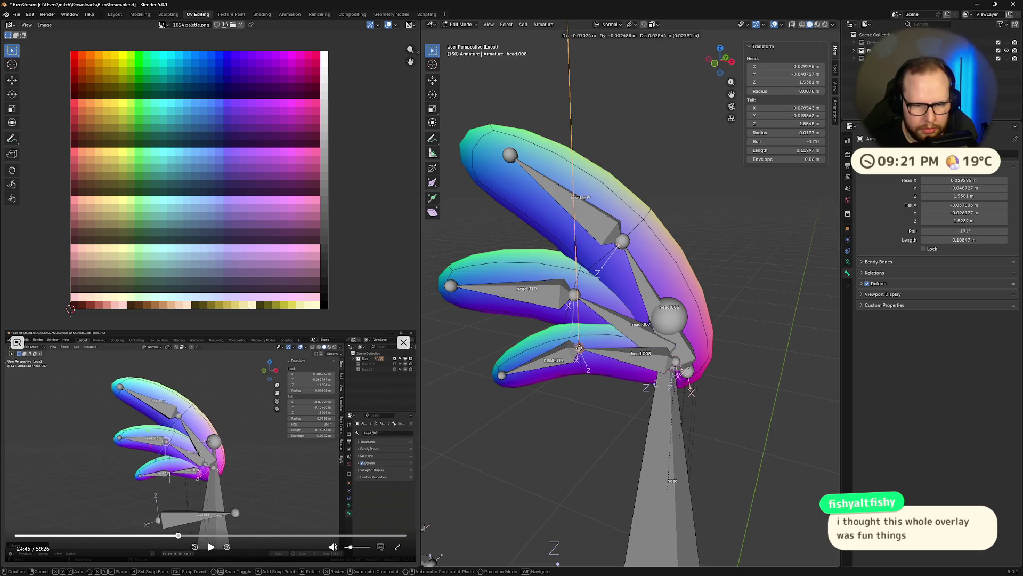
click(579, 348)
mouse_move(580, 348)
middle_down()
mouse_move(629, 336)
mouse_move(678, 366)
mouse_move(700, 325)
middle_up()
click(211, 546)
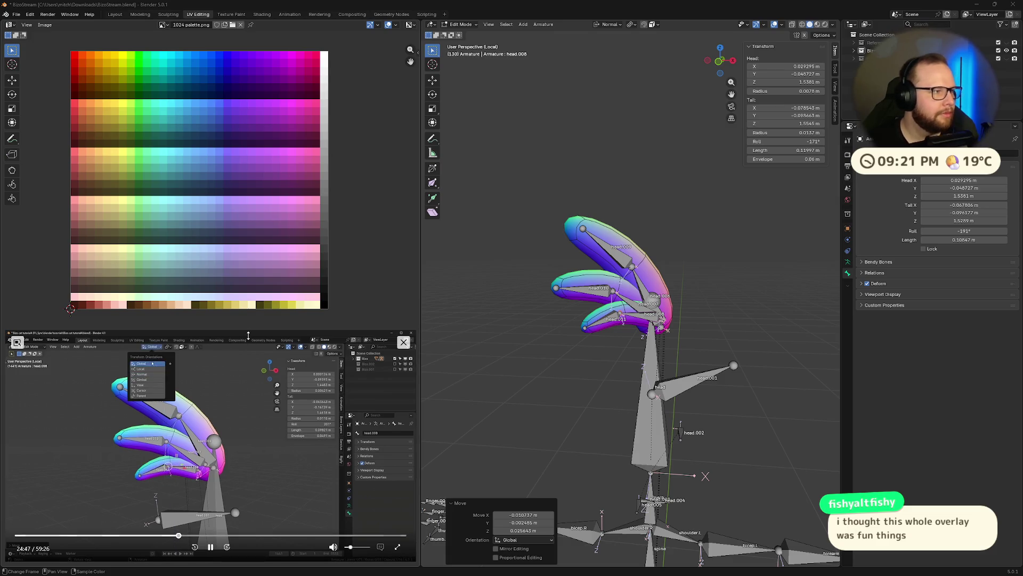
click(613, 25)
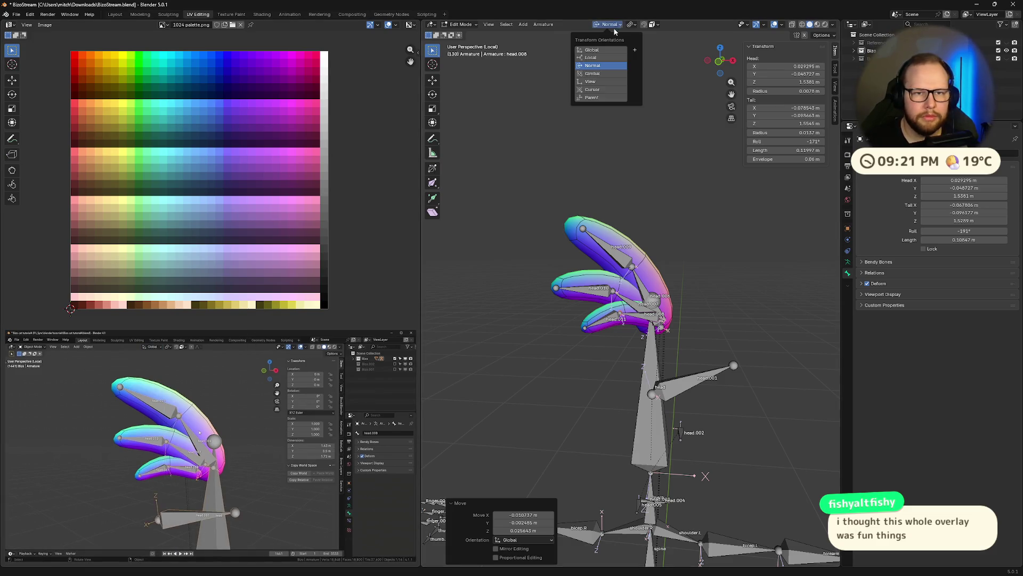
- Return to Global orientation, exit local view and re-enter armature edit mode with head.009 active
click(594, 50)
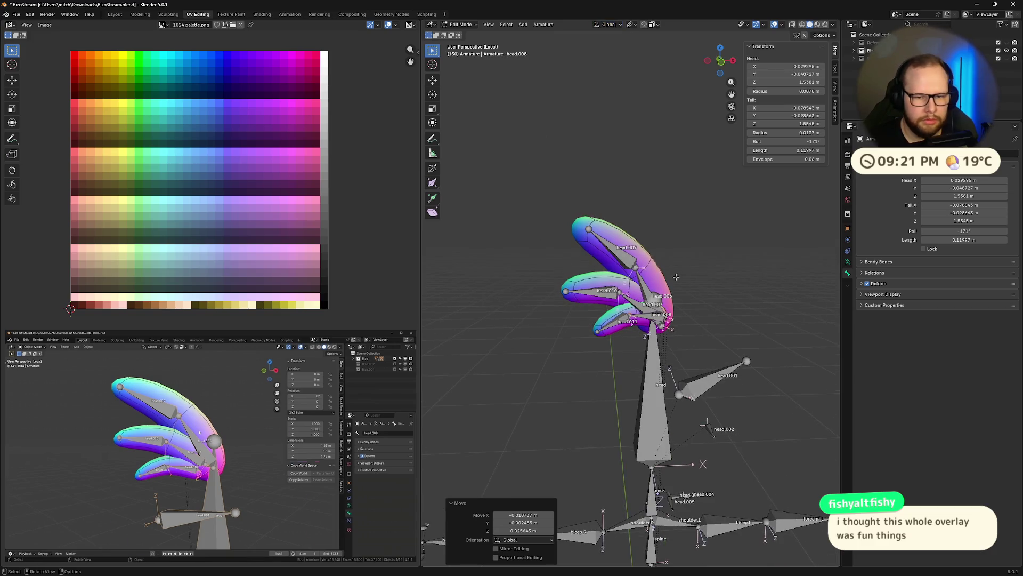
key(Tab)
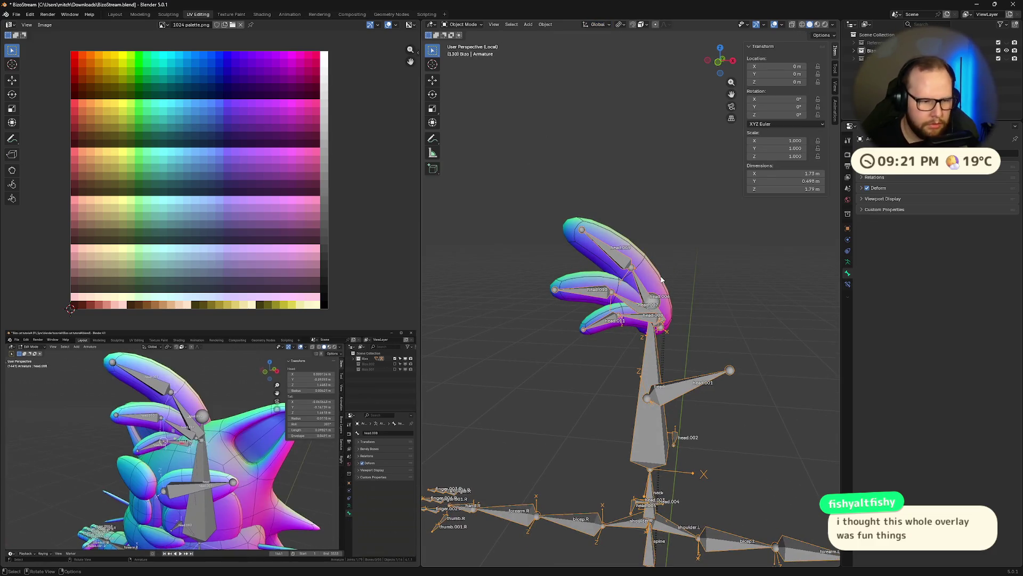
key(KP_Divide)
middle_drag(597, 323, 608, 303)
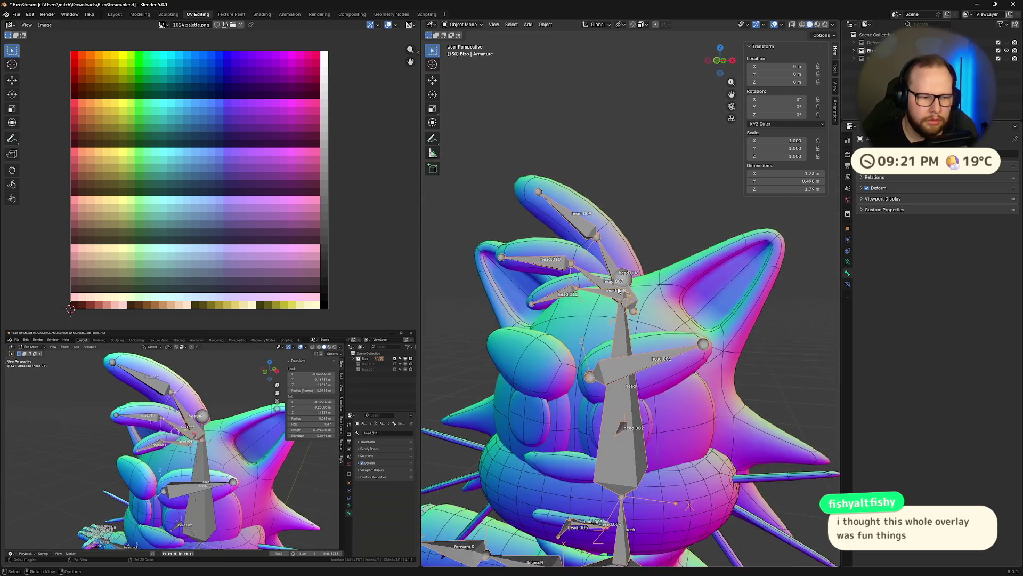
scroll(607, 303, down, 3)
click(616, 279)
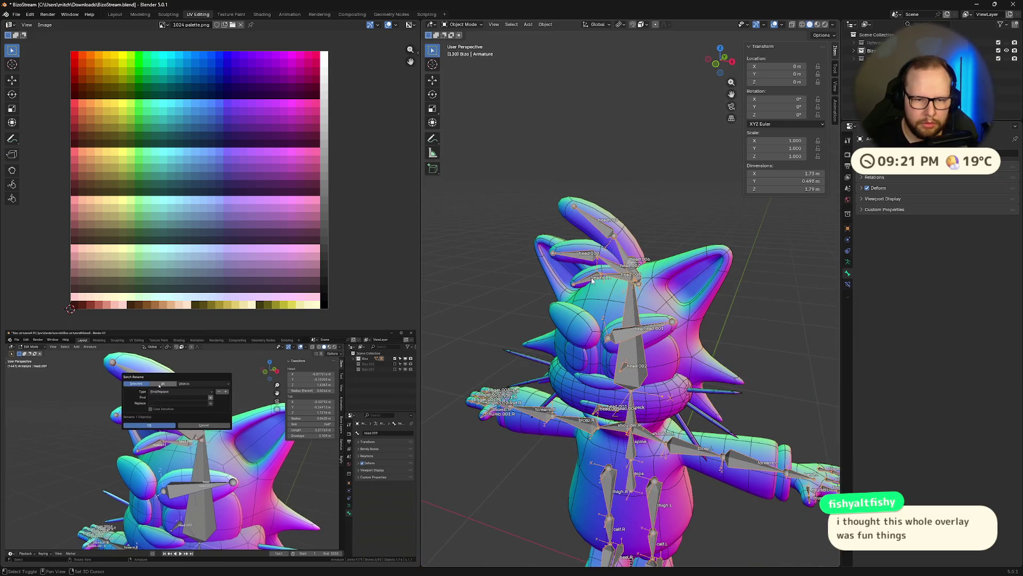
key(Tab)
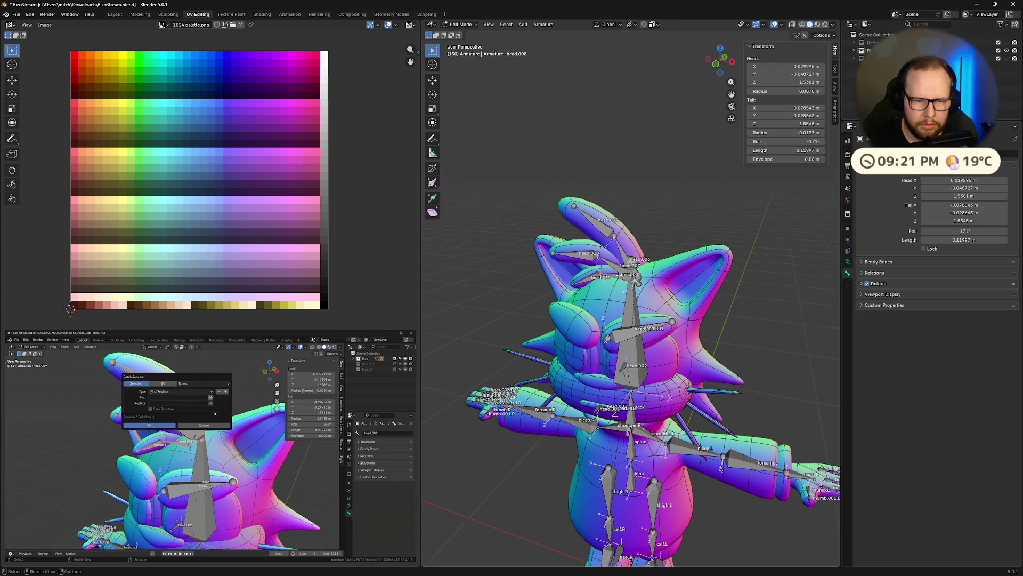
click(623, 251)
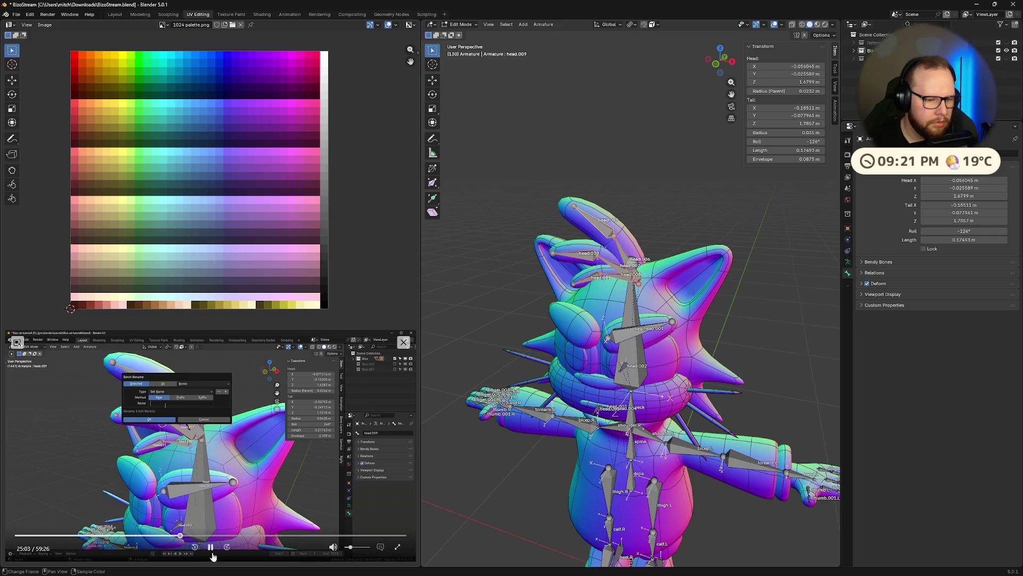
click(211, 550)
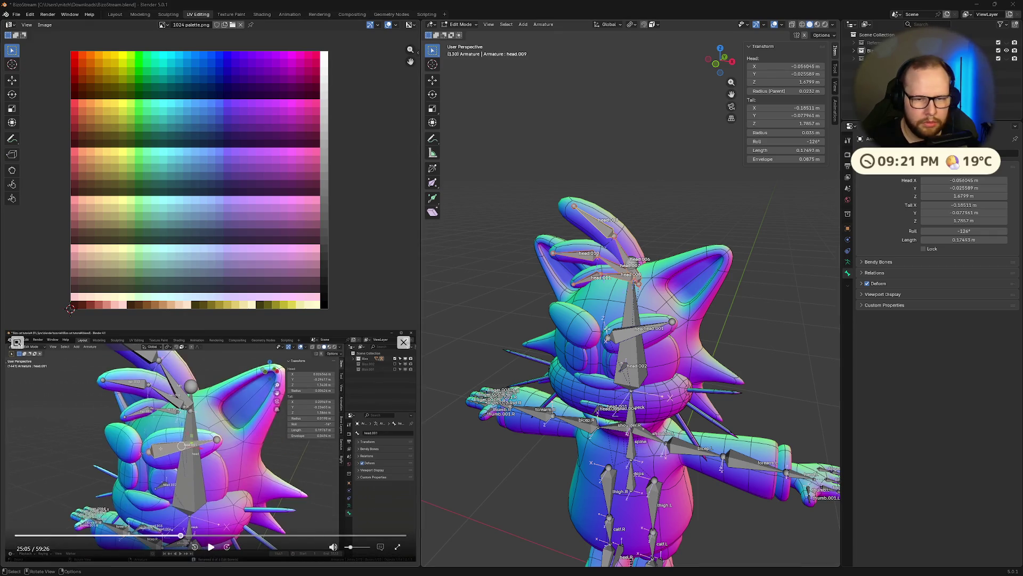
middle_drag(640, 344, 674, 347)
- Batch-rename the selected head bones to 'hair'
key(ctrl)
key(ctrl+F2)
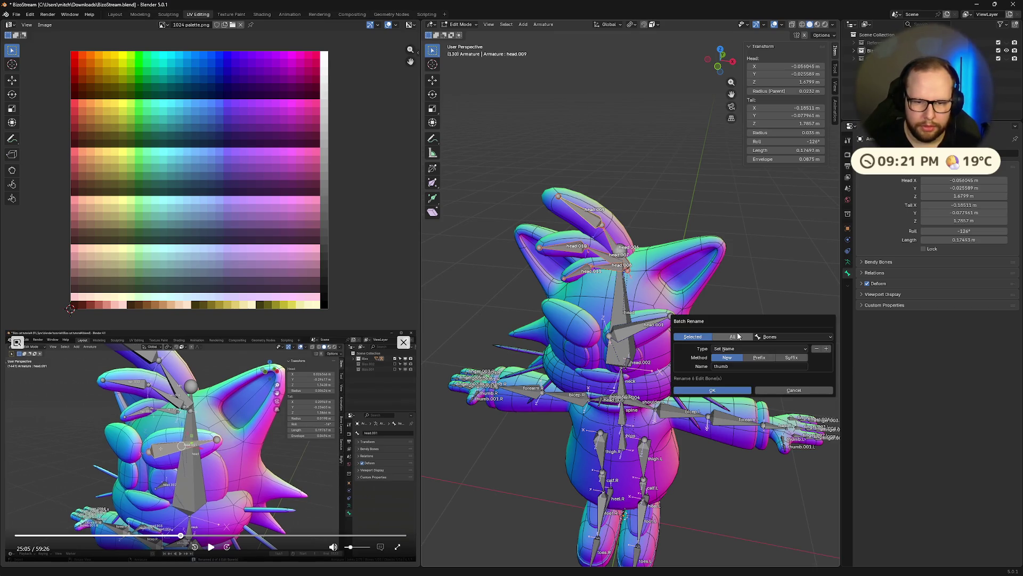
click(749, 364)
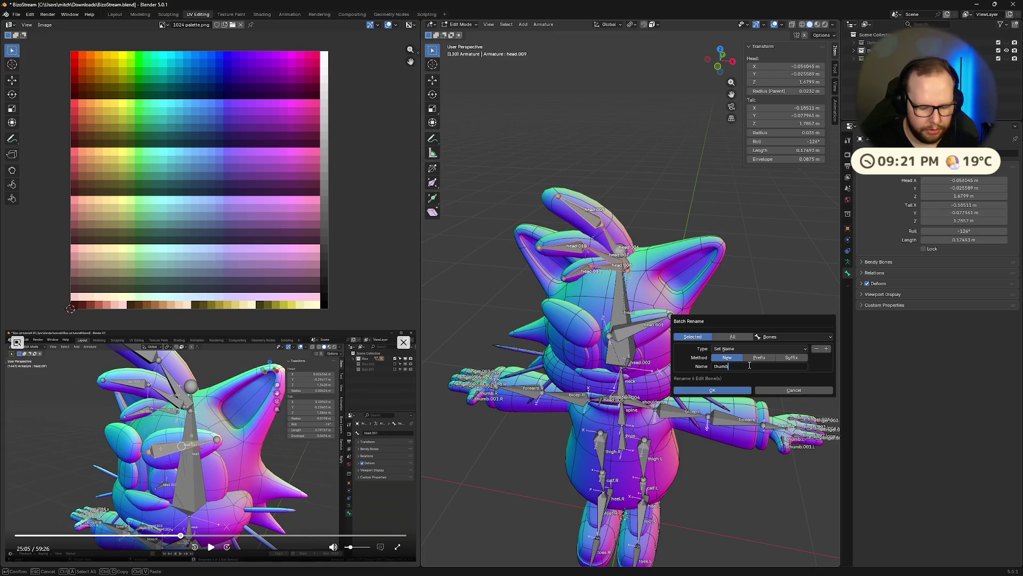
text(tail)
key(Return)
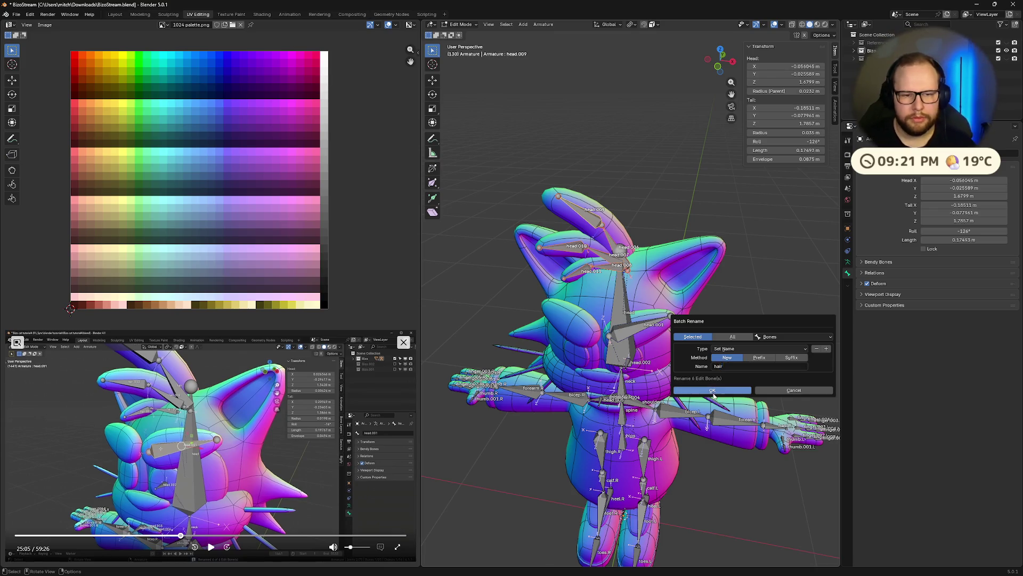
key(Return)
middle_drag(754, 366, 601, 292)
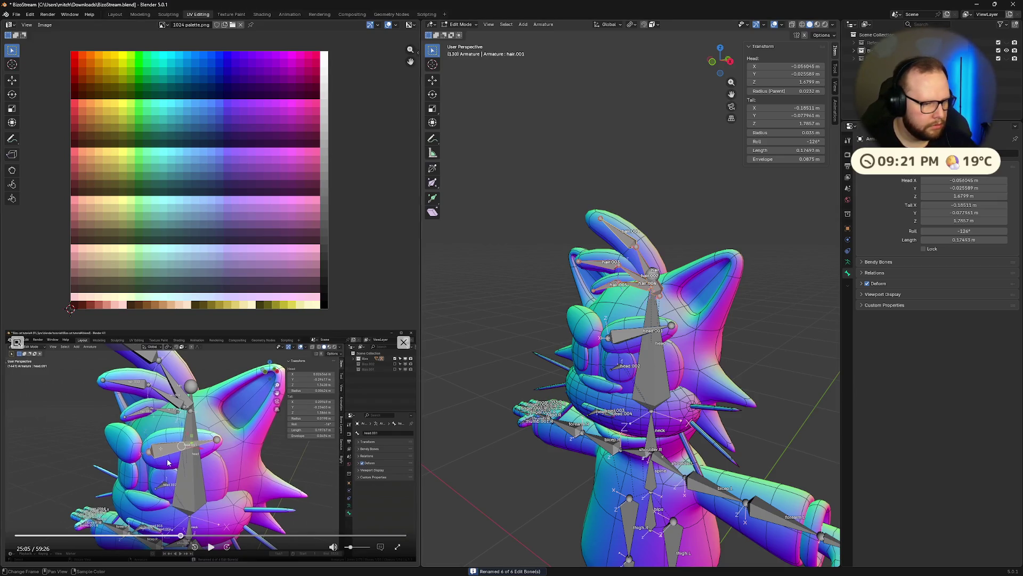
click(214, 547)
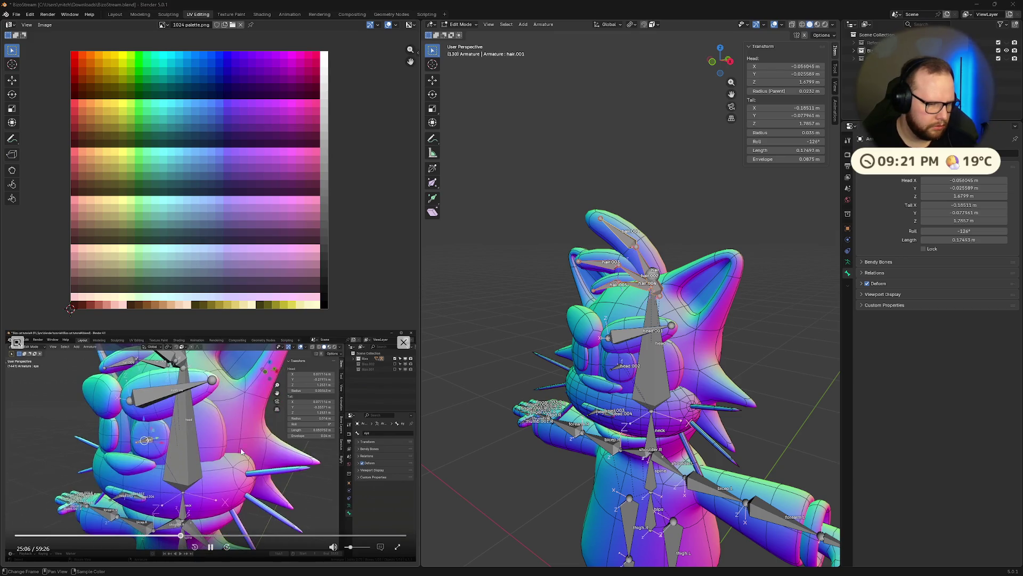
click(210, 547)
- Rename head.001 to 'eyebrow' and head.002 to 'eye'
click(652, 337)
key(F2)
text(ebrow)
key(Return)
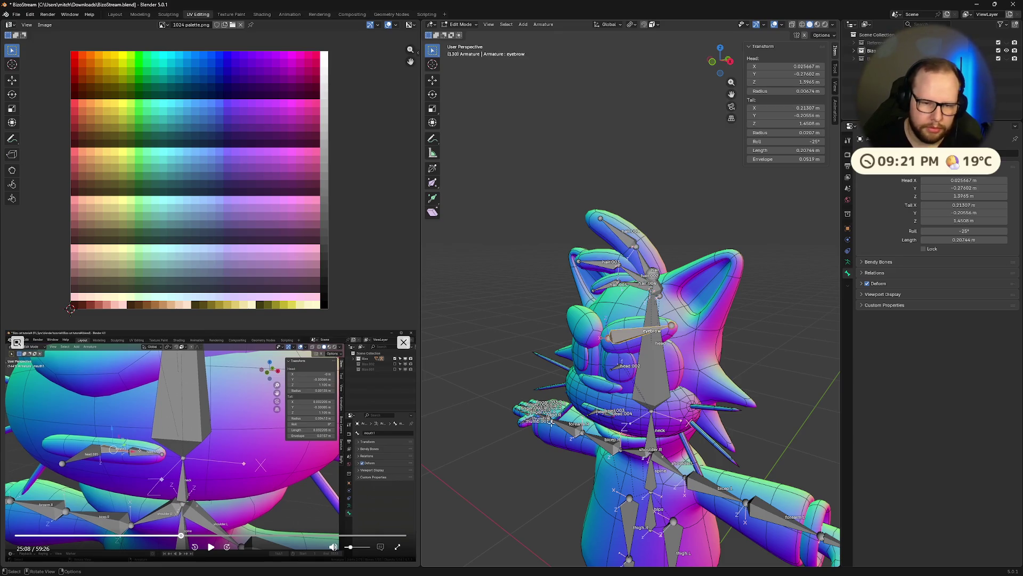
click(618, 367)
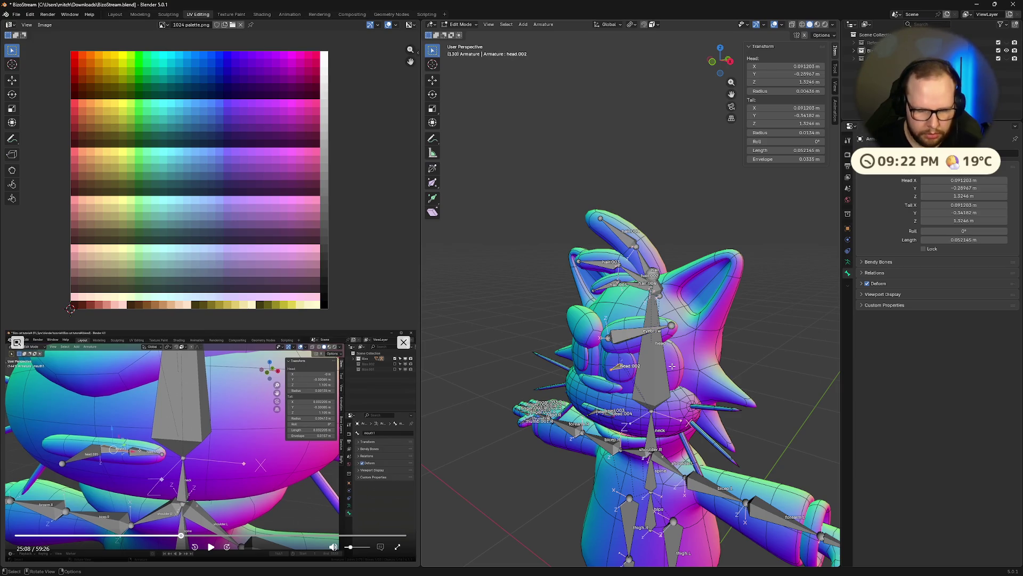
key(F2)
text(ey)
key(Return)
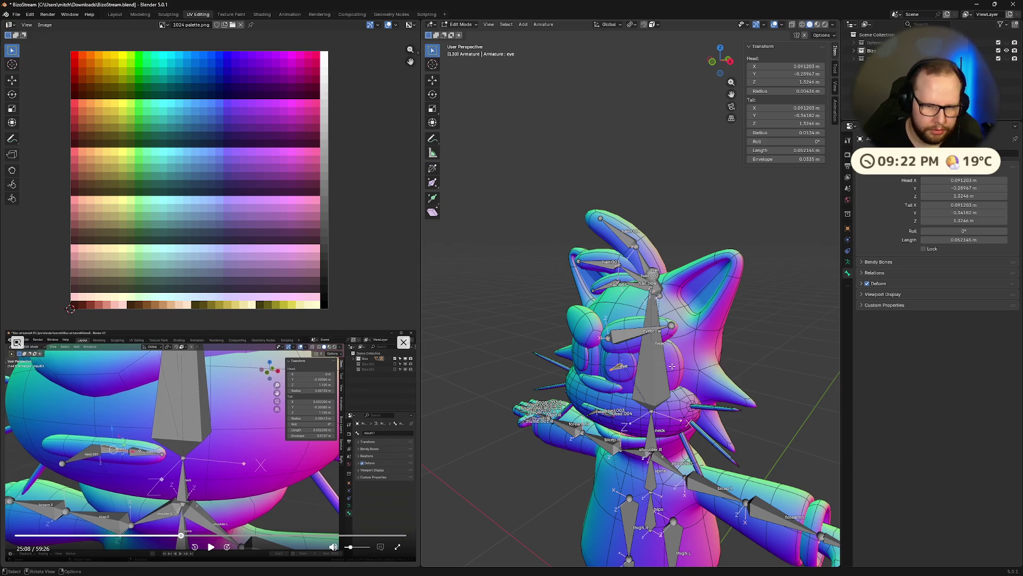
scroll(652, 386, up, 3)
scroll(590, 461, up, 2)
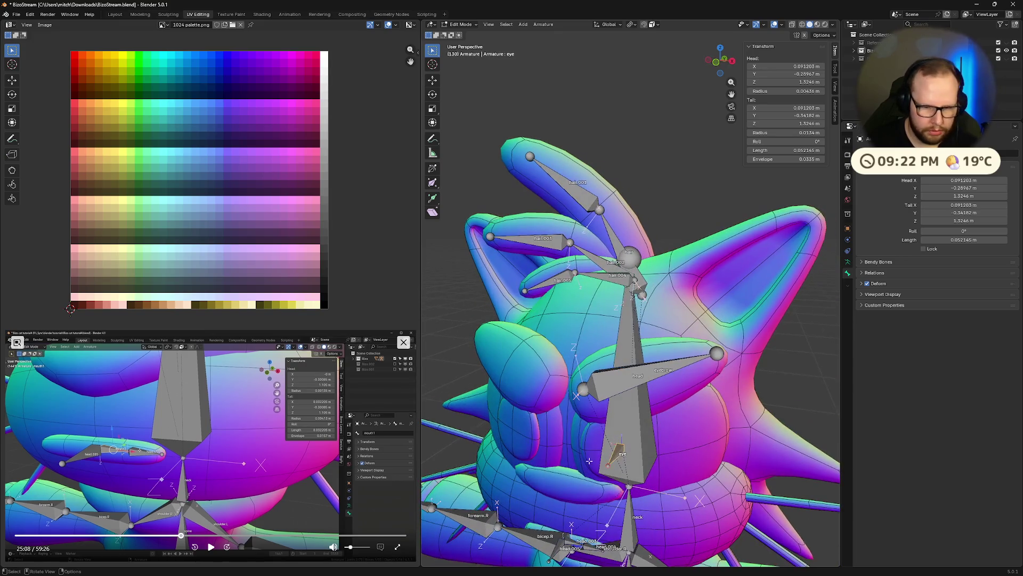
- Batch-rename head.003 and head.004 to 'mouth'
click(577, 540)
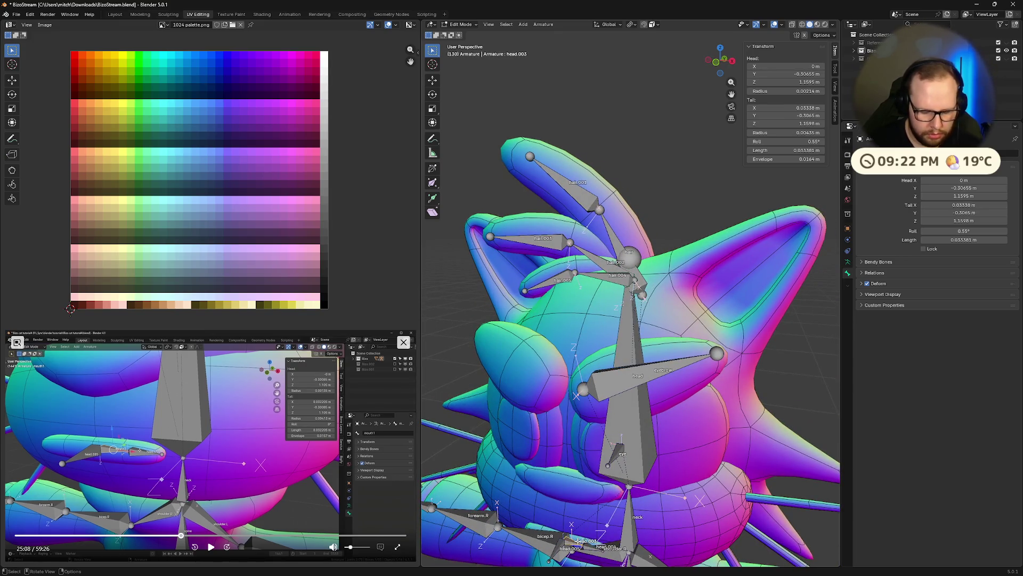
key(F2)
text(mouth)
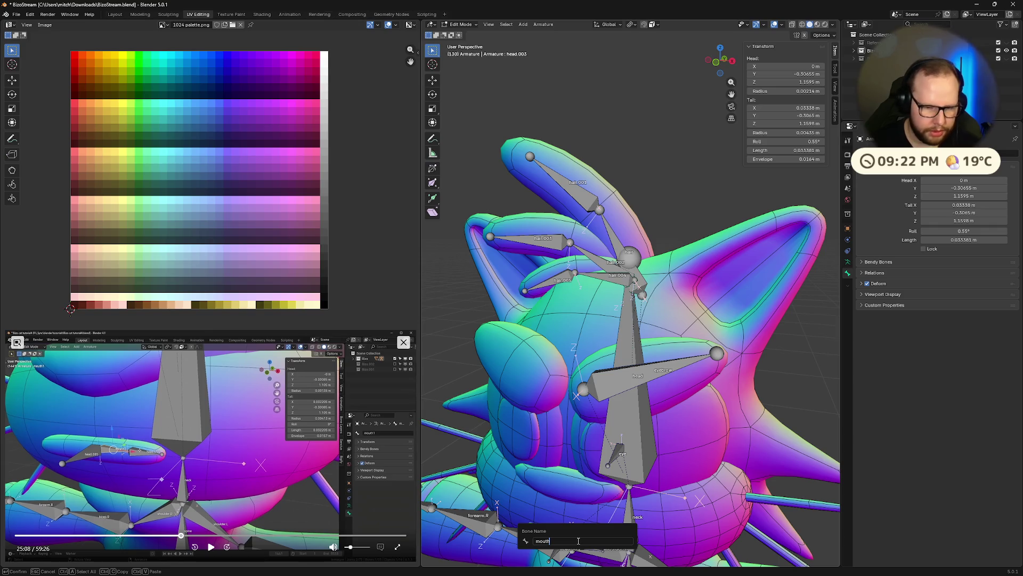
key(Escape)
middle_drag(576, 541, 699, 436)
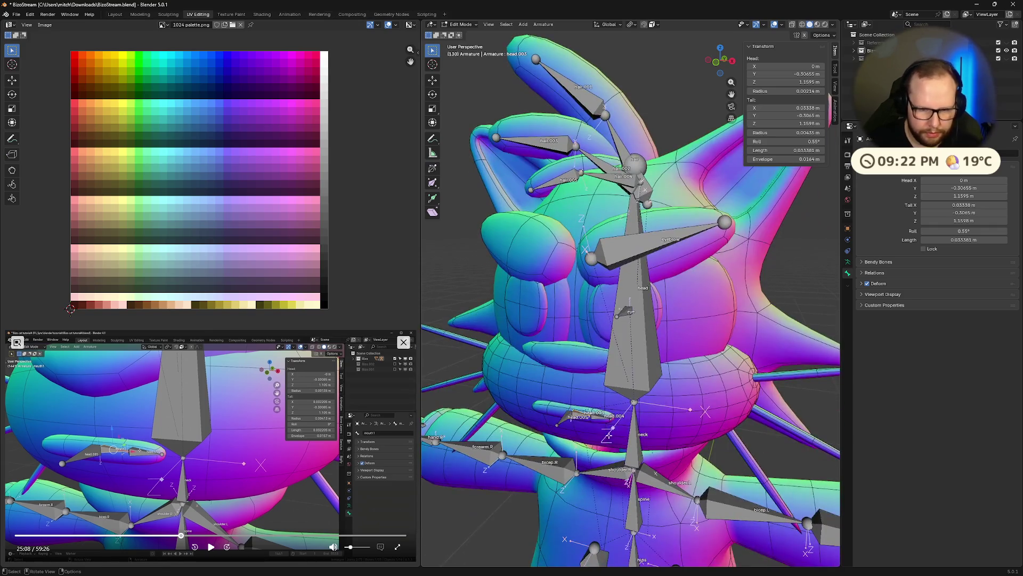
click(604, 417)
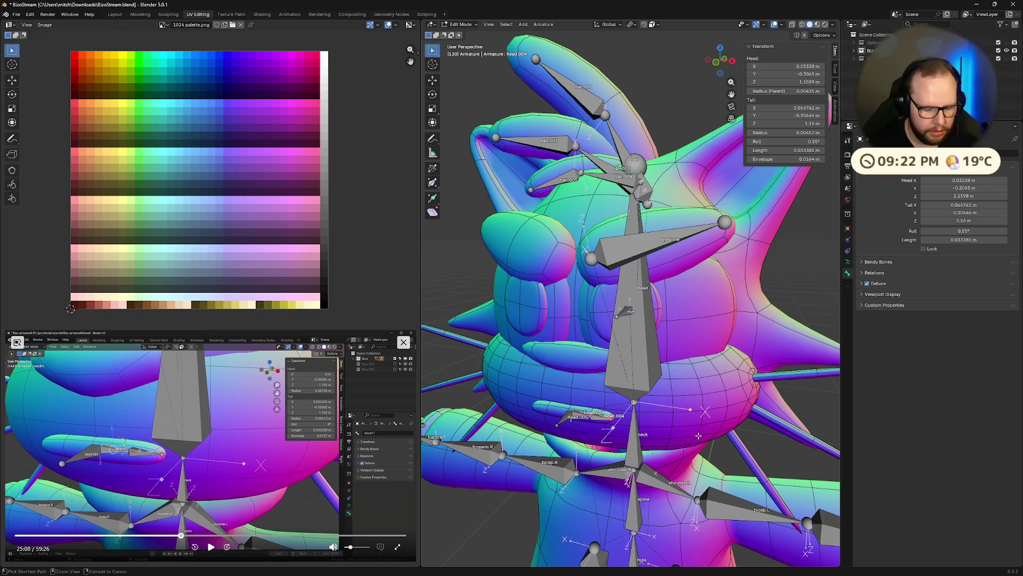
key(ctrl+F2)
click(693, 470)
text(mouth)
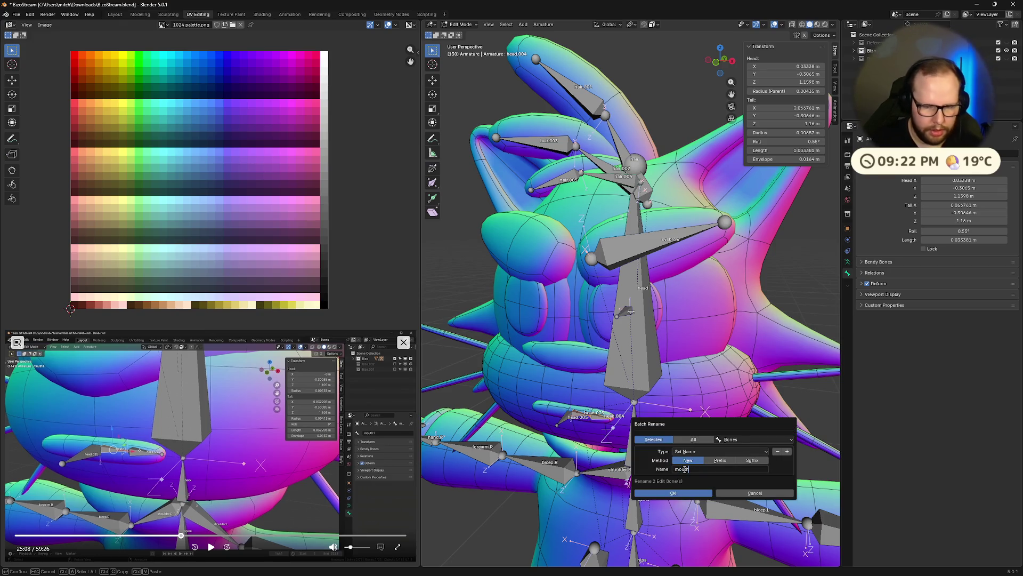
key(Return)
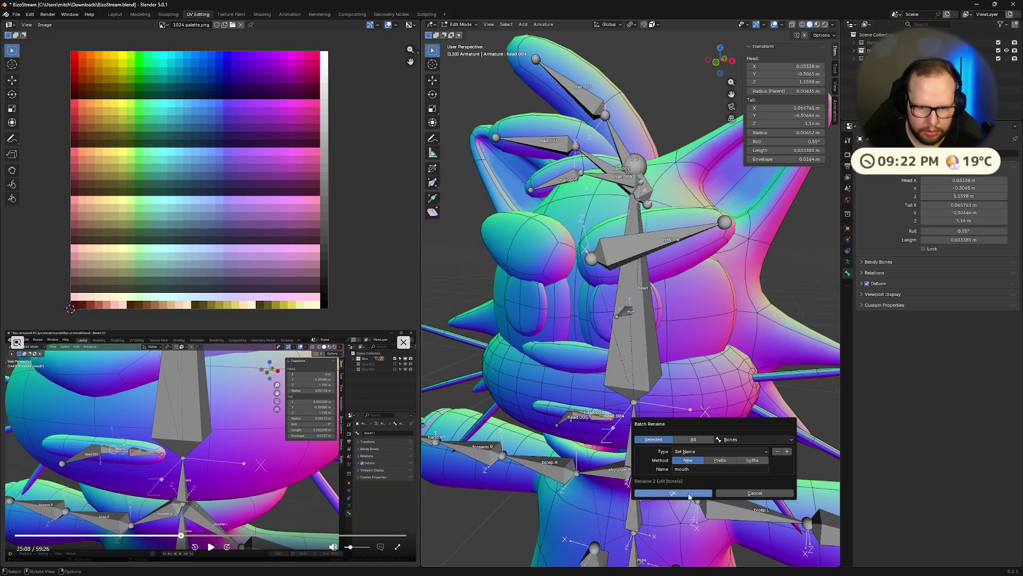
click(673, 493)
scroll(595, 478, up, 2)
mouse_move(632, 320)
middle_down()
mouse_move(680, 312)
mouse_move(695, 223)
middle_up()
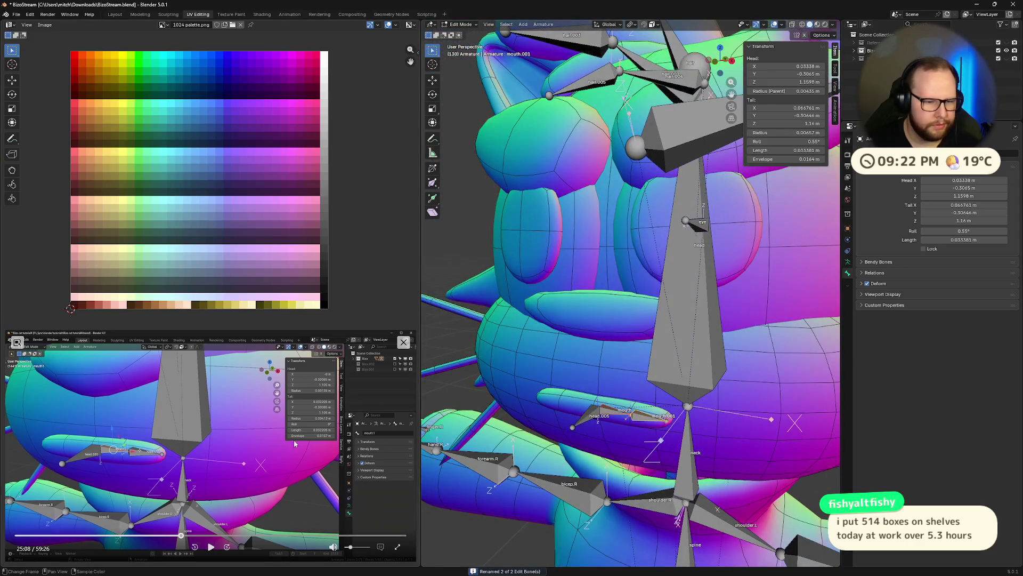
click(210, 547)
- Rename head.005 to 'control.mouth'
click(211, 547)
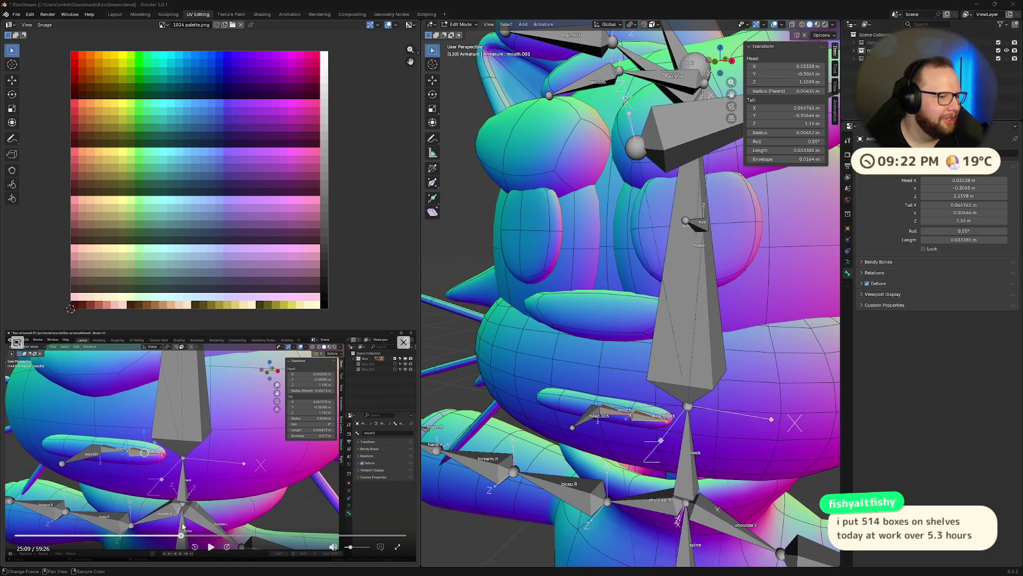
click(211, 547)
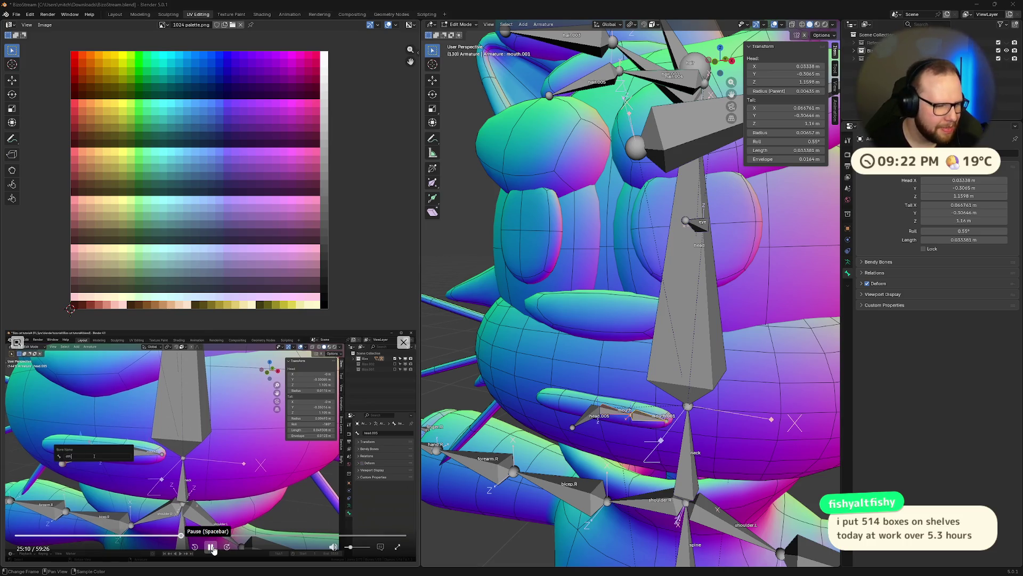
click(208, 549)
click(591, 414)
key(F2)
text(control.mouth)
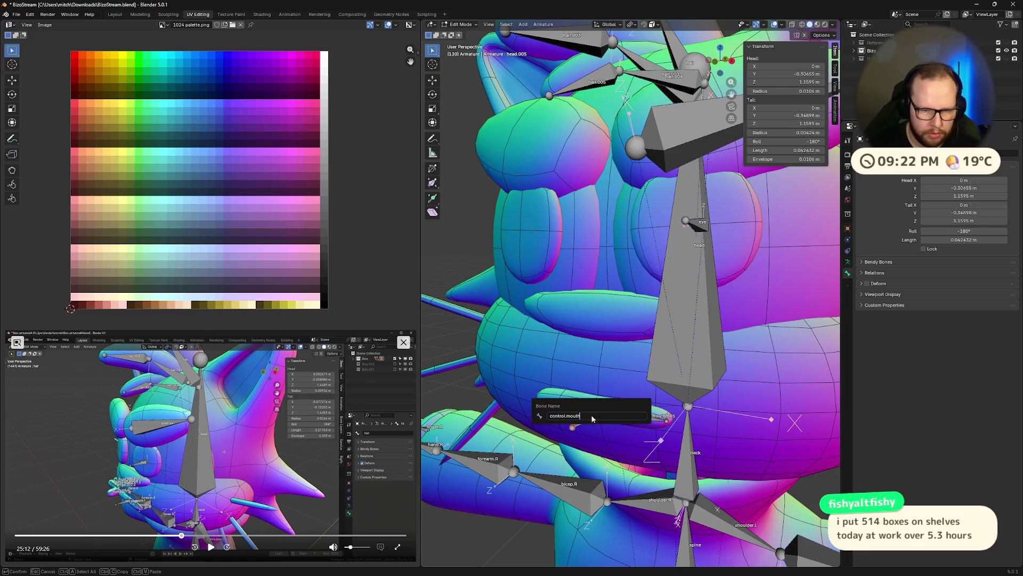
key(Return)
click(209, 548)
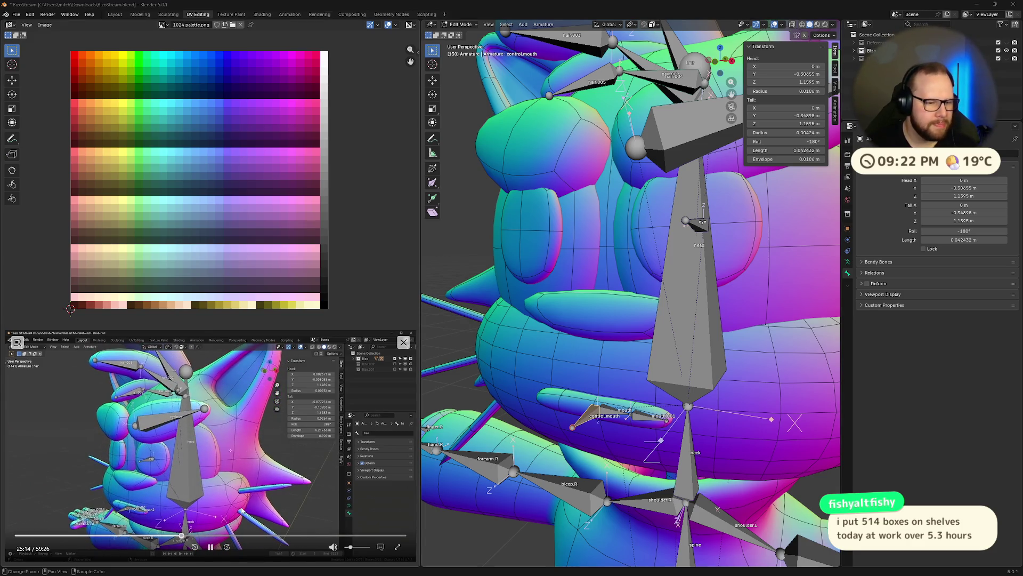
scroll(631, 304, down, 5)
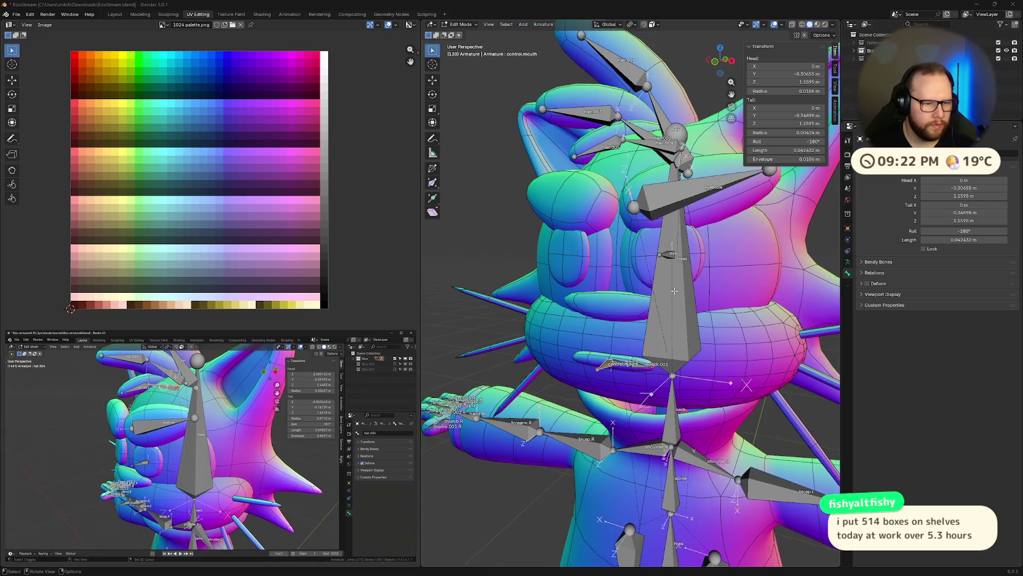
- Select the hair bone with the head bone active as its parent target
middle_drag(631, 304, 607, 336)
click(660, 268)
mouse_move(659, 268)
middle_down()
mouse_move(704, 321)
mouse_move(675, 327)
middle_up()
click(676, 327)
- Parent the hair bone and the next face bone to the head bone with Keep Offset
key(ctrl+p)
click(672, 335)
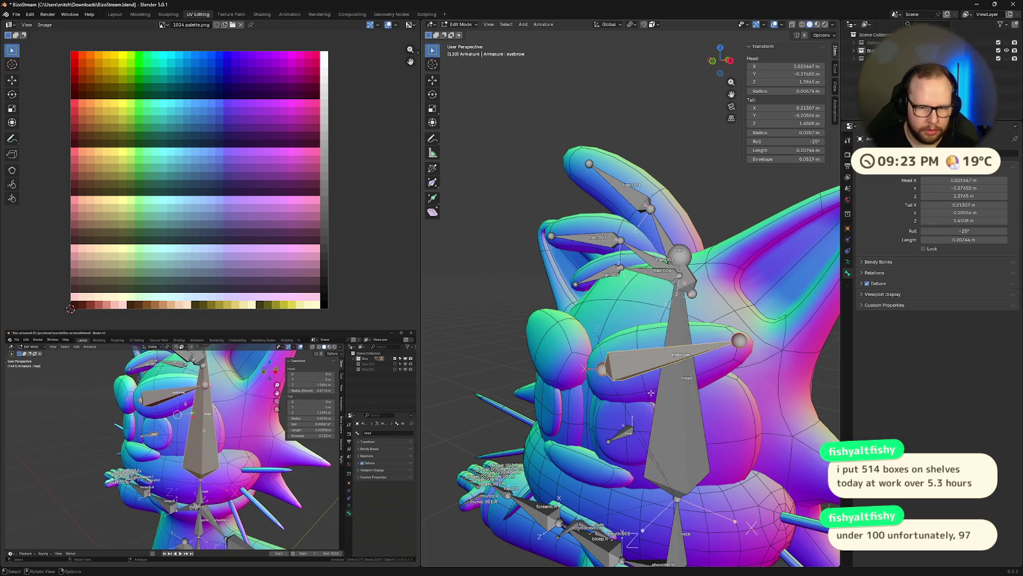
click(619, 431)
shift+click(681, 422)
key(ctrl+p)
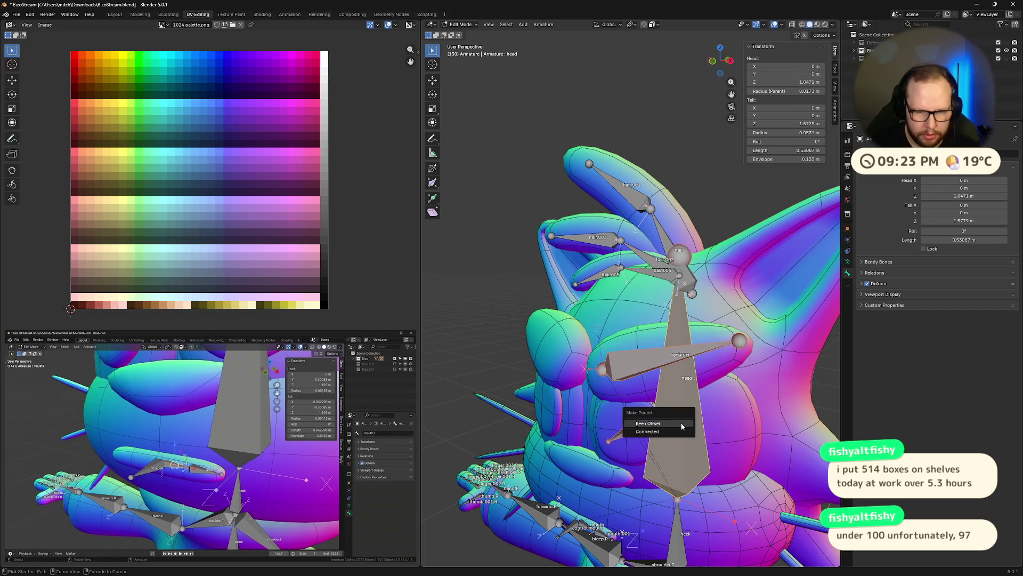
click(680, 432)
scroll(613, 478, up, 2)
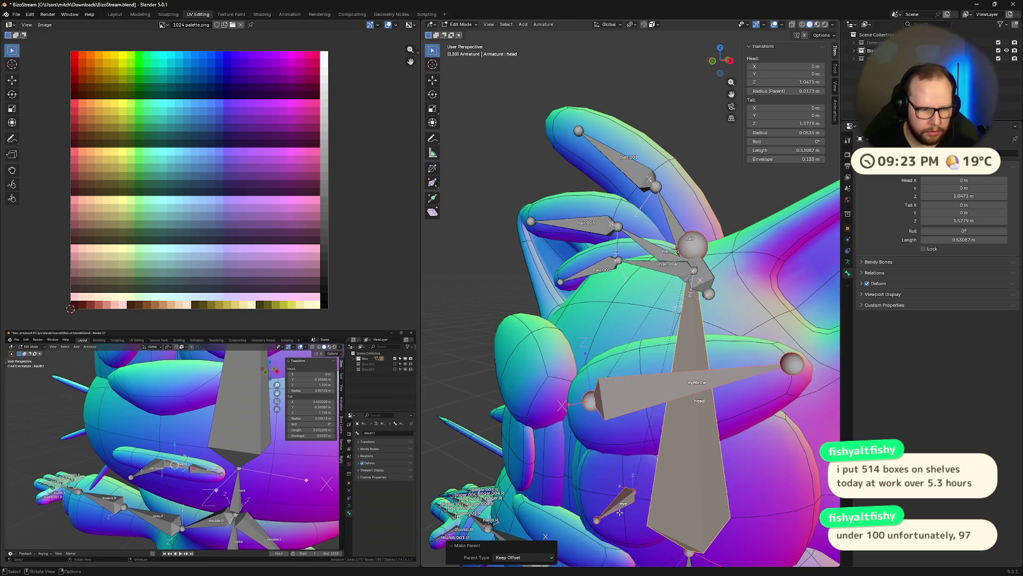
- Parent control.mouth to the head bone with Keep Offset
middle_drag(613, 479, 656, 416)
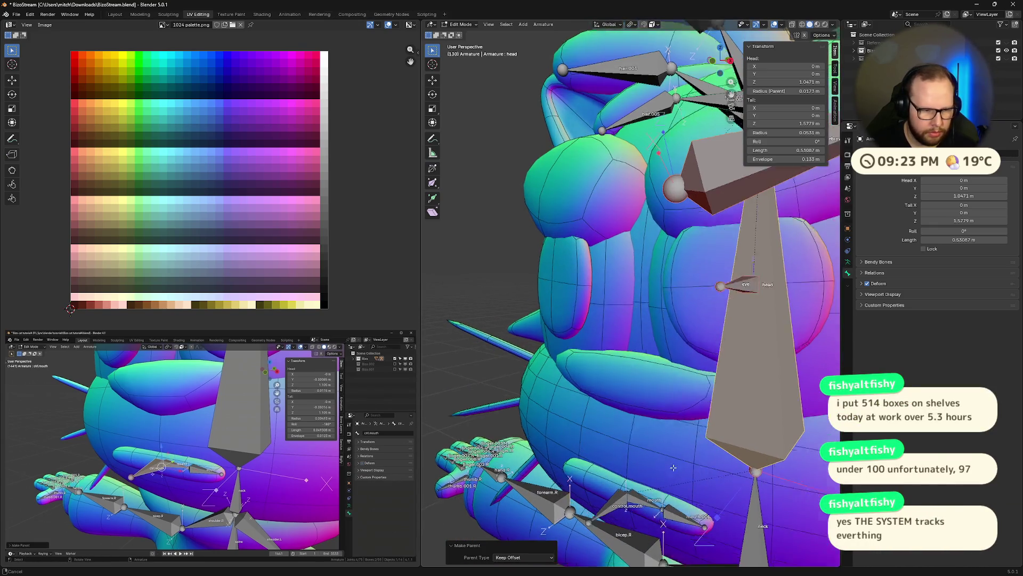
shift+middle_drag(620, 508, 615, 409)
click(615, 409)
key(ctrl+p)
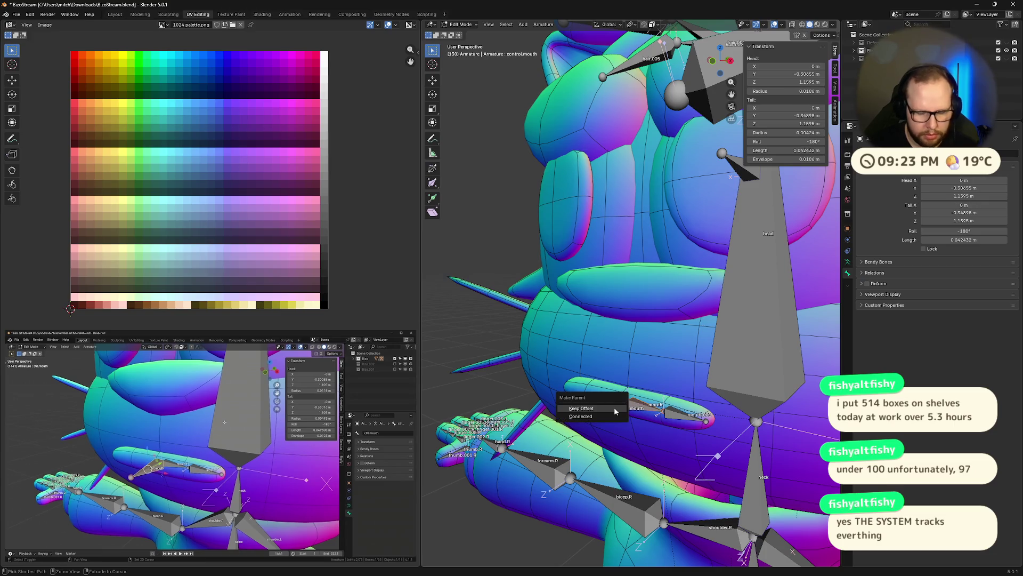
click(614, 410)
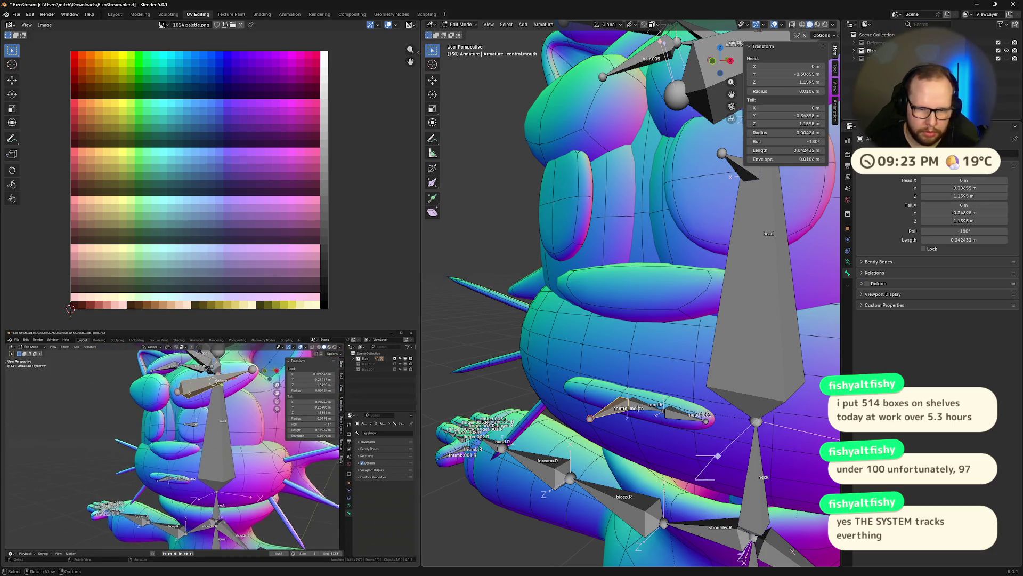
shift+click(775, 358)
key(ctrl+p)
click(775, 355)
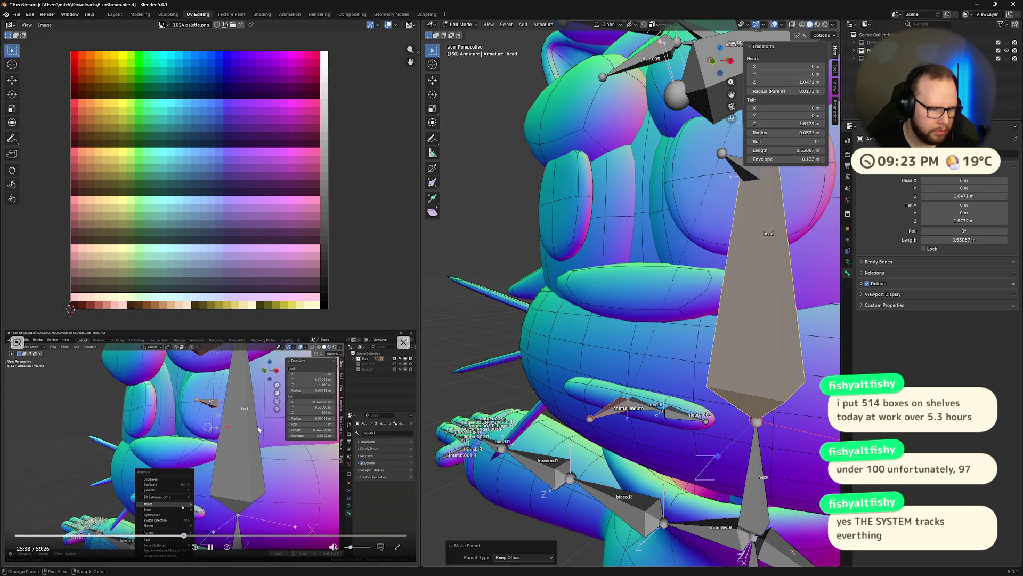
- Select the mouth.001 bone in a frontal view of the face
click(211, 547)
middle_drag(608, 264, 702, 178)
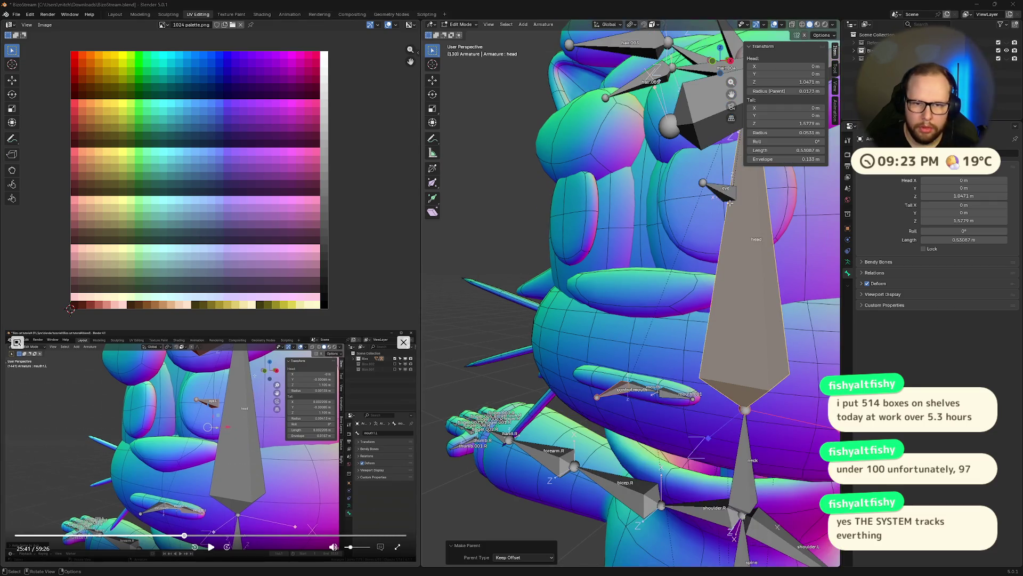
click(702, 178)
click(692, 226)
click(636, 362)
middle_drag(655, 373, 668, 390)
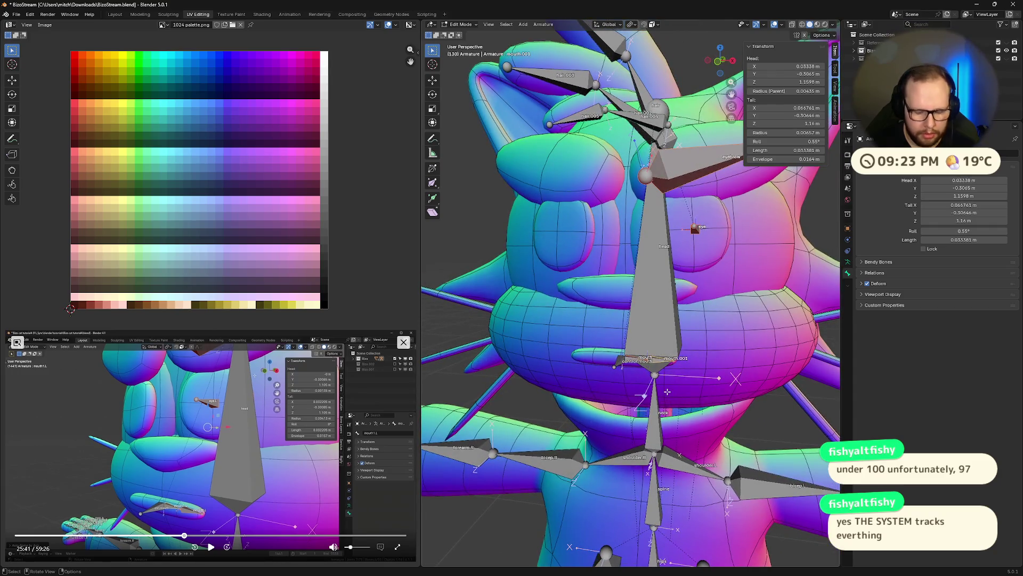
- Auto-name the selected face bones Left/Right
right_click(668, 391)
mouse_move(632, 461)
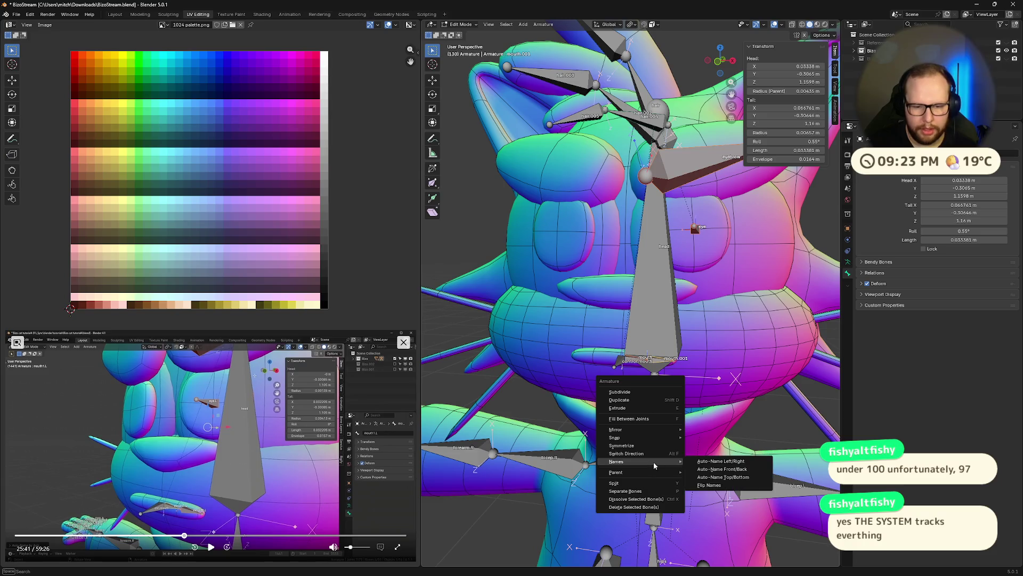
click(721, 461)
click(210, 547)
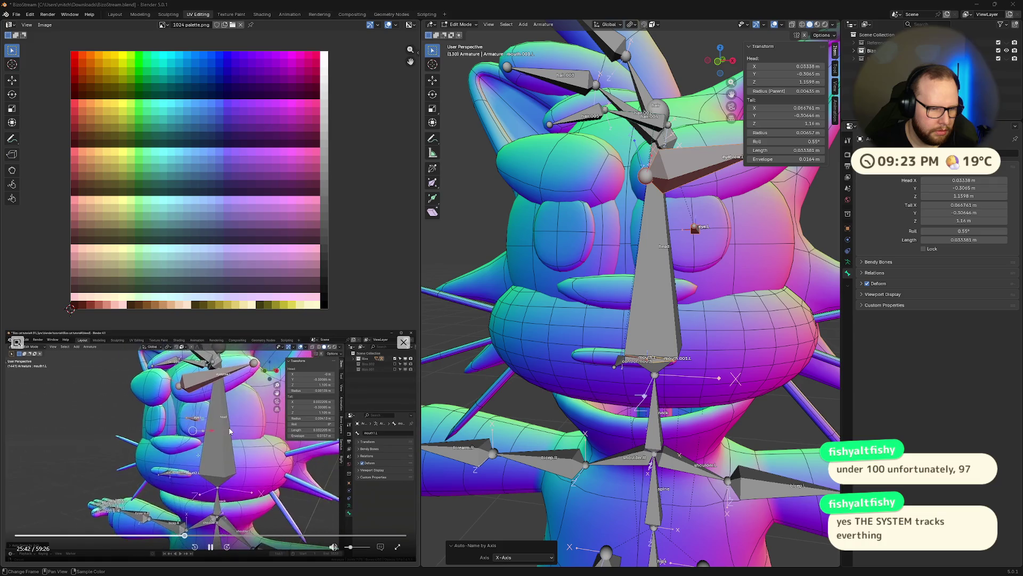
click(210, 547)
- Symmetrize the selected bones onto the other side of the face
right_click(608, 329)
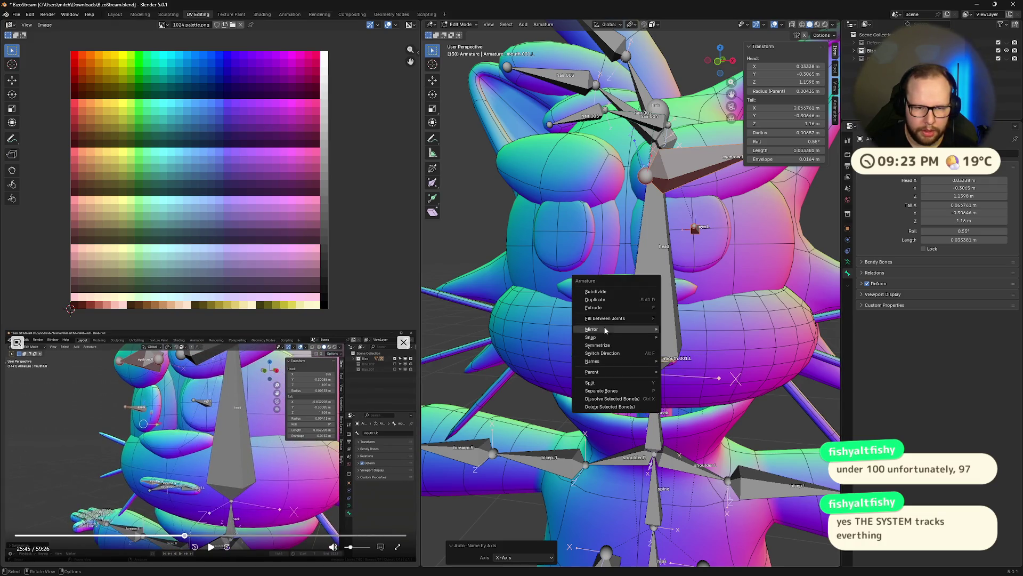
click(597, 345)
mouse_move(598, 344)
middle_down()
mouse_move(602, 379)
mouse_move(656, 376)
middle_up()
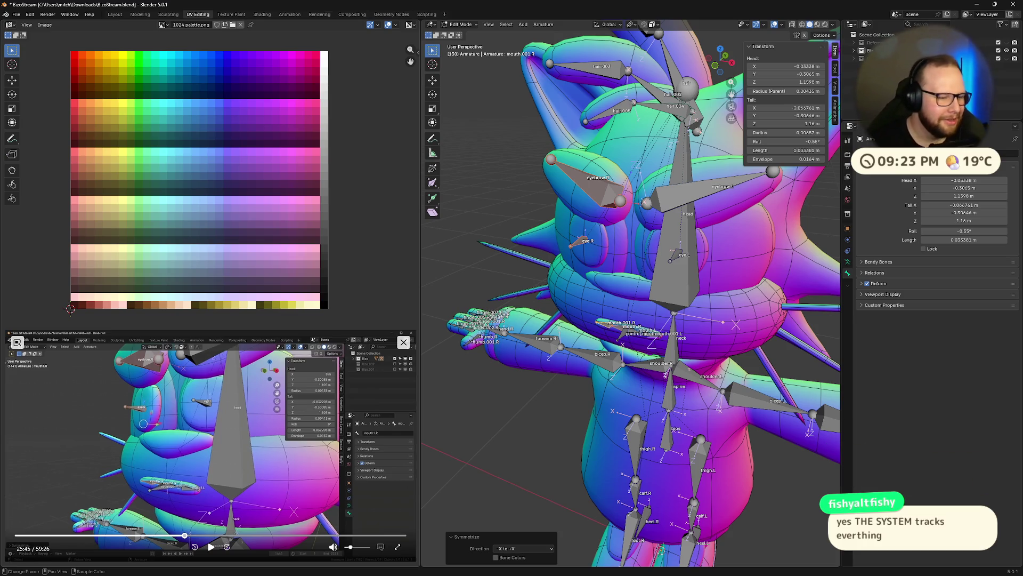
click(210, 546)
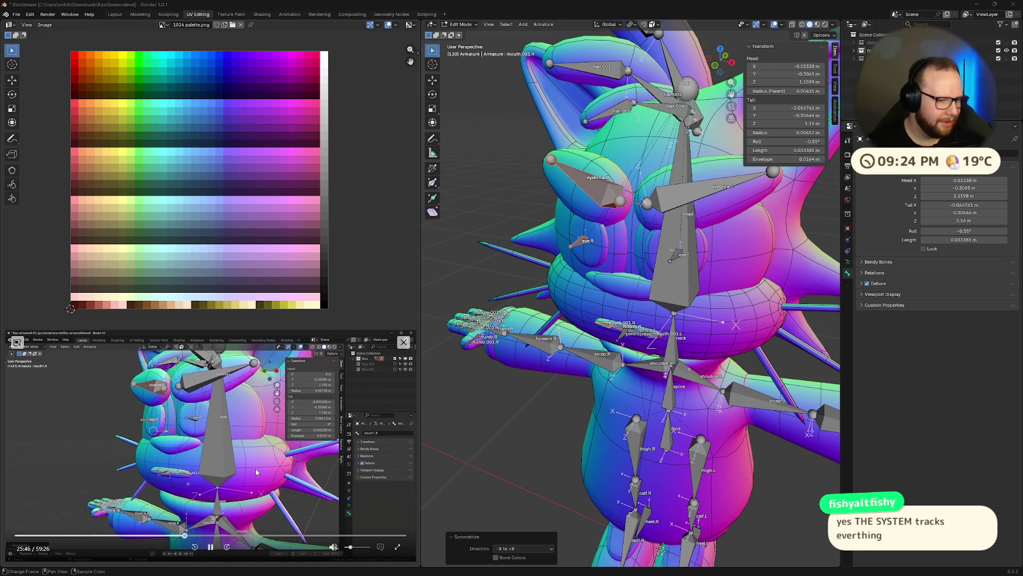
mouse_move(609, 312)
middle_down()
mouse_move(606, 296)
mouse_move(723, 286)
mouse_move(579, 336)
mouse_move(564, 372)
mouse_move(613, 326)
mouse_move(771, 320)
mouse_move(781, 263)
middle_up()
click(402, 425)
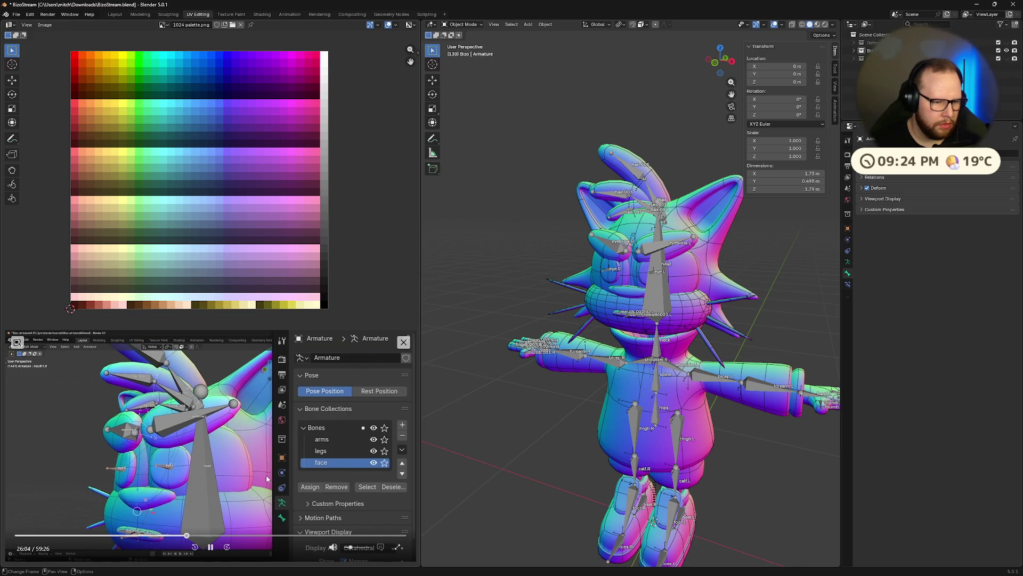
- Add a new bone collection under Armature data and start renaming it
click(210, 549)
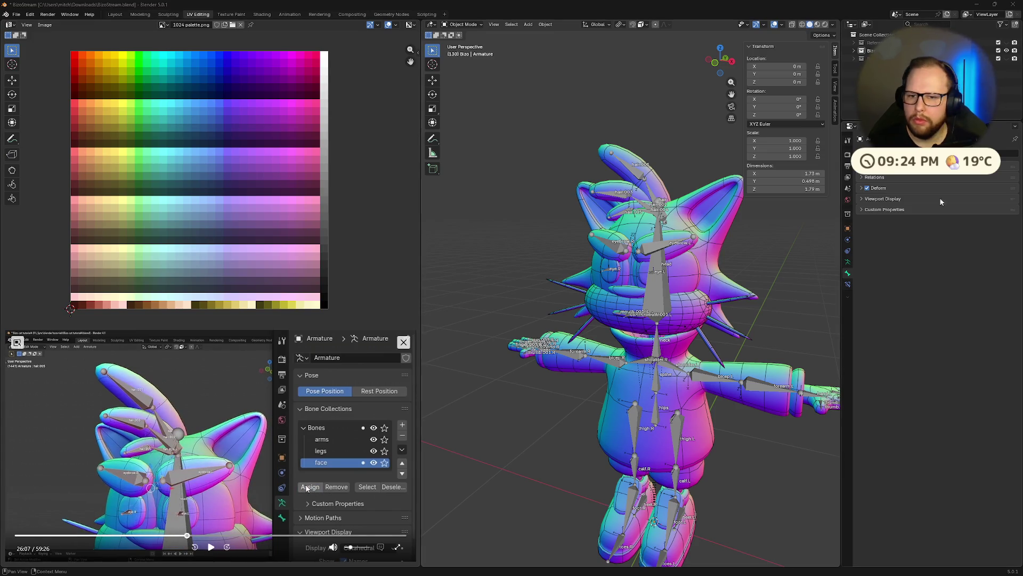
click(848, 264)
click(1012, 206)
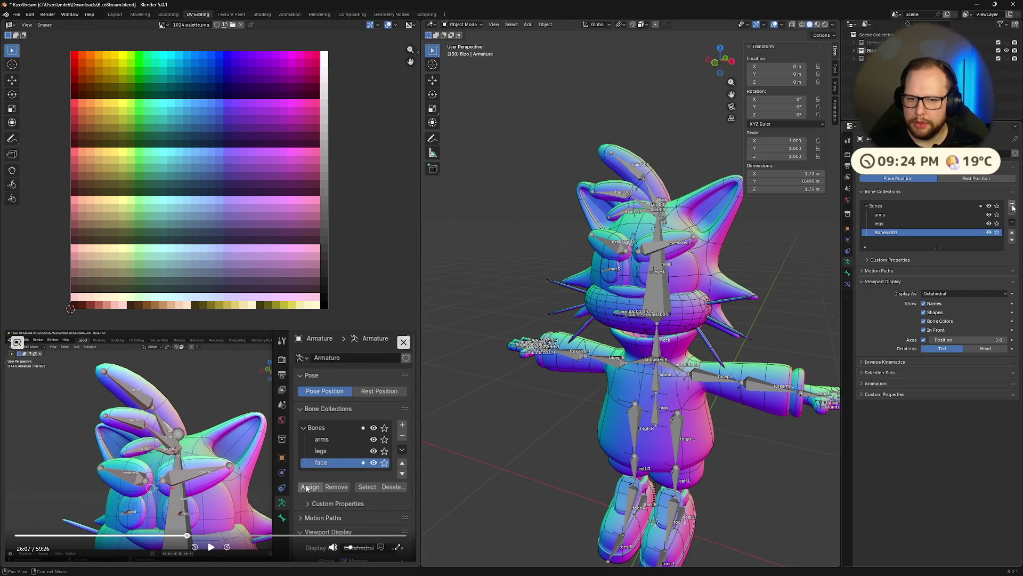
double_click(921, 233)
text(face)
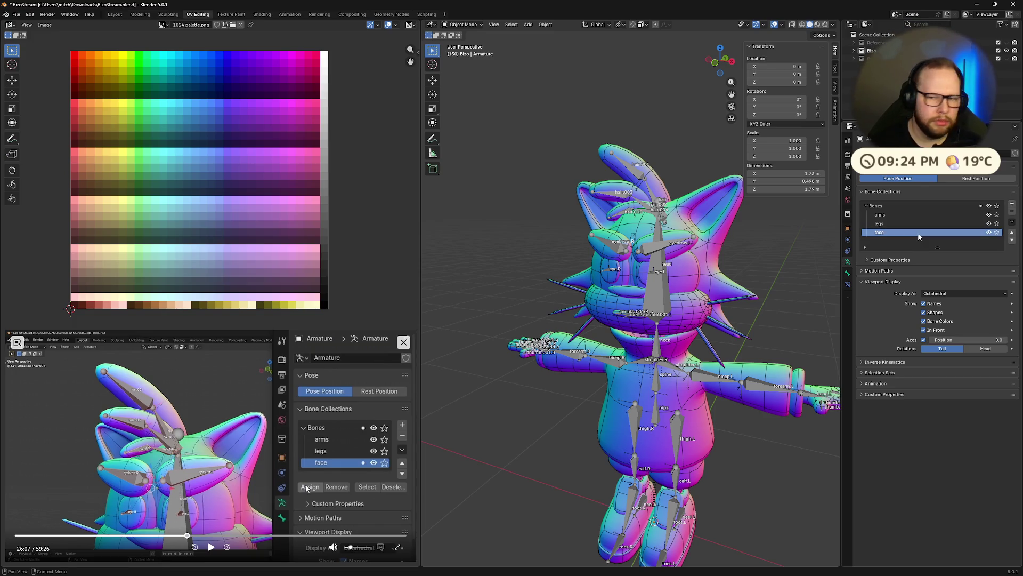
- Name the collection 'face' and select the mouth, eye and eyebrow bones in edit mode
key(Return)
mouse_move(680, 320)
middle_down()
mouse_move(626, 321)
mouse_move(675, 327)
middle_up()
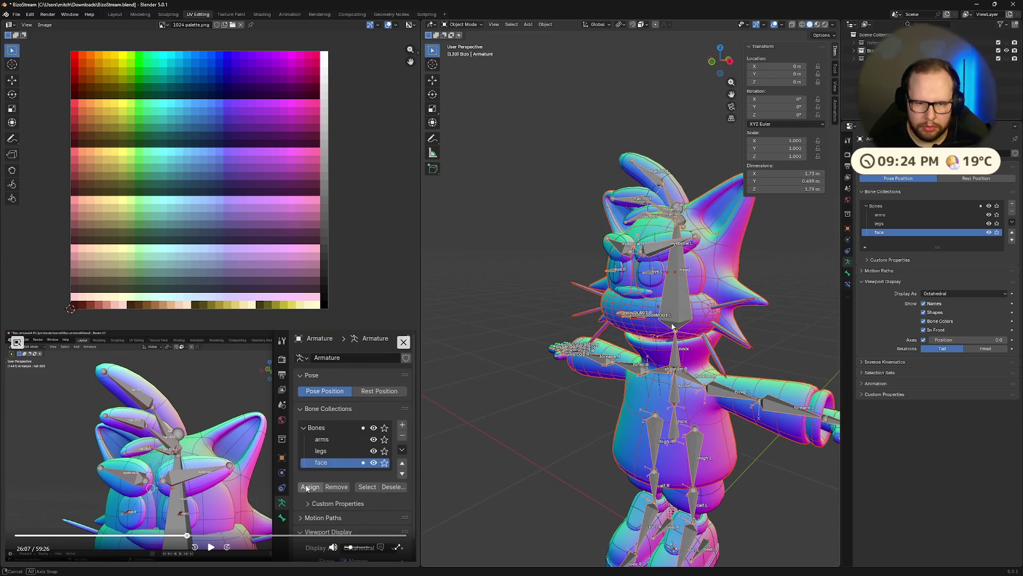
key(Tab)
click(616, 312)
drag(613, 310, 648, 323)
drag(599, 225, 662, 280)
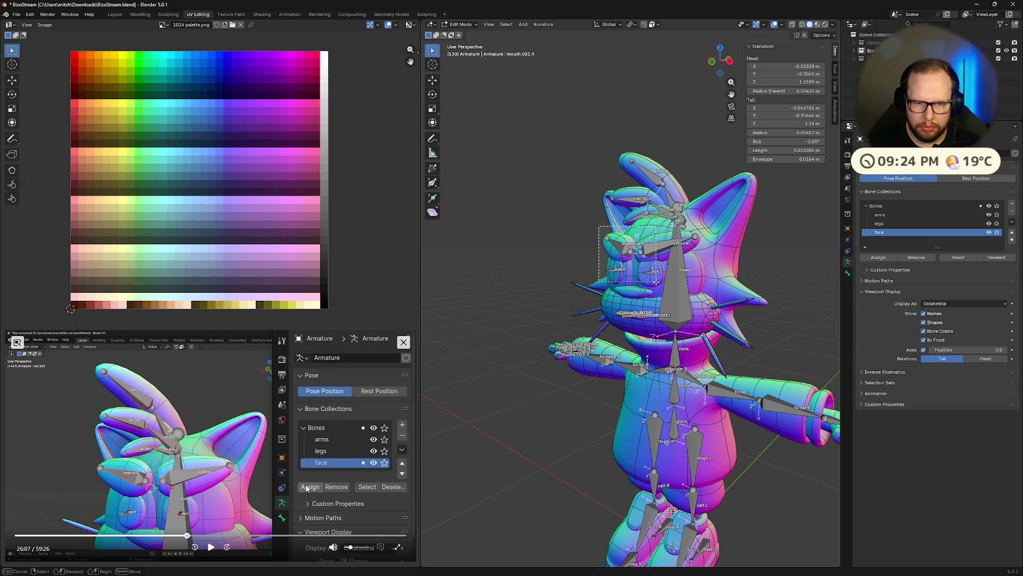
scroll(655, 320, up, 3)
- Add the three hair bones and eyebrow.L to the selection for the face collection
mouse_move(669, 335)
middle_down()
mouse_move(677, 351)
mouse_move(664, 357)
middle_up()
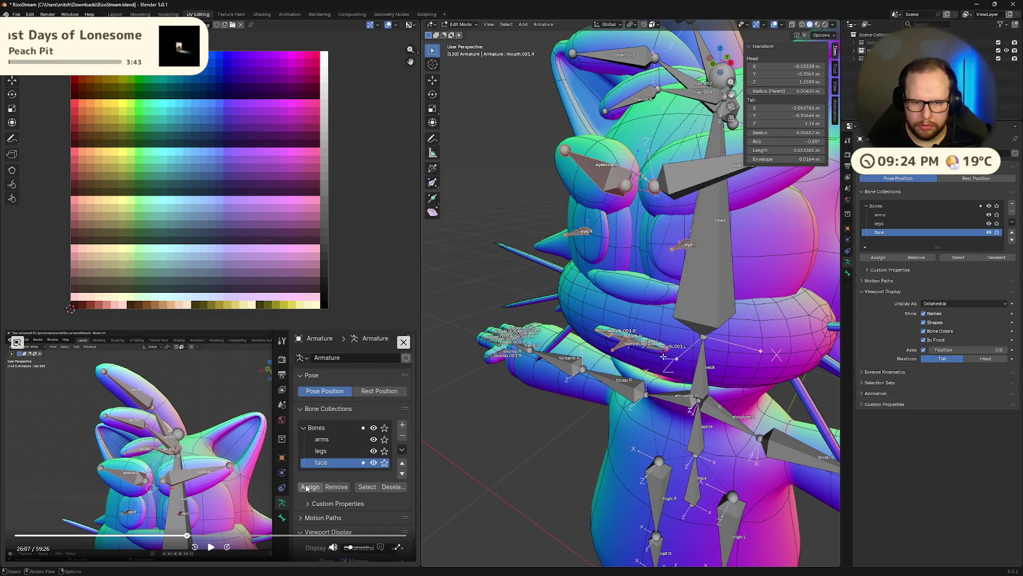
middle_drag(668, 257, 672, 276)
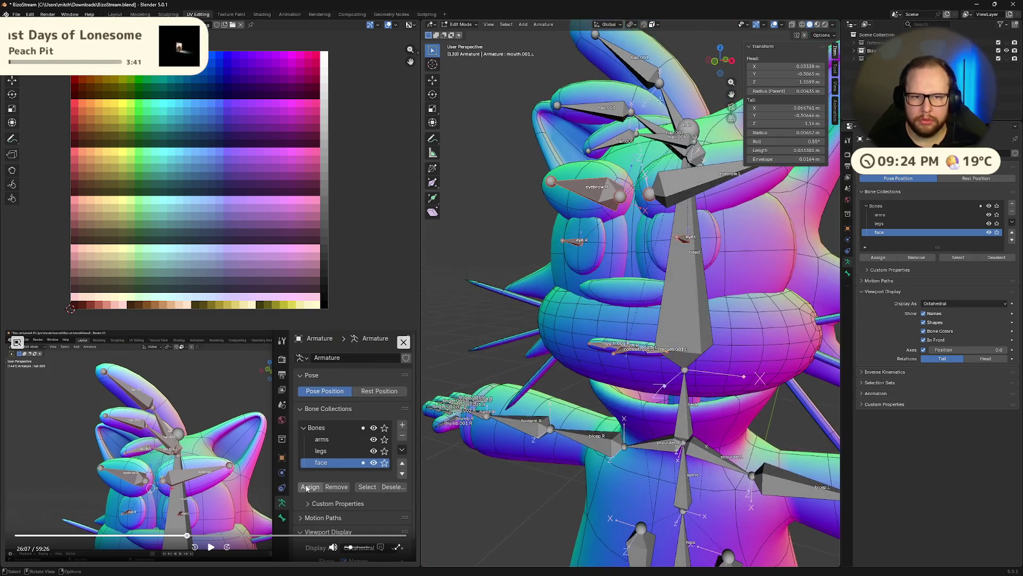
shift+click(667, 144)
shift+click(631, 69)
shift+click(596, 112)
shift+click(672, 191)
mouse_move(661, 251)
middle_down()
mouse_move(707, 261)
mouse_move(805, 256)
middle_up()
scroll(724, 260, down, 2)
scroll(741, 258, down, 3)
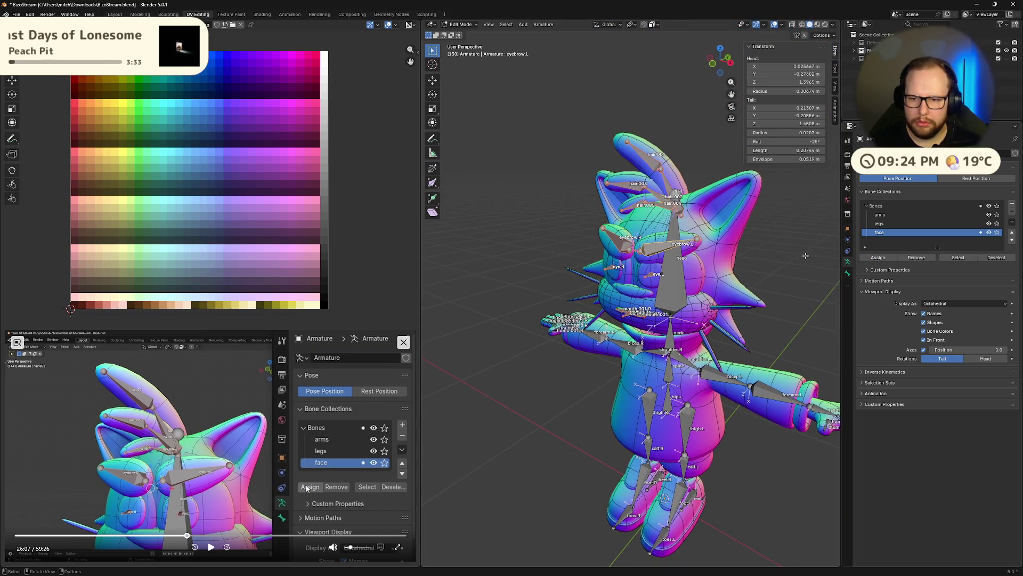
scroll(787, 241, up, 4)
mouse_move(788, 241)
middle_down()
mouse_move(715, 218)
mouse_move(744, 224)
middle_up()
scroll(743, 224, down, 3)
click(996, 232)
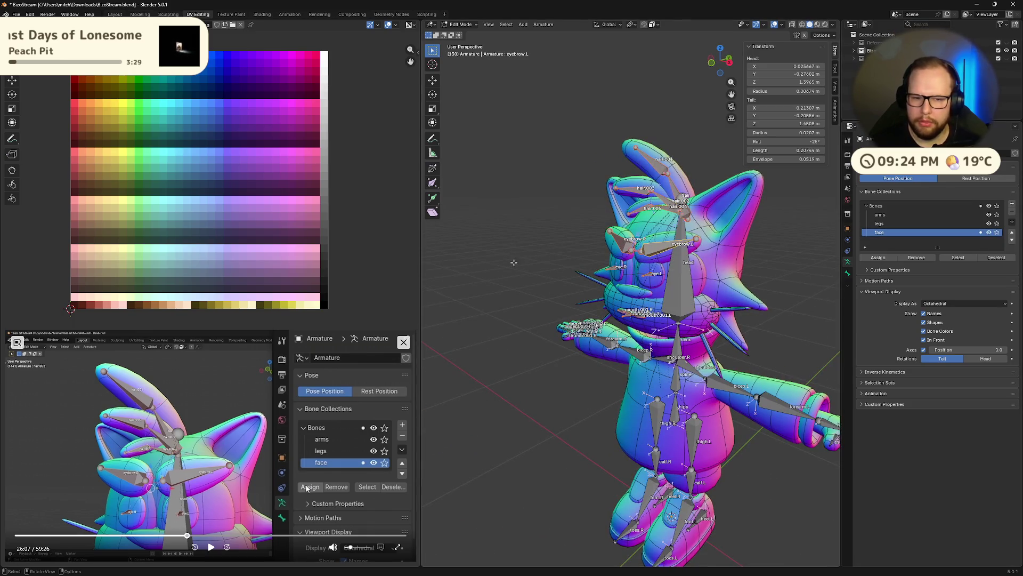
click(211, 550)
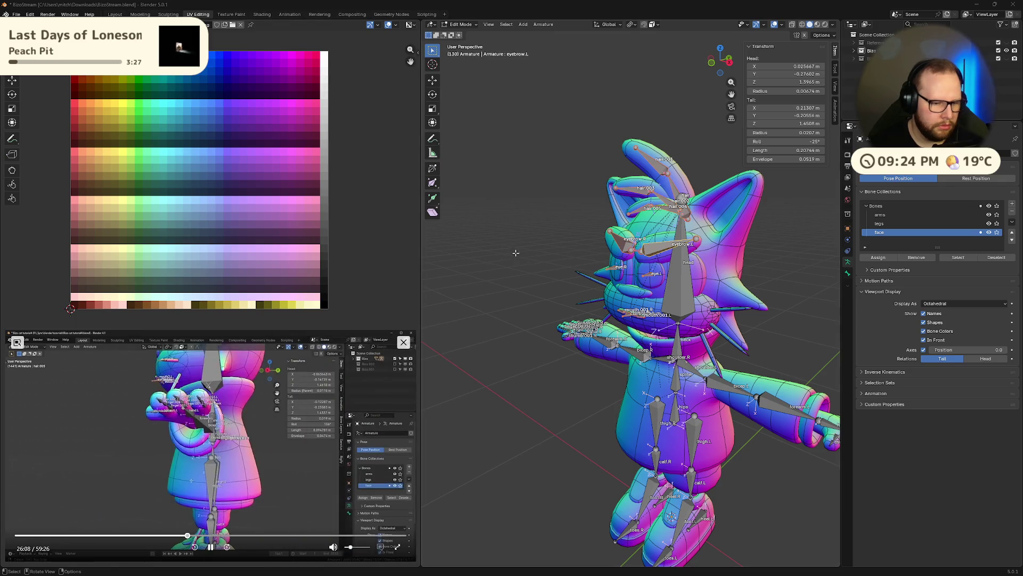
mouse_move(738, 352)
middle_down()
mouse_move(698, 357)
mouse_move(701, 395)
middle_up()
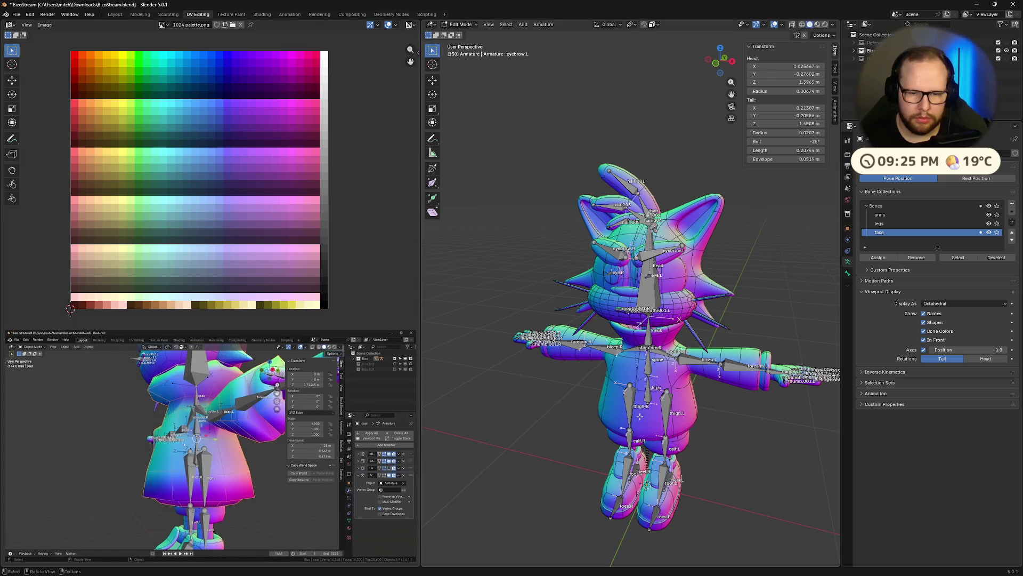
- Disable the Coat mesh's Subdivision modifier in the viewport, then reselect the armature
key(Tab)
click(613, 408)
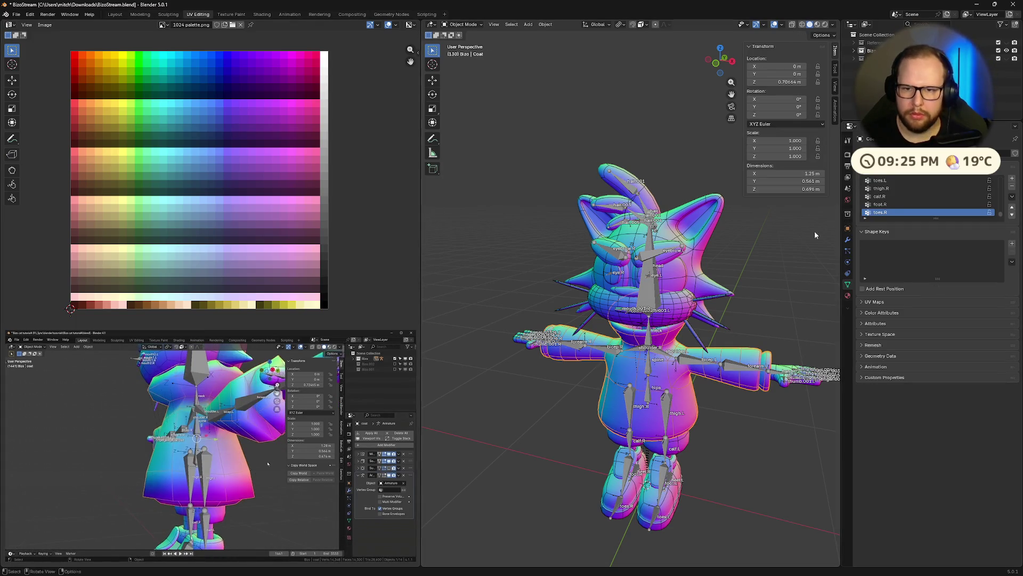
middle_drag(590, 455, 525, 434)
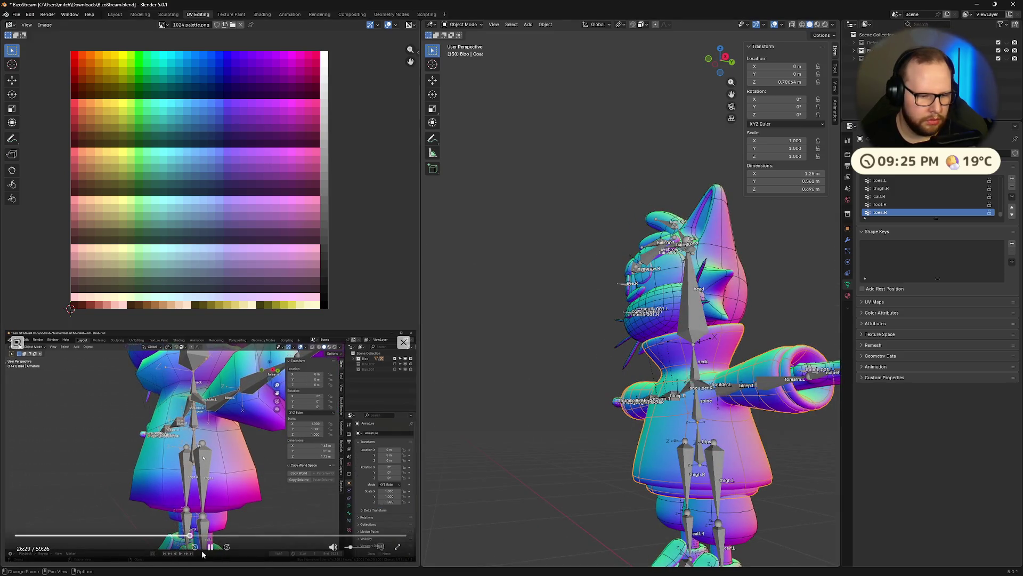
click(210, 546)
click(848, 240)
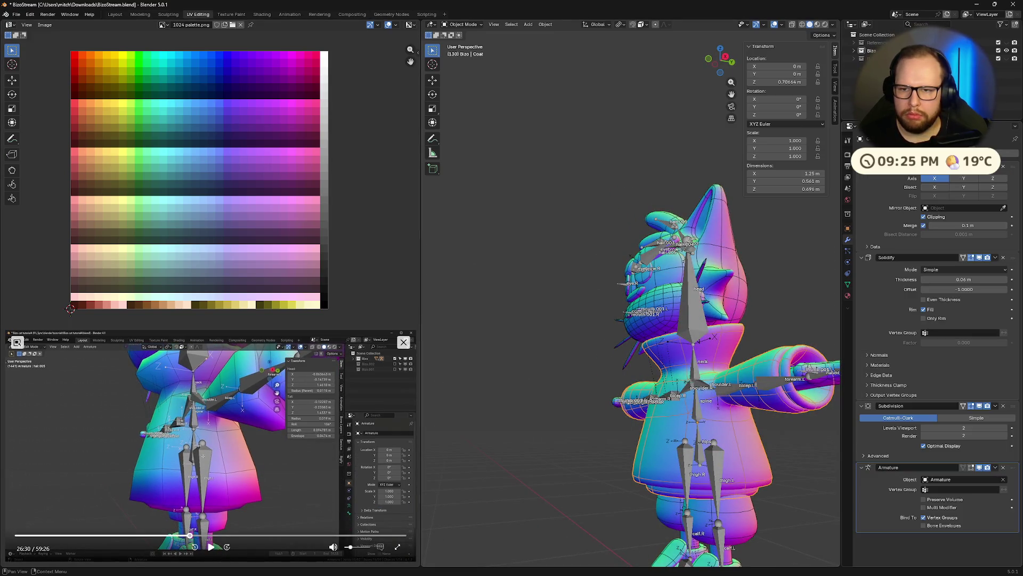
click(981, 406)
mouse_move(823, 444)
middle_down()
mouse_move(646, 436)
mouse_move(714, 397)
mouse_move(687, 412)
middle_up()
scroll(632, 447, up, 5)
scroll(714, 397, down, 2)
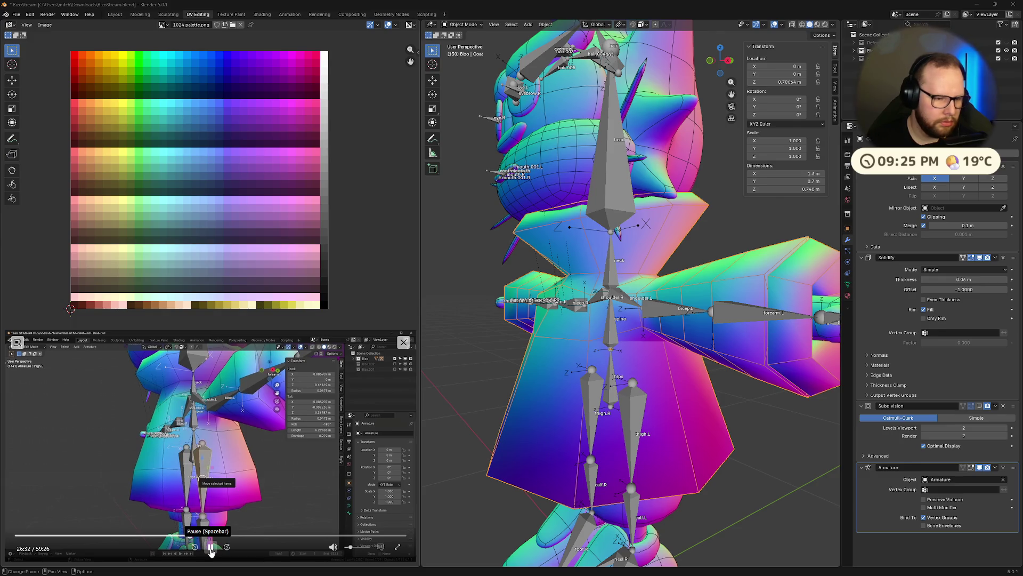
click(641, 399)
- Duplicate thigh.L into thigh.L.001, place it further left, and hide every other bone
key(Tab)
click(635, 406)
key(shift+d)
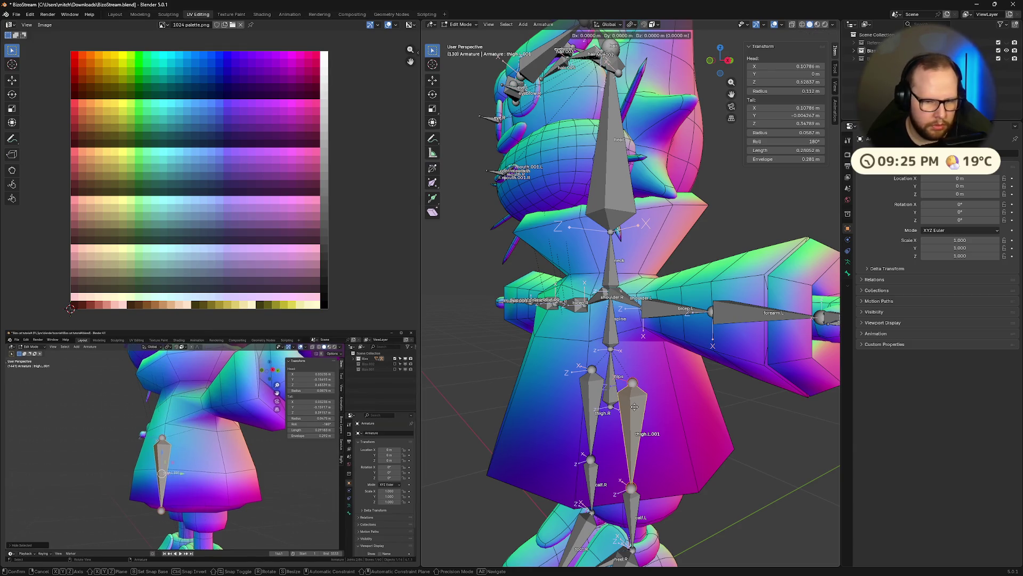
click(538, 400)
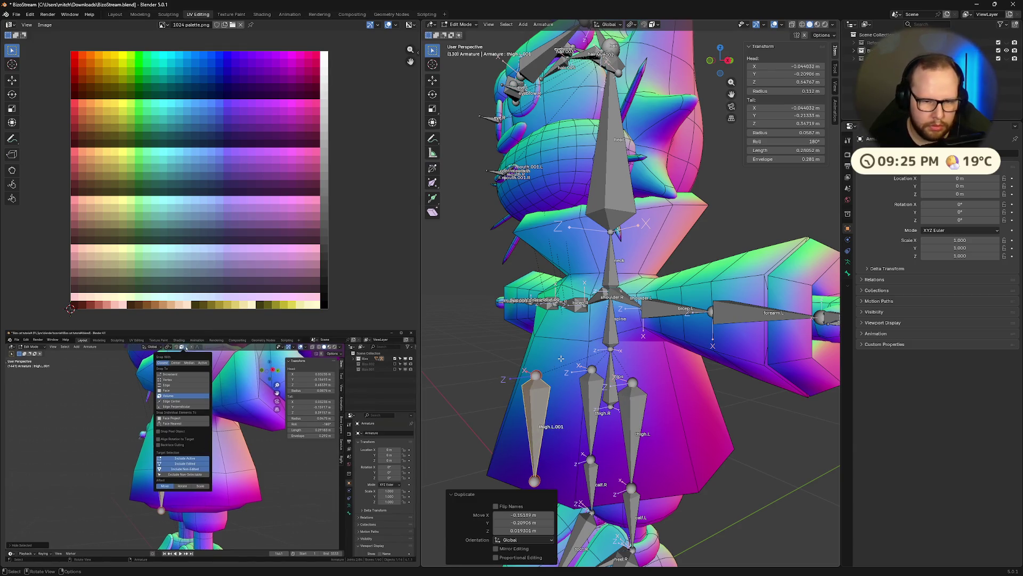
key(shift+h)
middle_drag(573, 482, 588, 472)
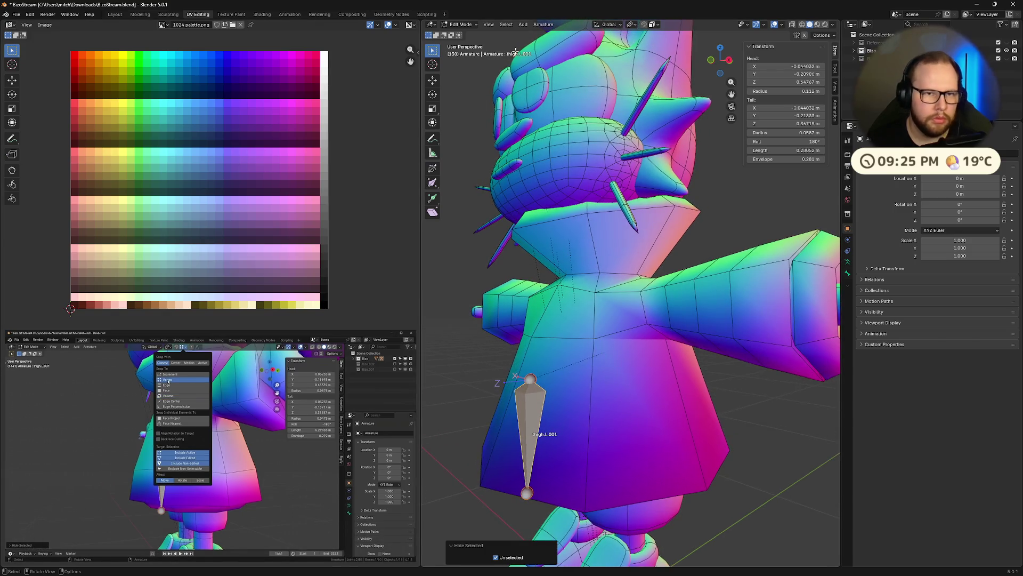
- Set the snap target to Vertex and leave armature editing with the full rig visible
click(632, 24)
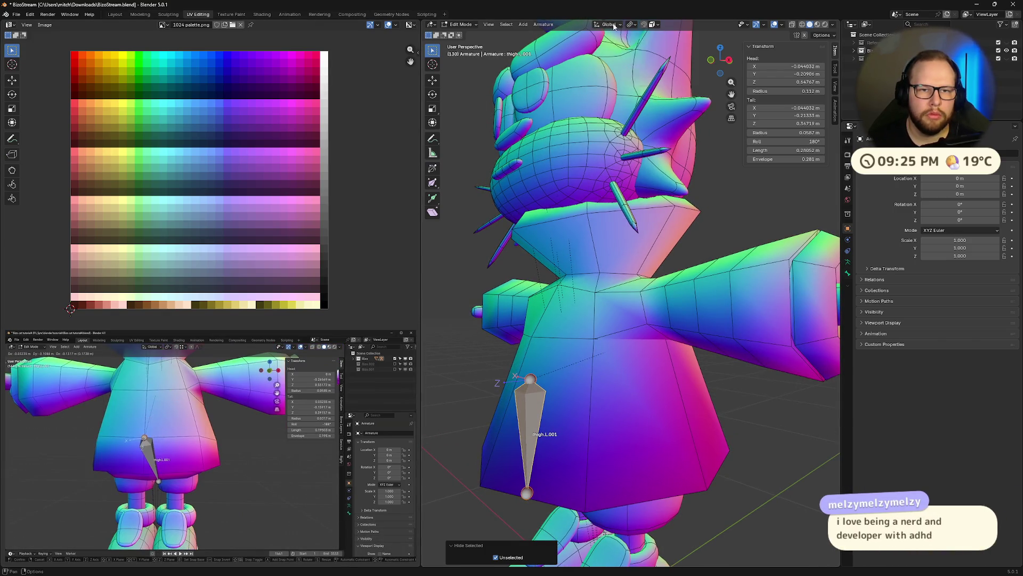
mouse_move(208, 448)
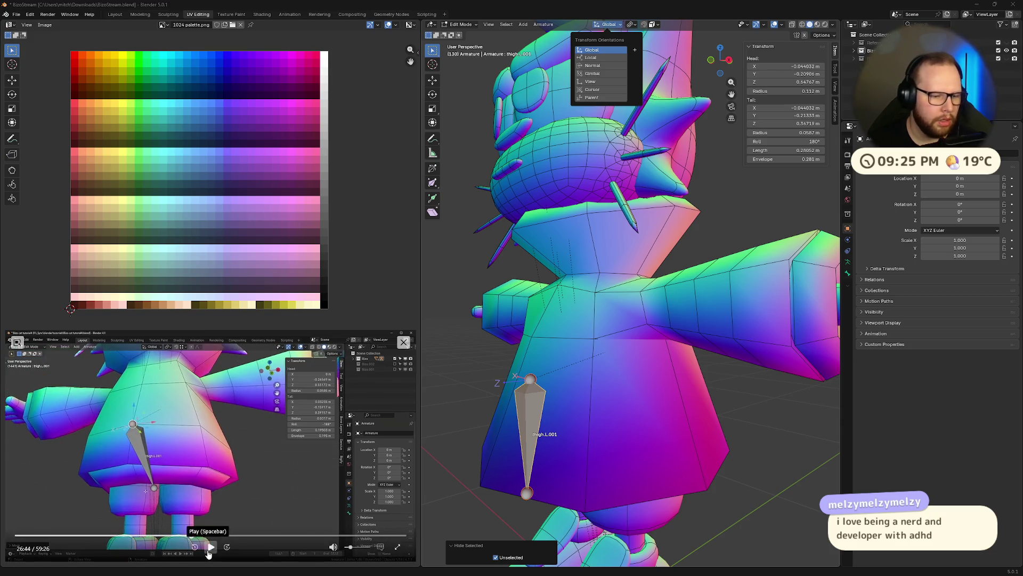
click(211, 547)
click(653, 24)
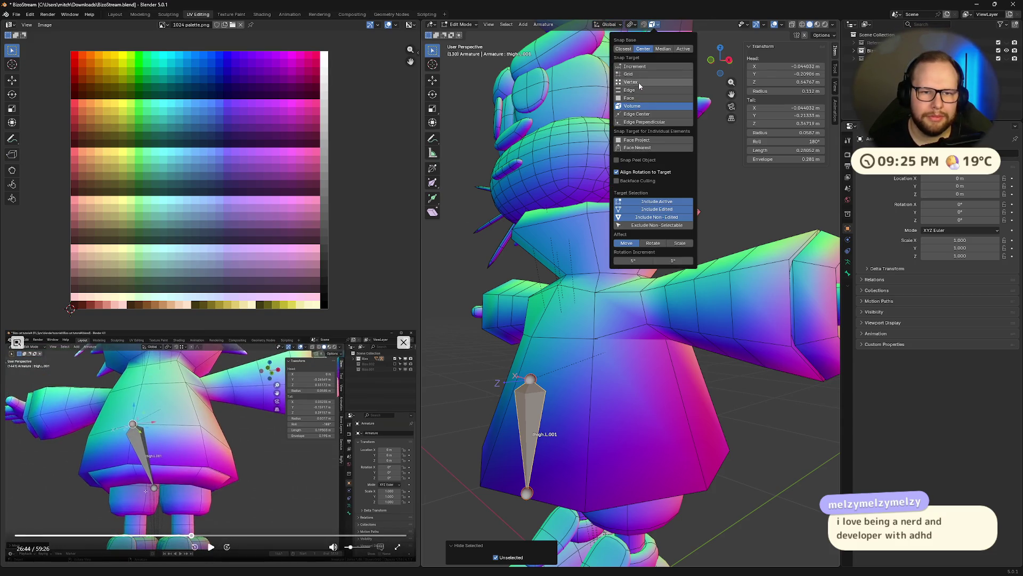
click(632, 81)
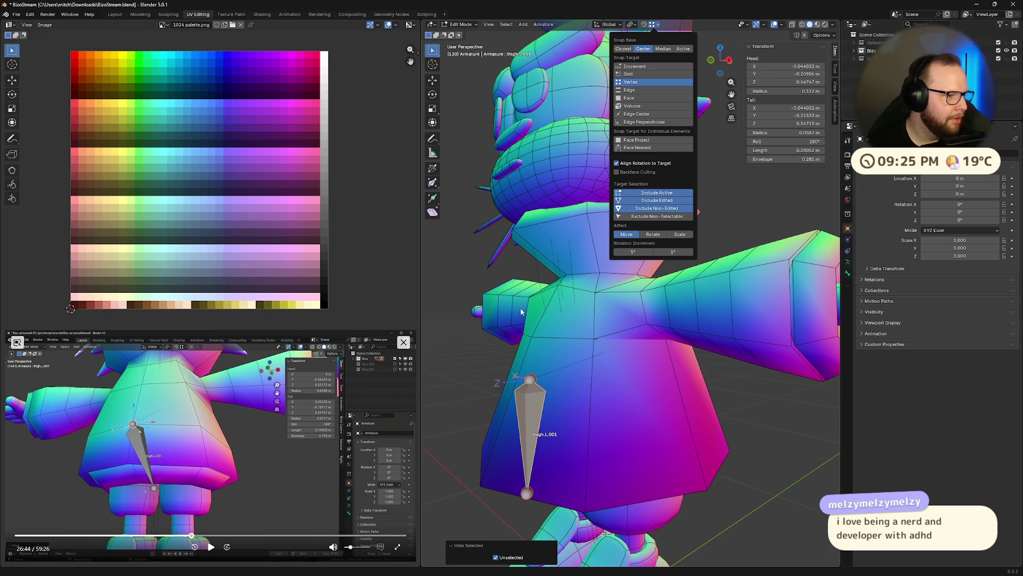
mouse_move(612, 383)
middle_down()
mouse_move(604, 356)
mouse_move(680, 386)
mouse_move(646, 345)
middle_up()
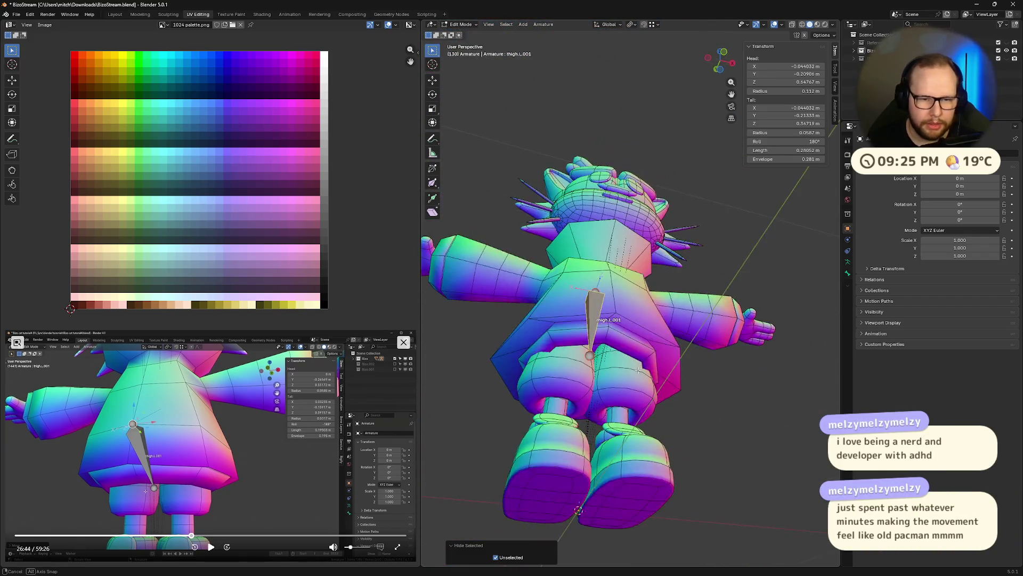
key(Tab)
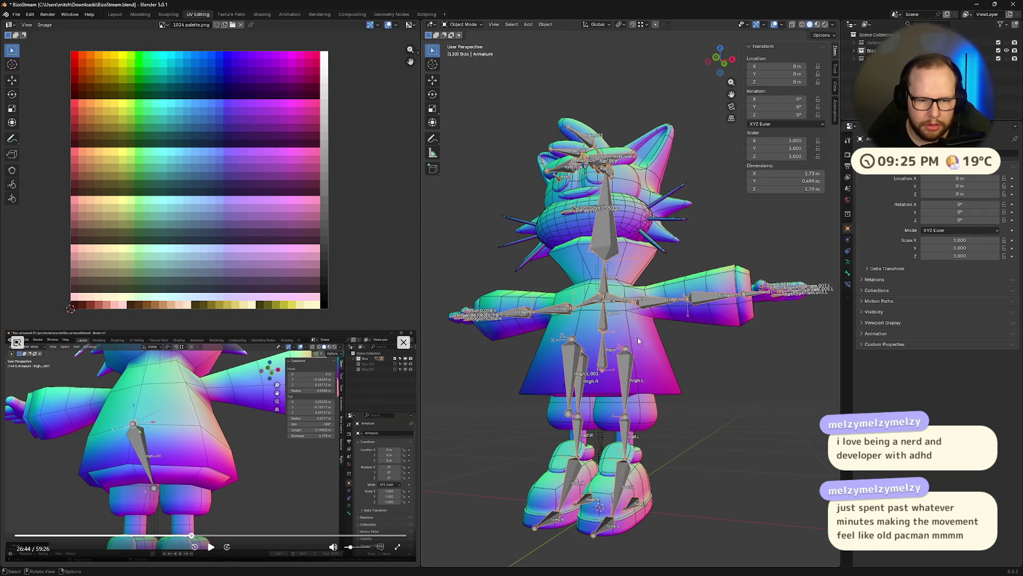
- Select the Coat mesh and bring it into Edit Mode from a lower torso view
click(644, 352)
scroll(642, 375, up, 2)
scroll(641, 380, up, 3)
middle_drag(642, 381, 660, 370)
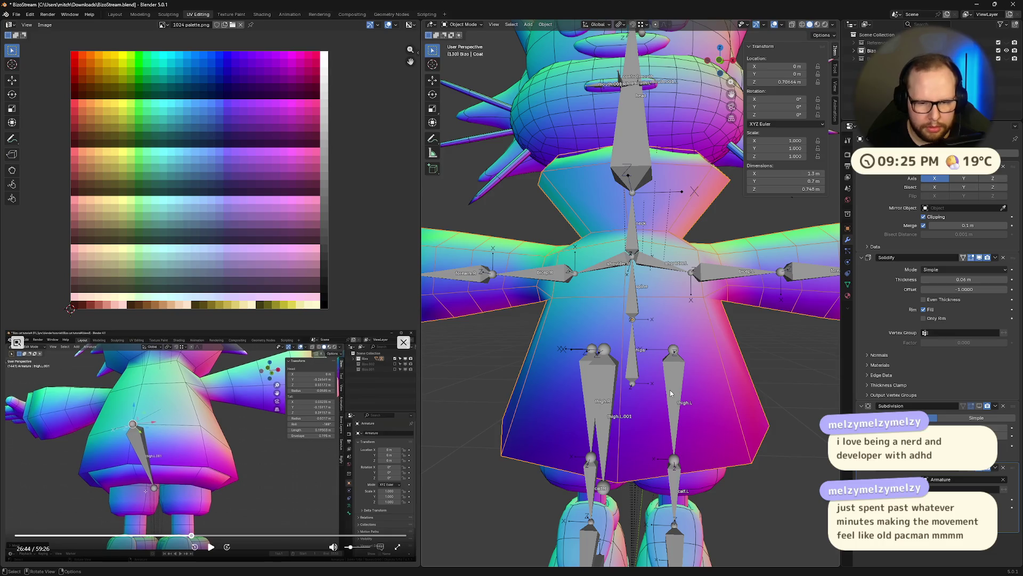
key(Tab)
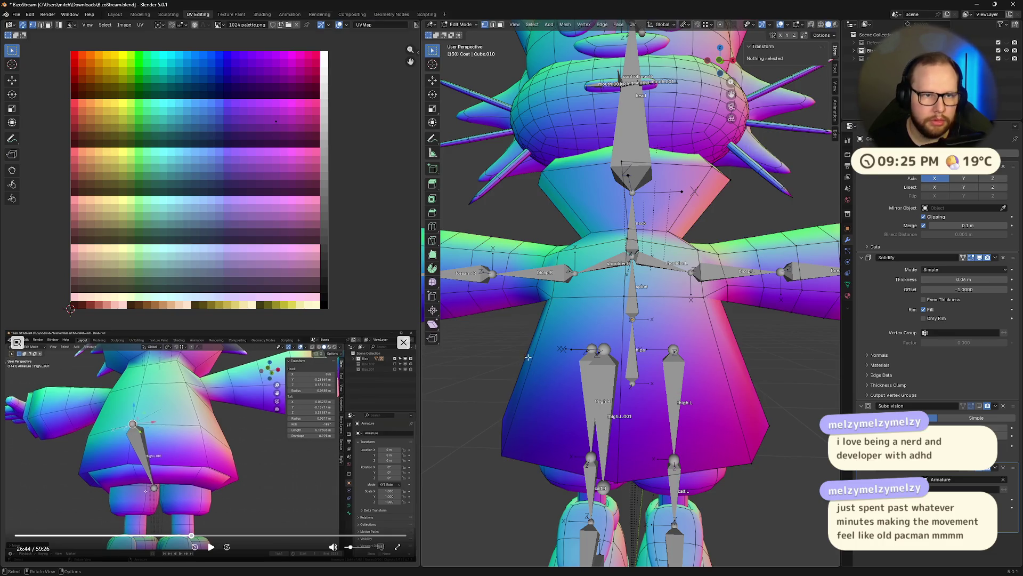
key(Tab)
key(Tab)
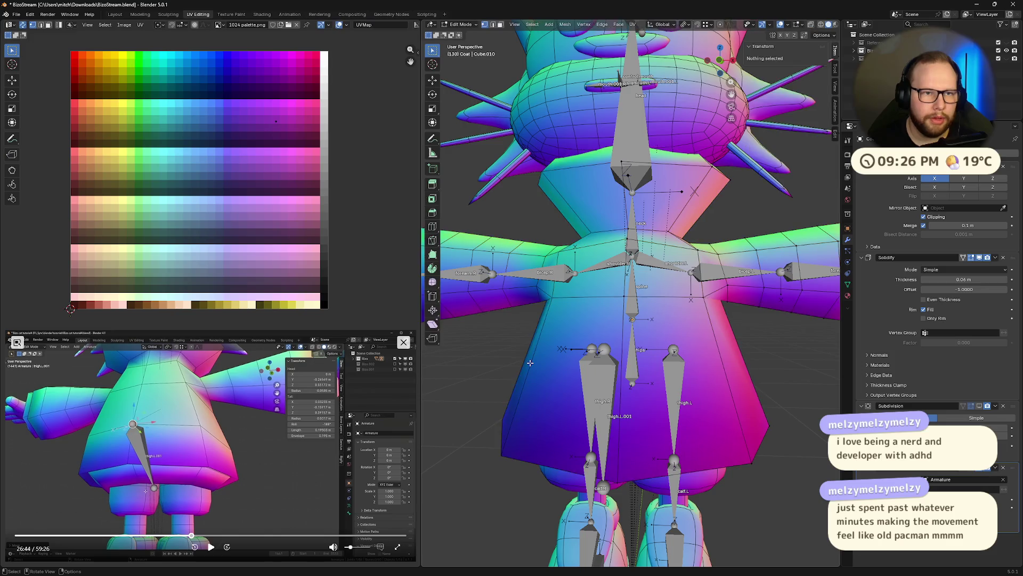
key(Tab)
key(Tab)
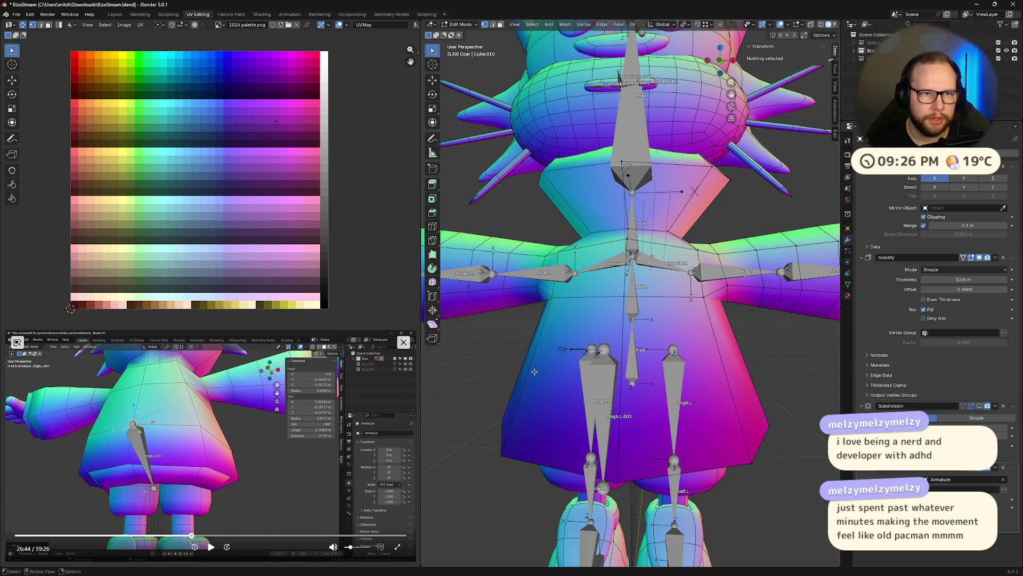
- Start a Ctrl+R loop cut on the coat, cancel it, and orbit back to a close front view
key(ctrl+r)
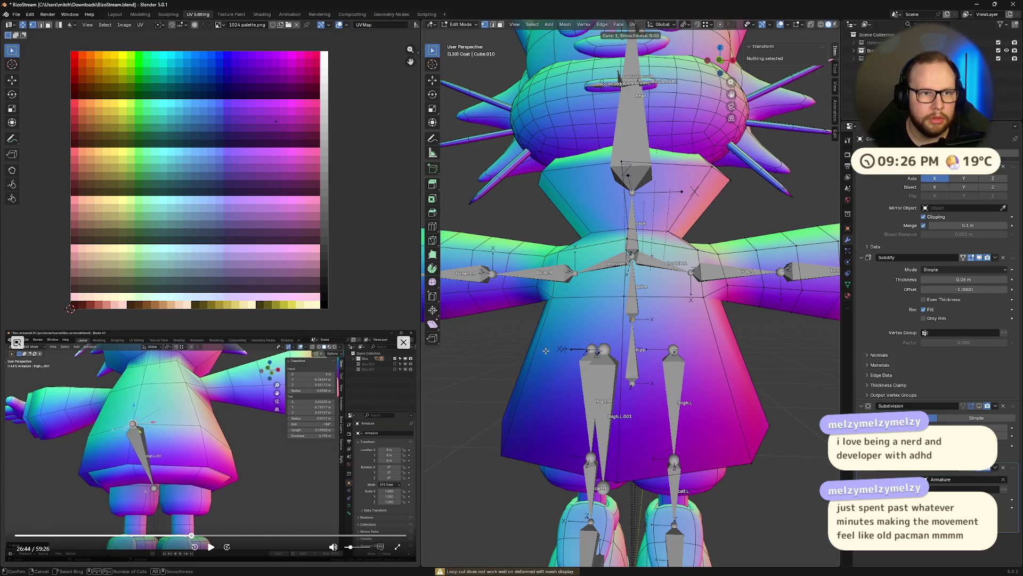
key(Escape)
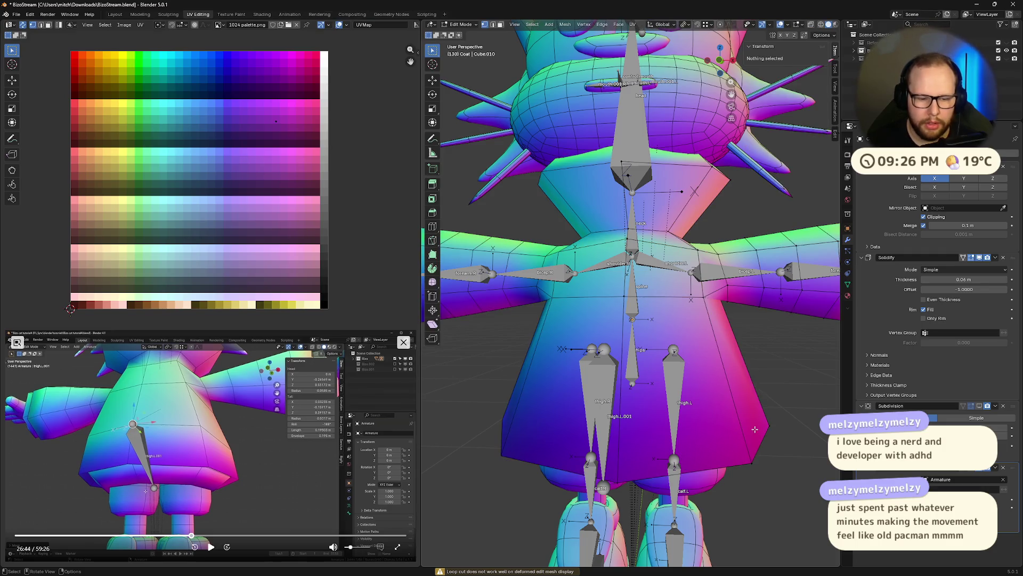
scroll(499, 434, down, 5)
mouse_move(499, 435)
middle_down()
mouse_move(709, 429)
mouse_move(697, 364)
mouse_move(756, 408)
middle_up()
scroll(708, 429, up, 4)
scroll(709, 429, up, 2)
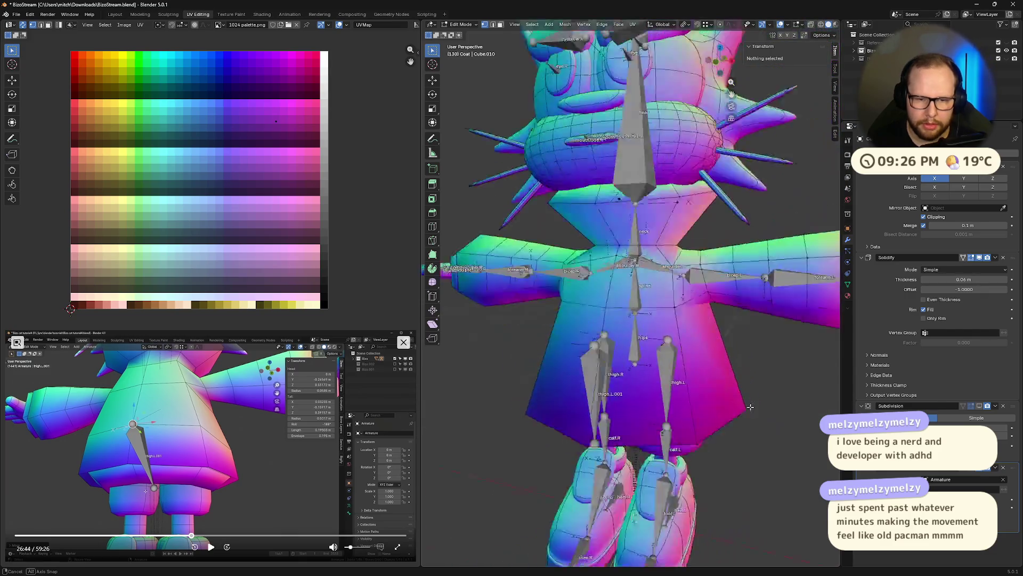
scroll(757, 407, down, 3)
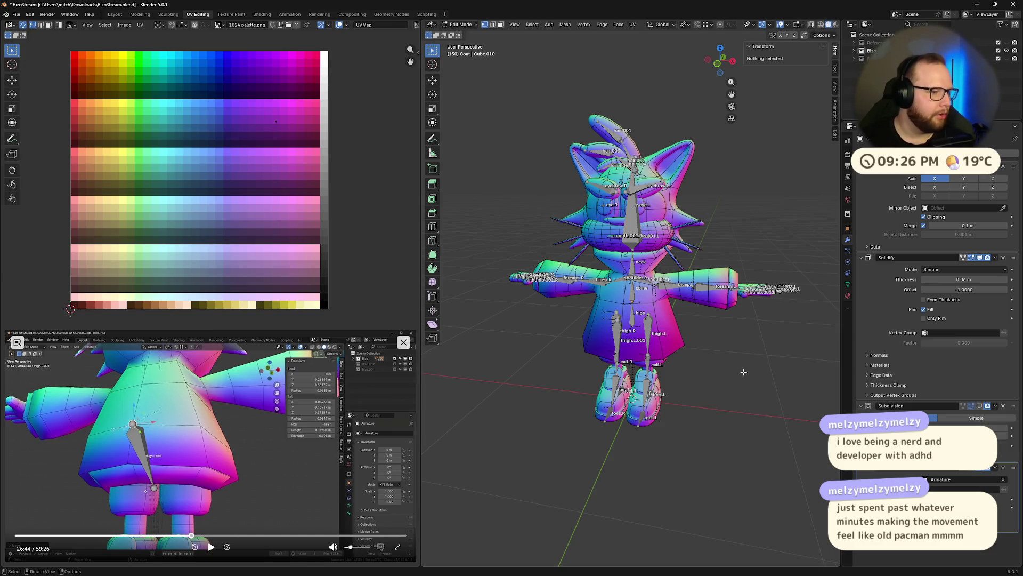
scroll(704, 365, up, 4)
mouse_move(704, 365)
middle_down()
mouse_move(680, 336)
mouse_move(657, 374)
middle_up()
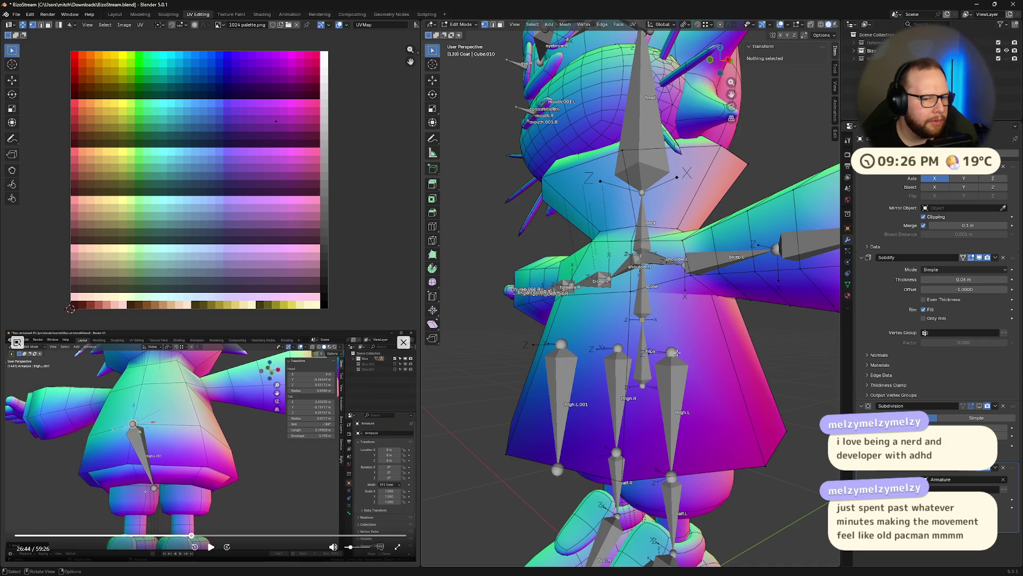
scroll(675, 353, down, 3)
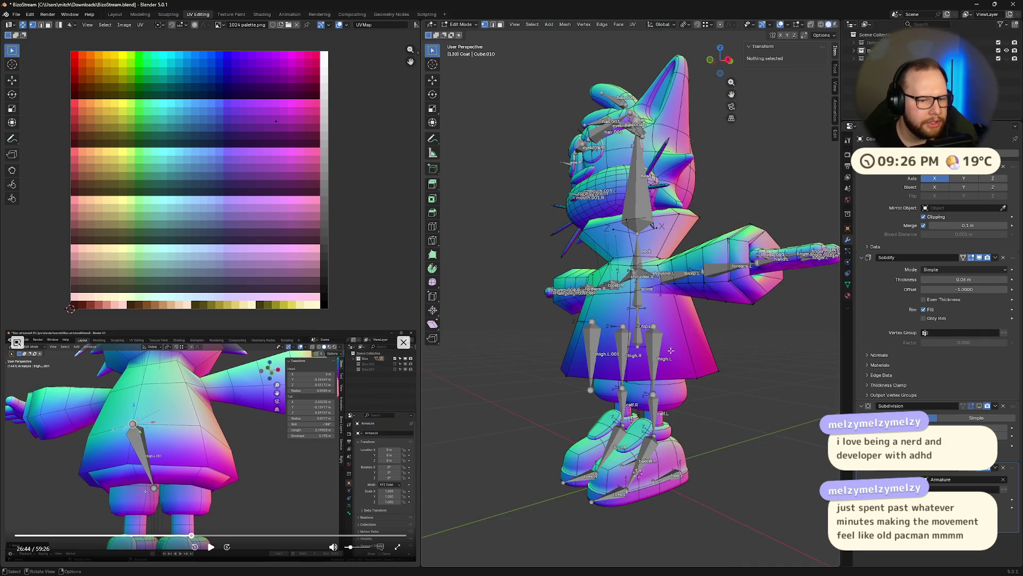